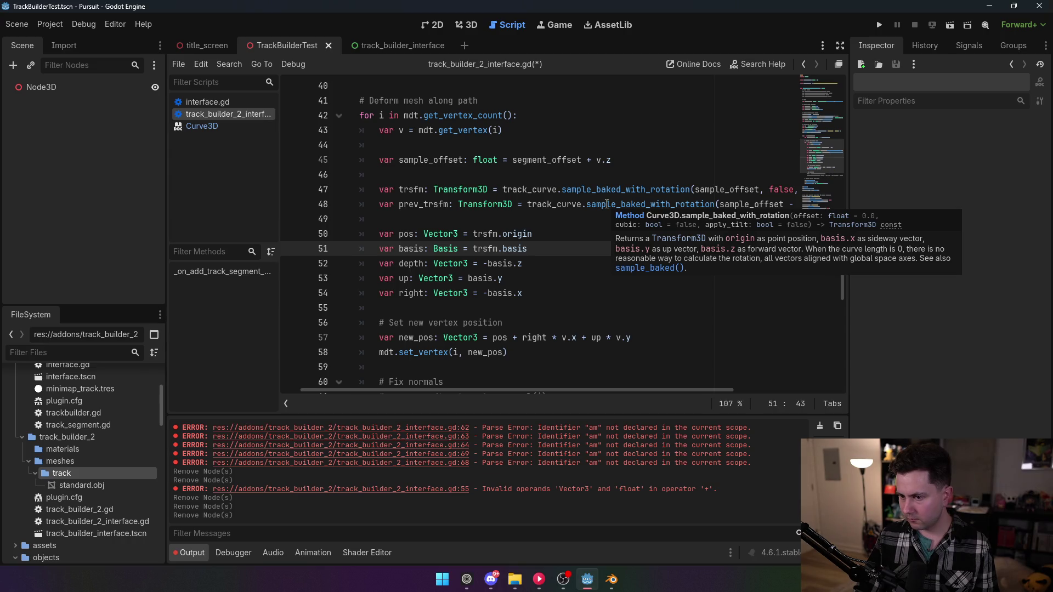
# - Read the Curve3D documentation for sample_baked and sample_baked_with_rotation
pyautogui.keyDown('ctrl'); pyautogui.click(606, 204); pyautogui.keyUp('ctrl')
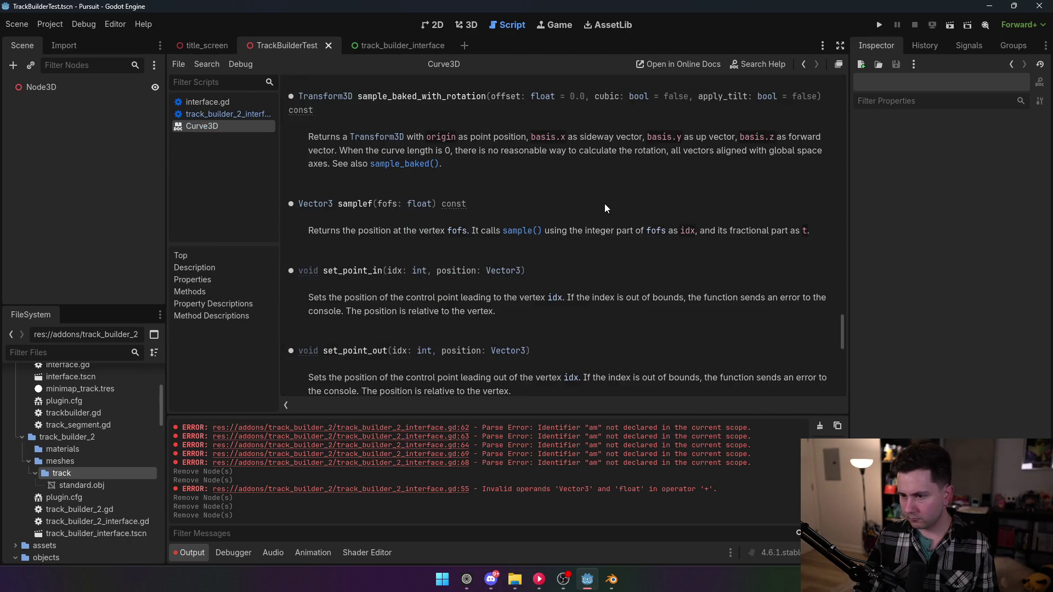
pyautogui.scroll(1, 541, 237)
pyautogui.scroll(3, 541, 233)
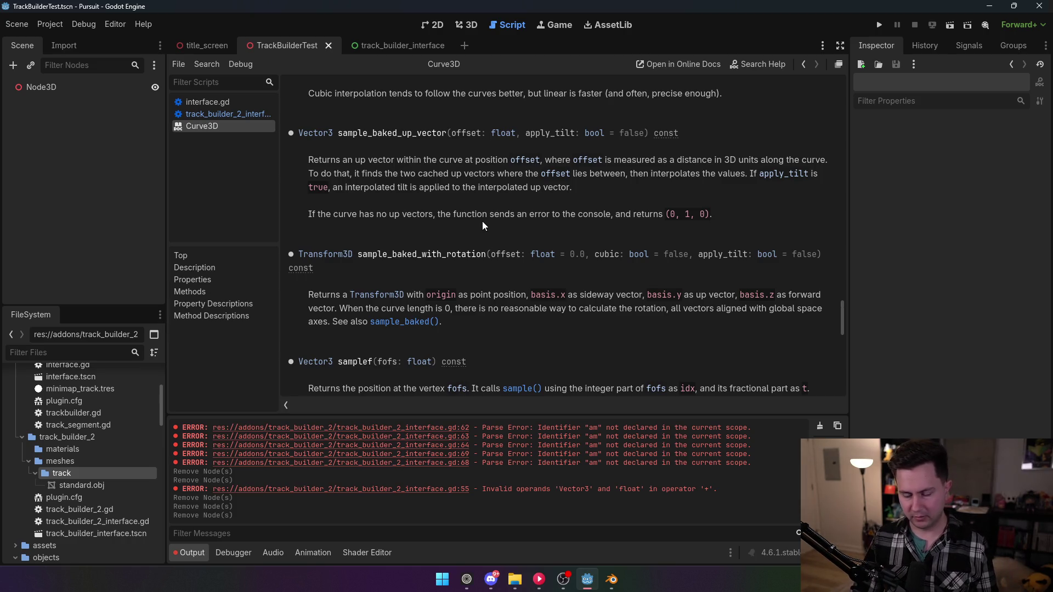
pyautogui.scroll(5, 482, 222)
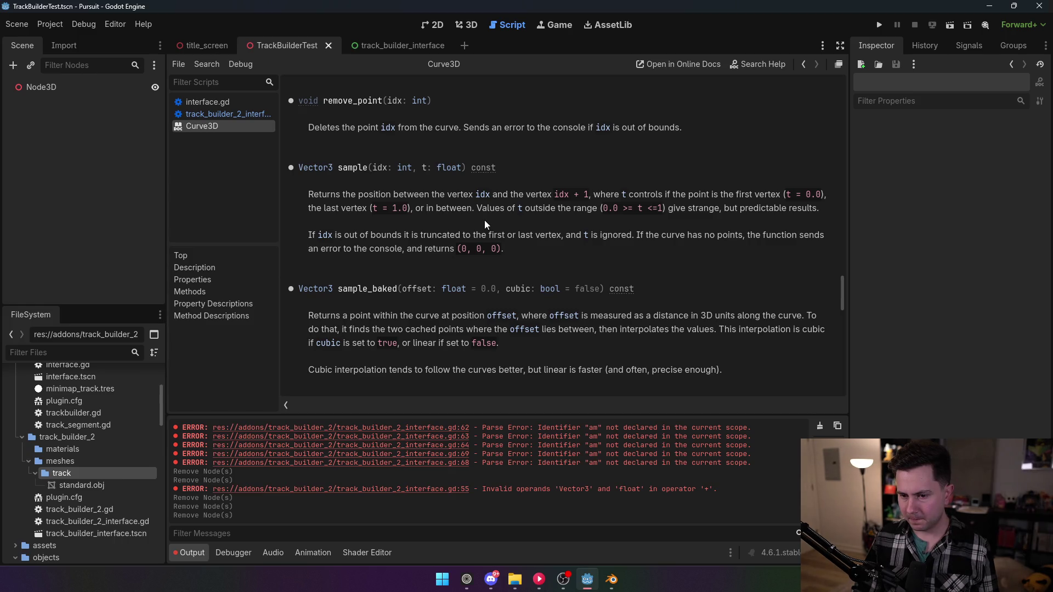
pyautogui.scroll(-1, 485, 220)
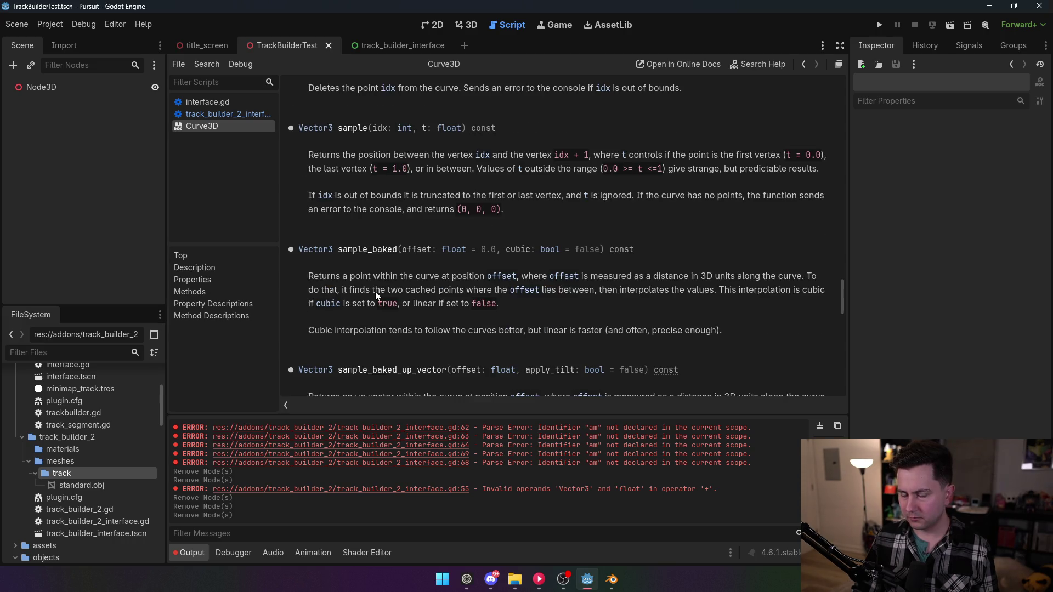
pyautogui.moveTo(327, 277); pyautogui.dragTo(480, 276)
pyautogui.click(510, 278)
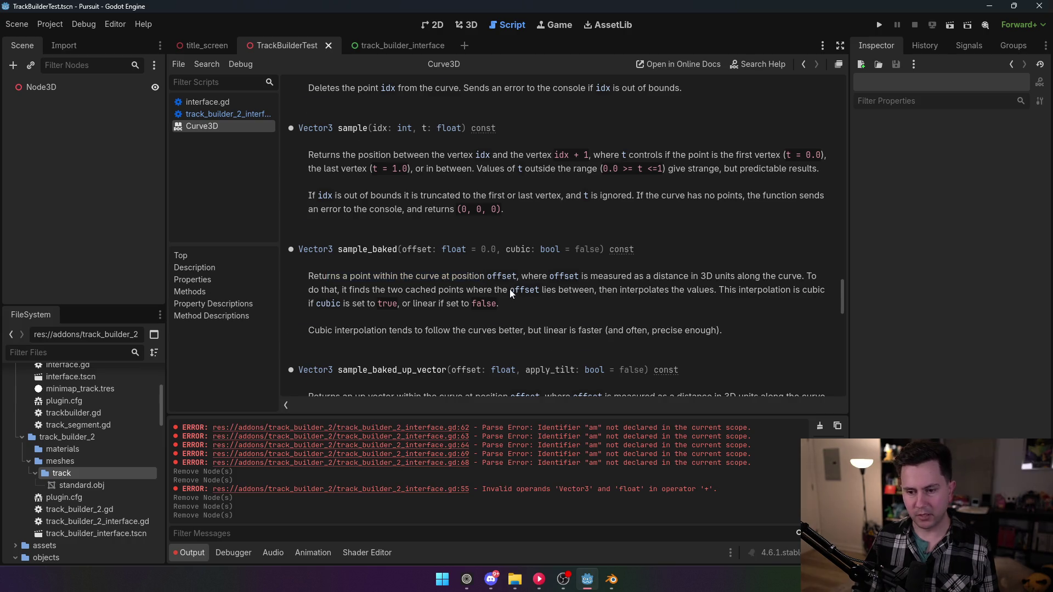
pyautogui.scroll(-2, 509, 288)
pyautogui.scroll(2, 508, 293)
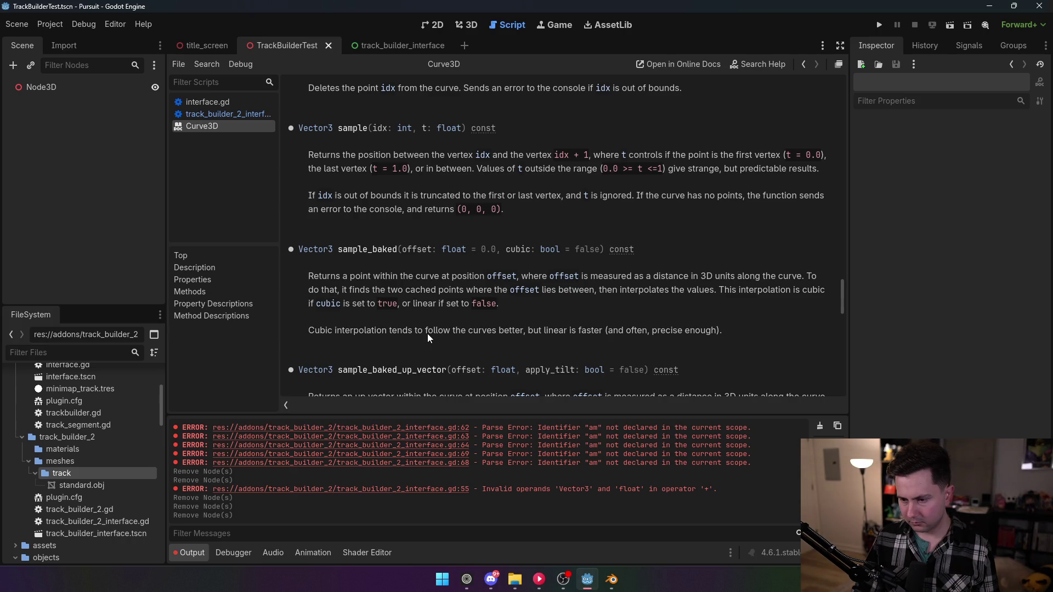
pyautogui.scroll(1, 428, 335)
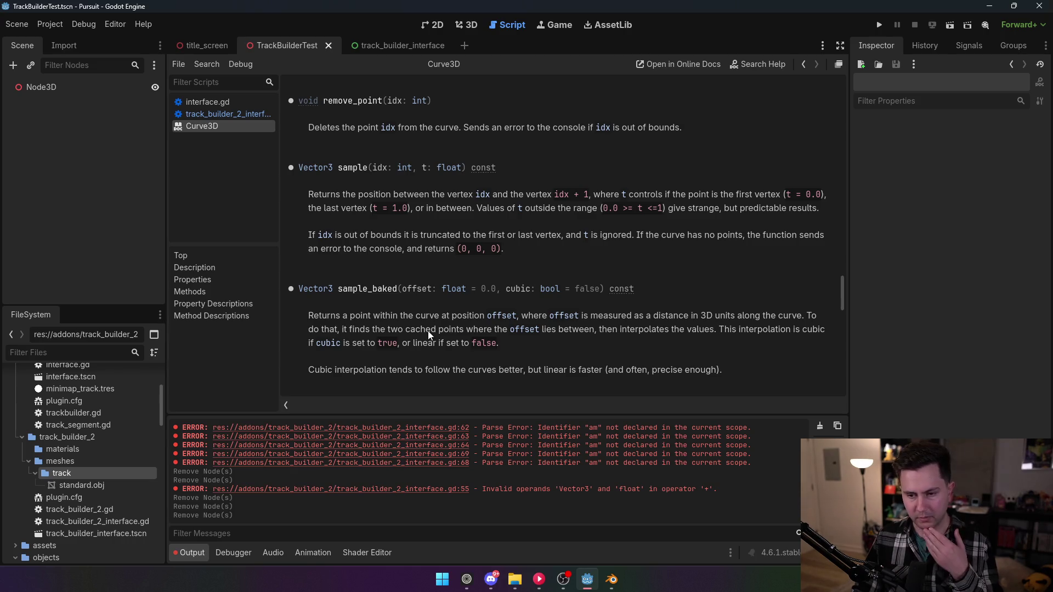
pyautogui.scroll(1, 428, 330)
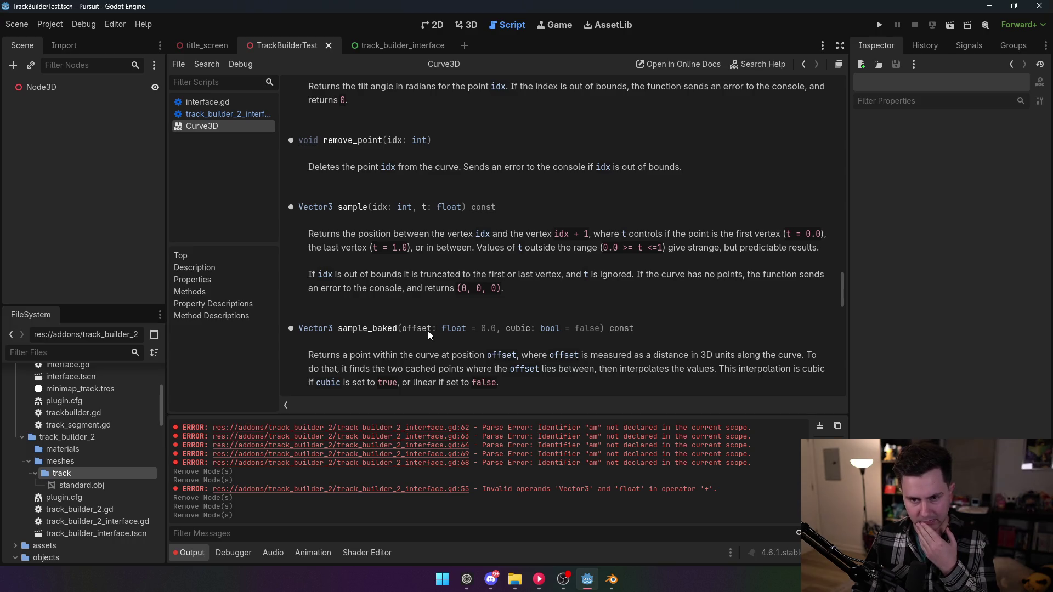
# - Delete the prev_trsfm line and comment out the trsfm and basis lines with Ctrl+K
pyautogui.click(239, 114)
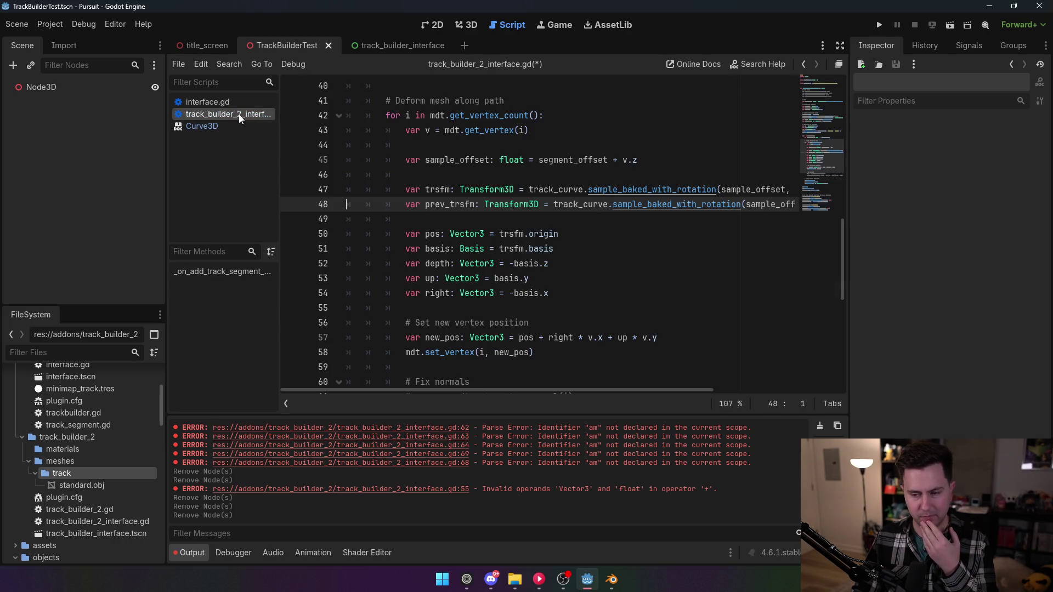
pyautogui.moveTo(348, 205); pyautogui.dragTo(839, 210)
pyautogui.press('BackSpace')
pyautogui.press('BackSpace')
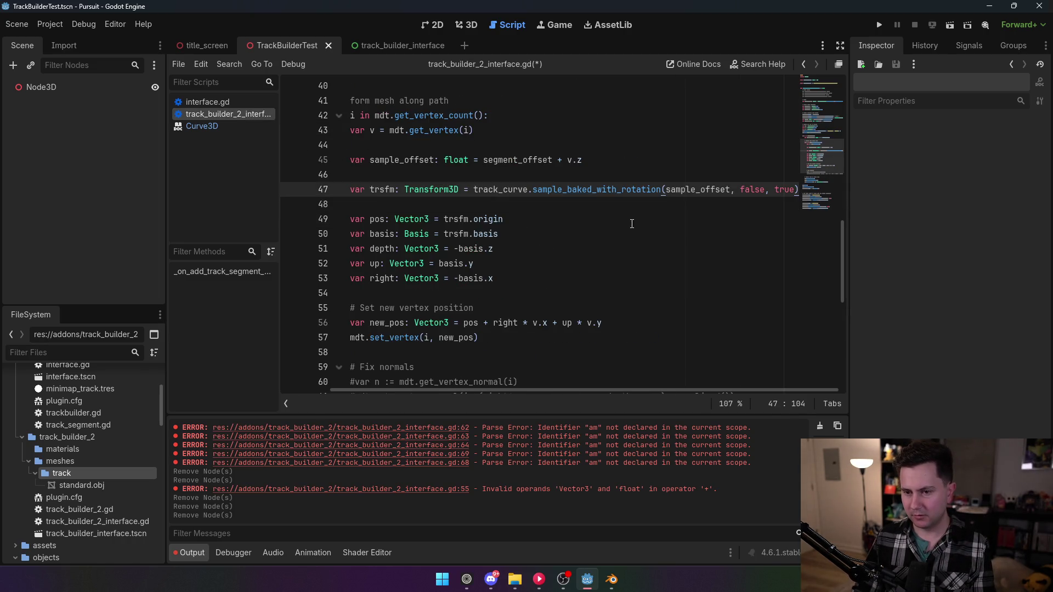
pyautogui.click(444, 205)
pyautogui.press('BackSpace')
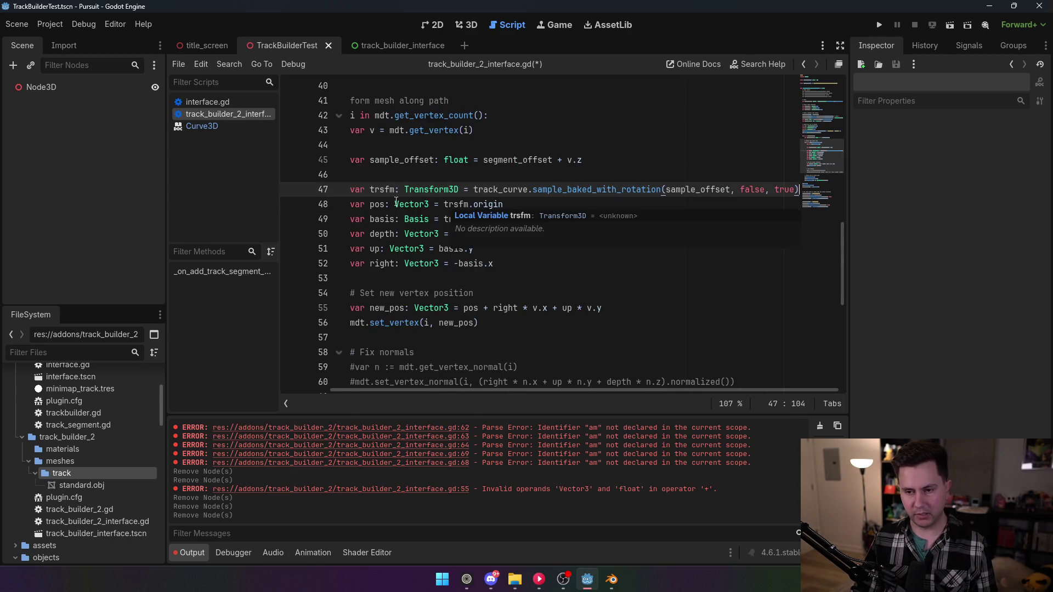
pyautogui.moveTo(350, 190); pyautogui.dragTo(852, 193)
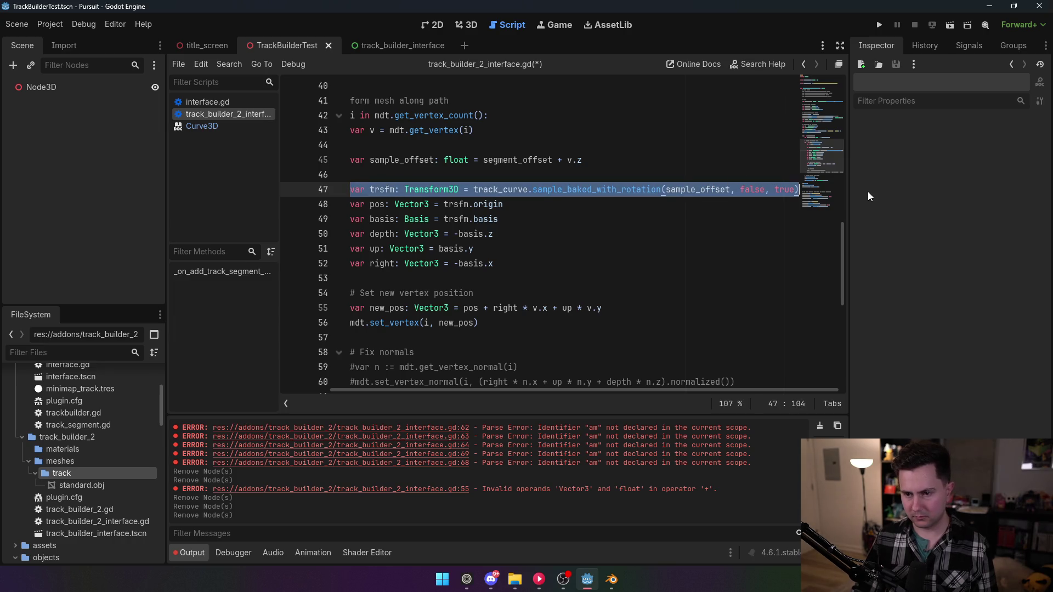
pyautogui.moveTo(585, 264); pyautogui.dragTo(321, 190)
pyautogui.hotkey('ctrl', 'k')
# - Above the commented block, declare pos as track_curve.sample_baked(sample_offset)
pyautogui.click(493, 174)
pyautogui.press('Return')
pyautogui.press('Return')
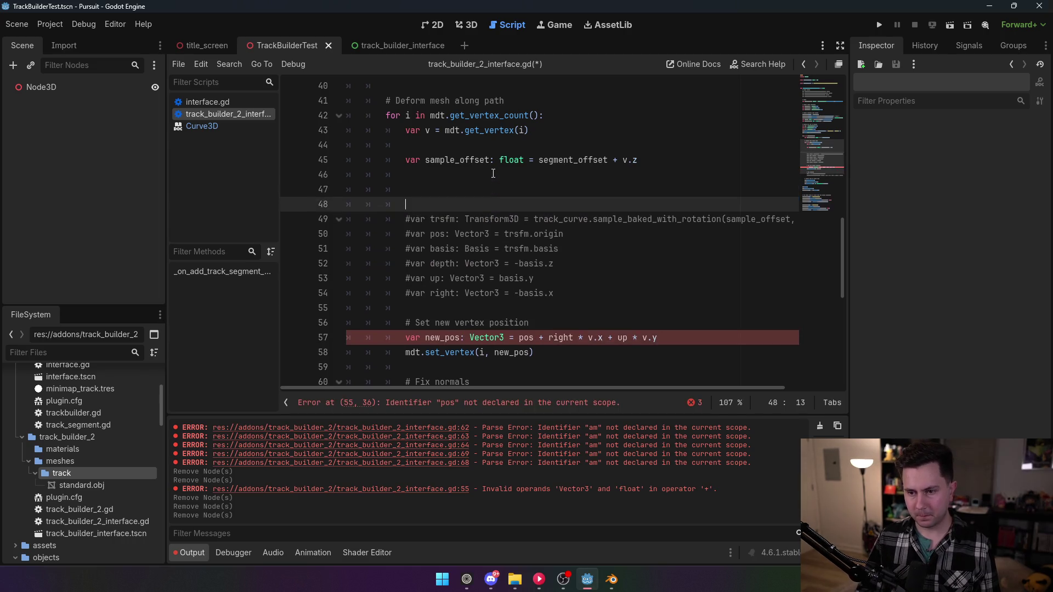
pyautogui.press('Up')
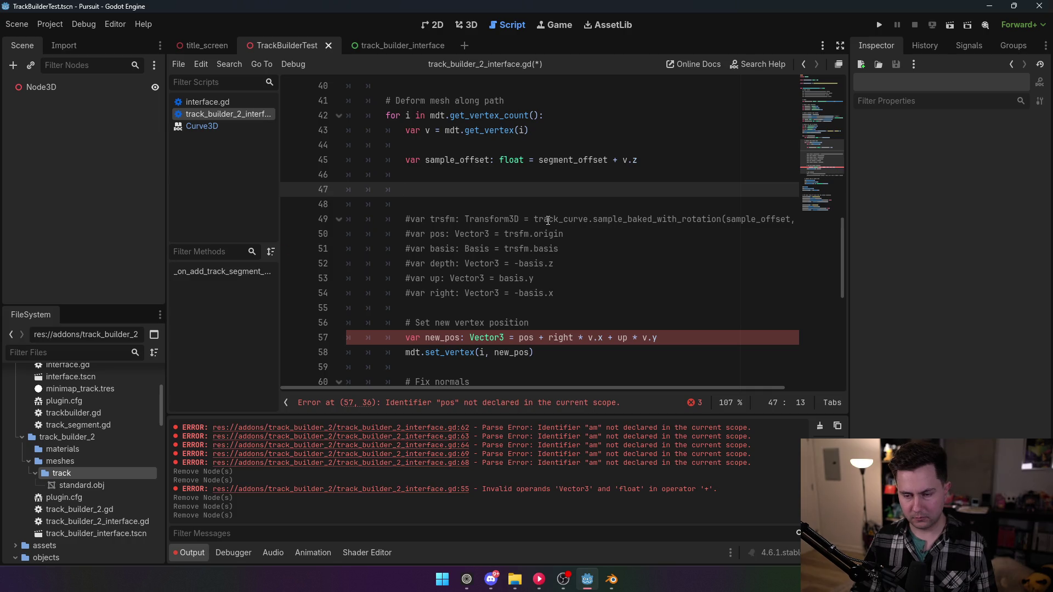
pyautogui.write('var pos')
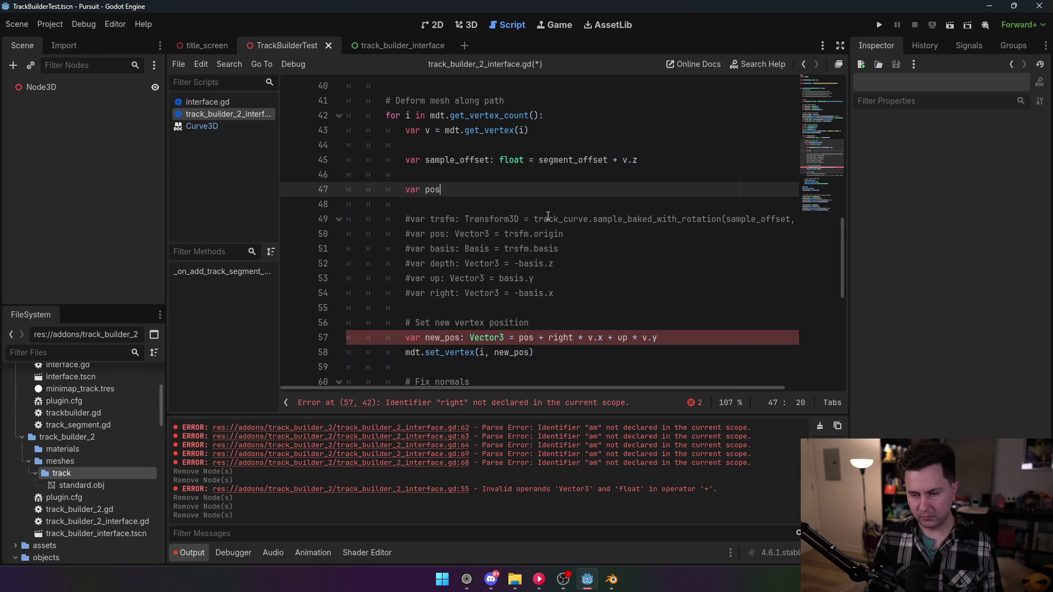
pyautogui.write(': Vector3 = ')
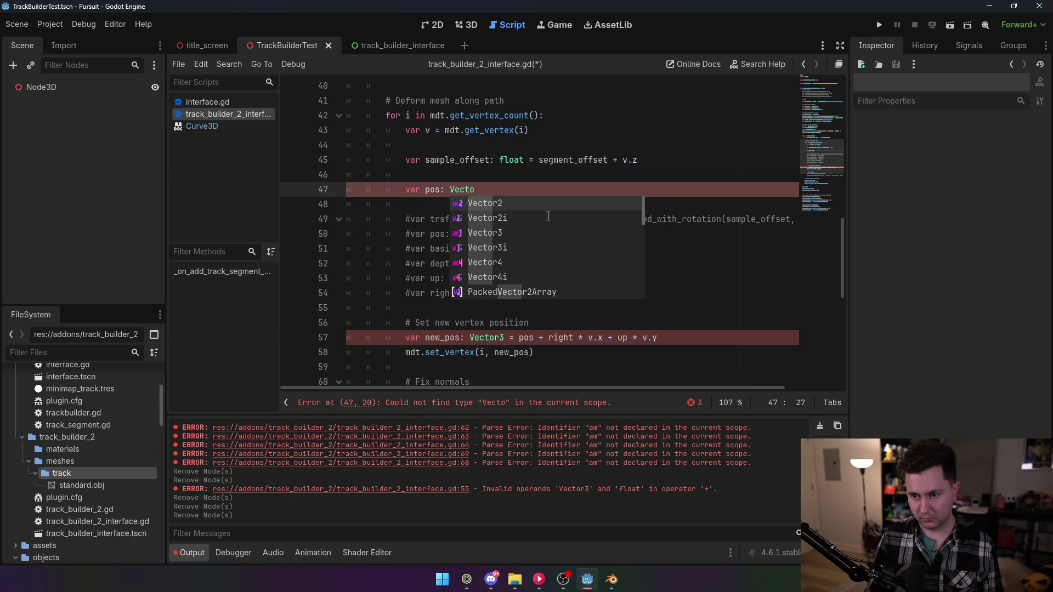
pyautogui.write('track_curve.sample')
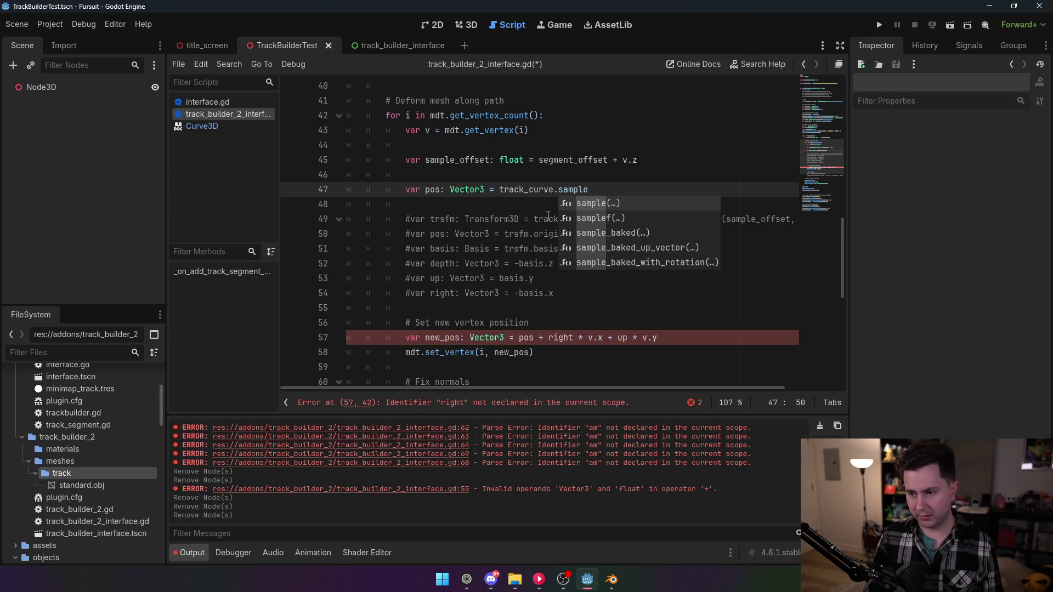
pyautogui.press('Down')
pyautogui.press('Down')
pyautogui.press('Return')
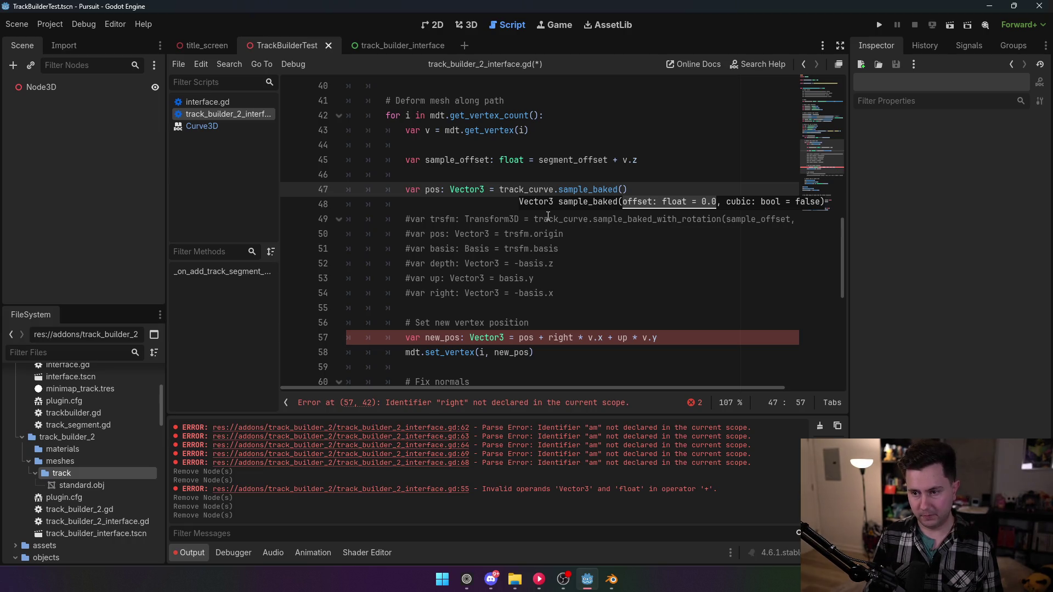
pyautogui.write('samp')
pyautogui.press('Return')
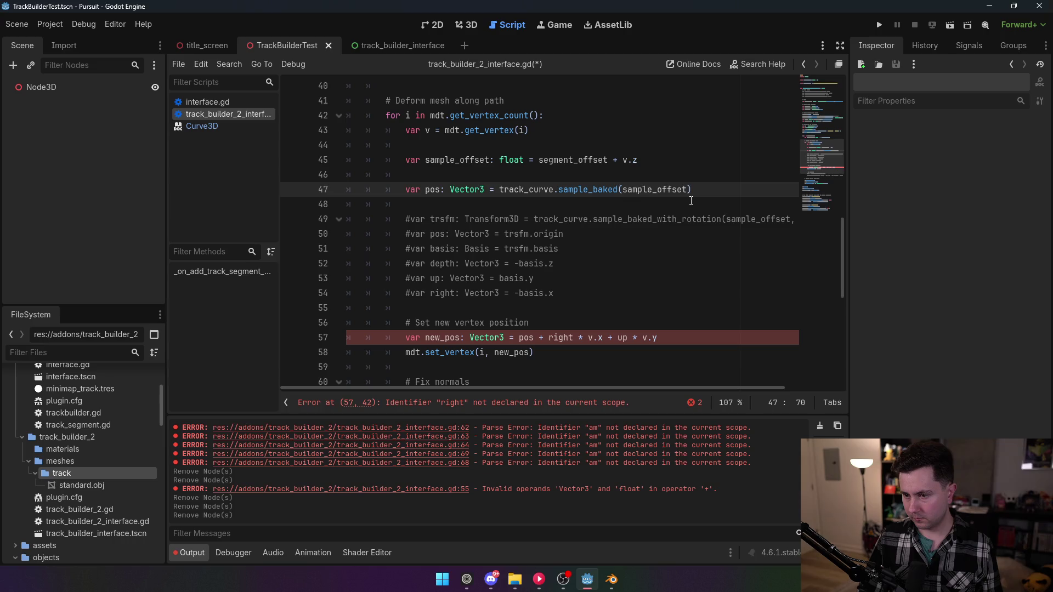
# - Rename it pos1 and add pos2 sampled at sample_offset - SEGMENT_LENGTH
pyautogui.click(441, 189)
pyautogui.write('1')
pyautogui.click(754, 189)
pyautogui.press('Return')
pyautogui.write('var pos2: Vector3 = track_curve.sam')
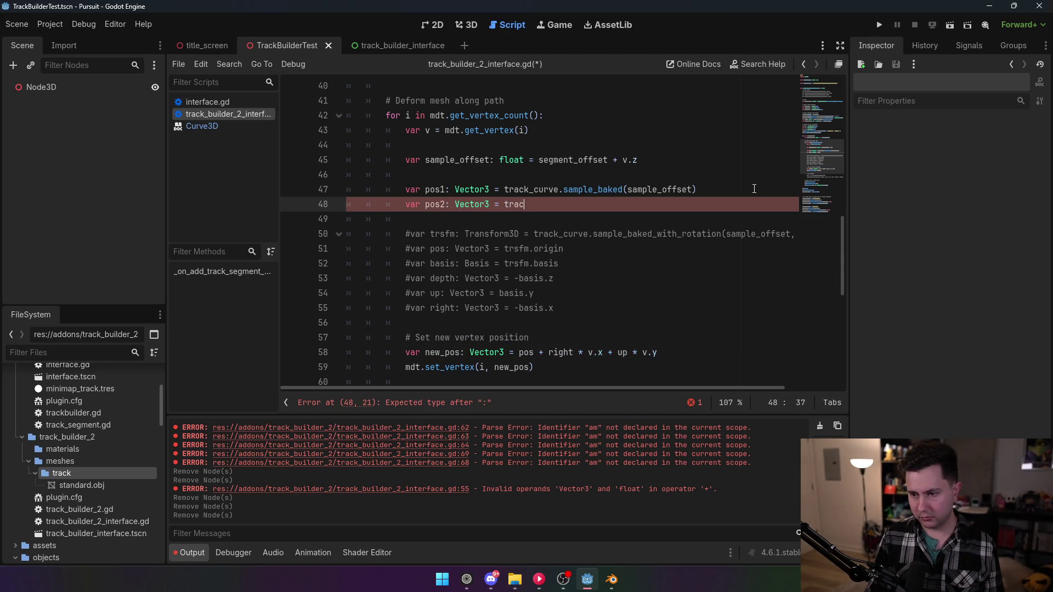
pyautogui.write('ple_baked(sam')
pyautogui.write('ple_offset - ')
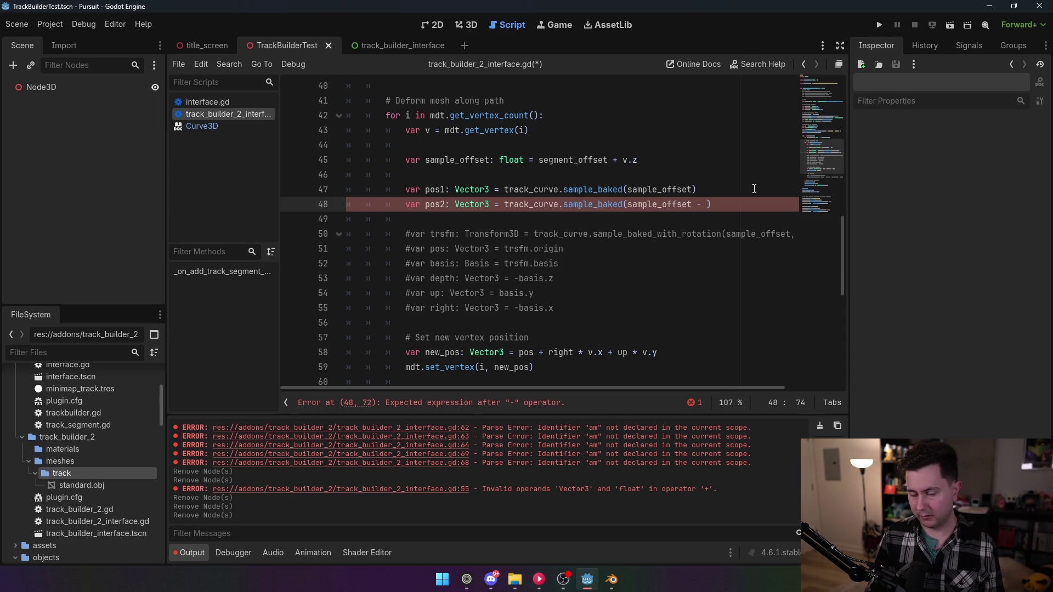
pyautogui.write('S')
pyautogui.press('Return')
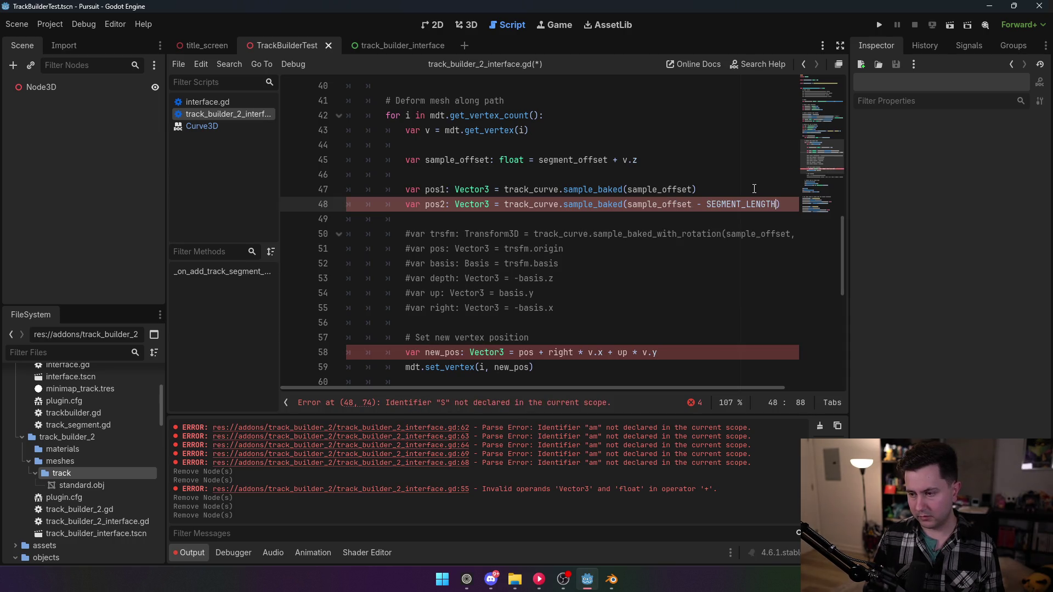
pyautogui.click(676, 163)
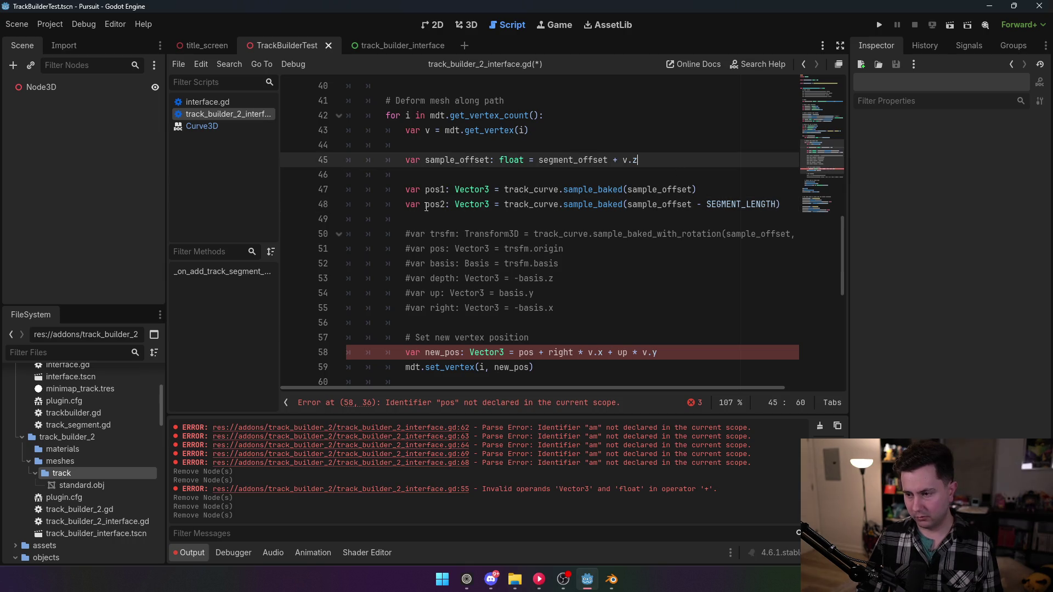
pyautogui.click(797, 206)
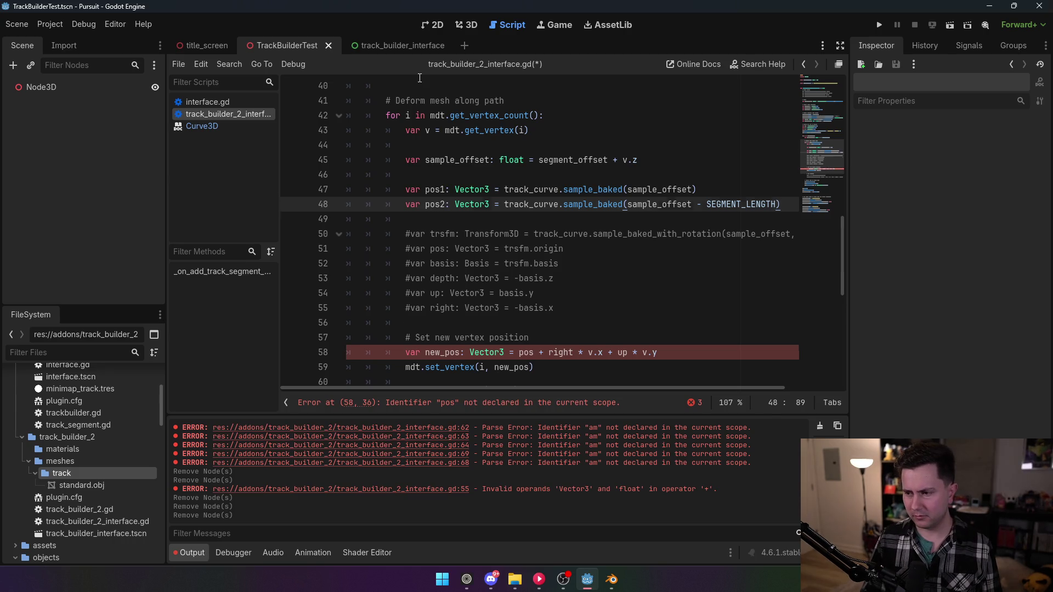
# - Insert two blank lines below the pos2 line, checking SEGMENT_LENGTH along the way
pyautogui.press('Return')
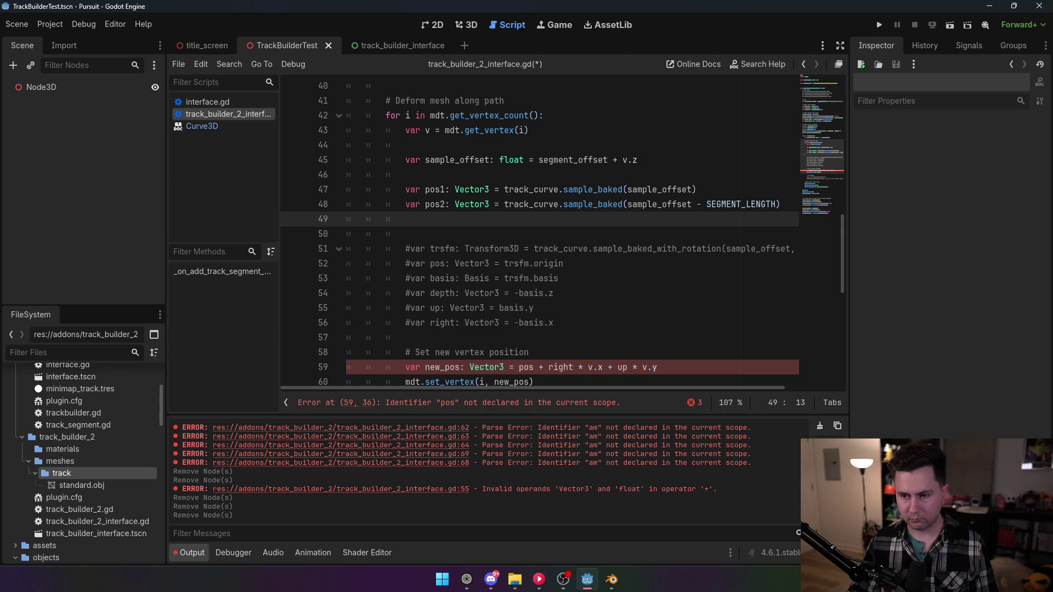
pyautogui.doubleClick(728, 204)
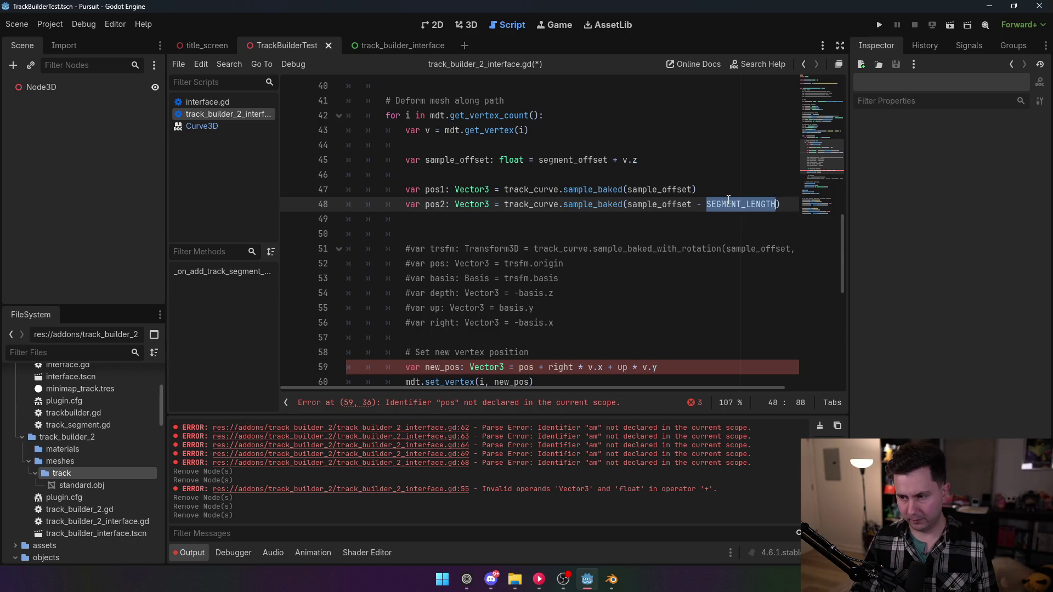
pyautogui.click(672, 178)
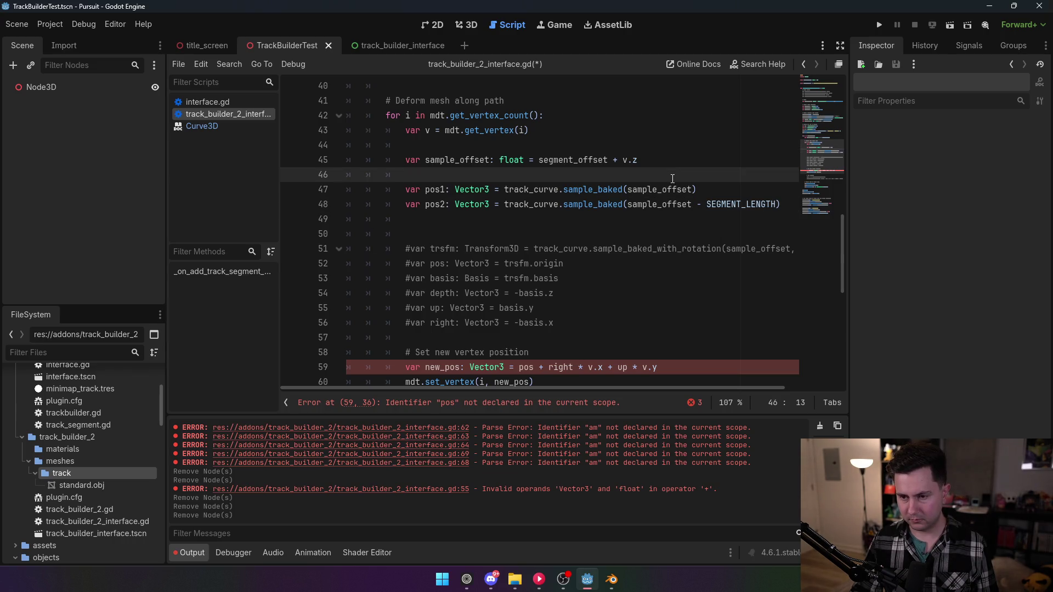
pyautogui.click(524, 219)
pyautogui.press('Return')
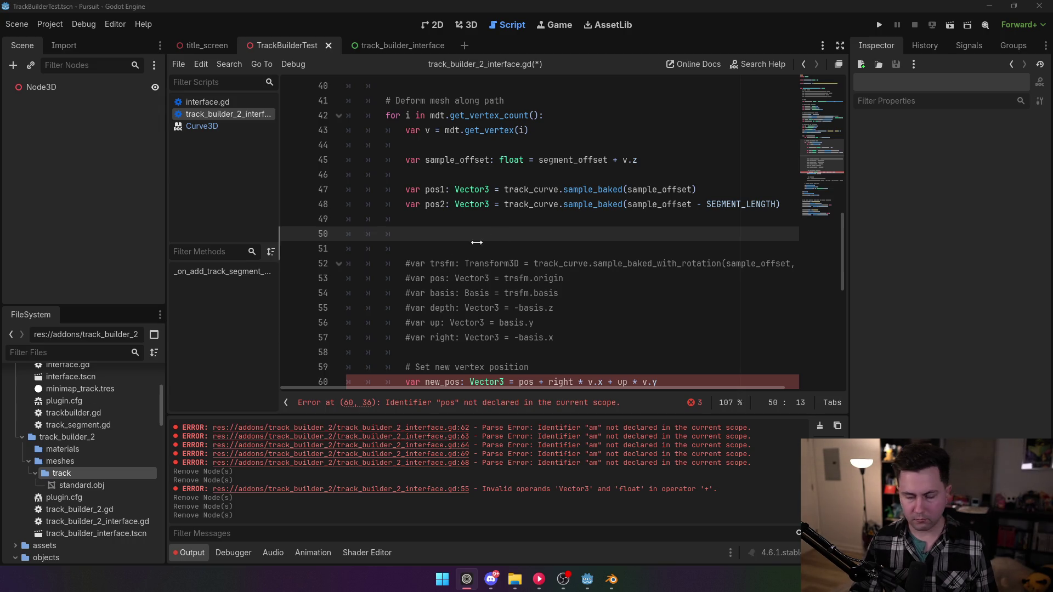
pyautogui.click(433, 235)
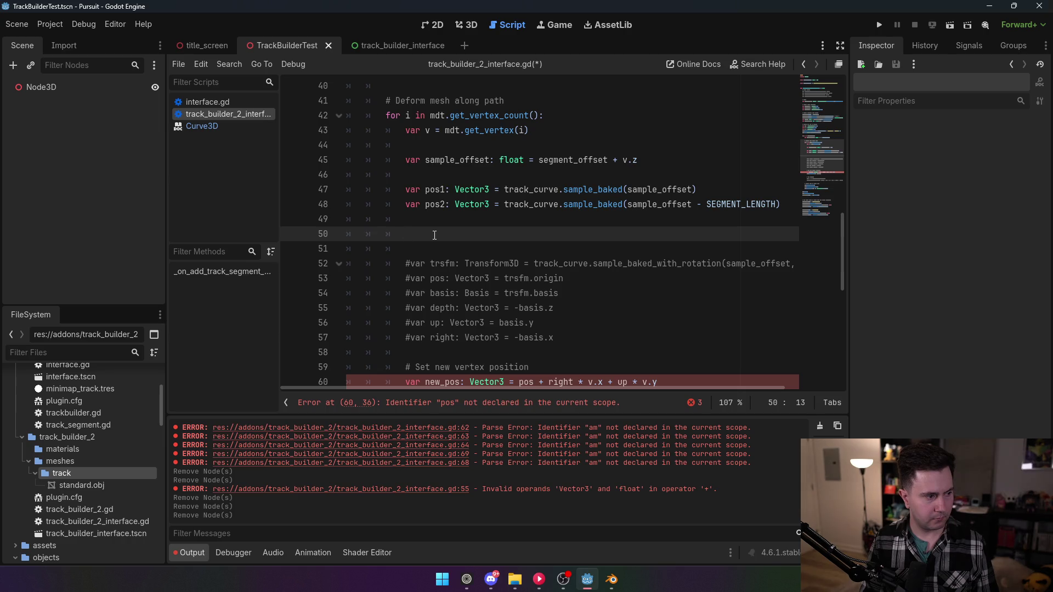
# - Write a depth = pos2 - pos1 line, then delete both the pos2 and depth declarations
pyautogui.write('var depth: Vector3')
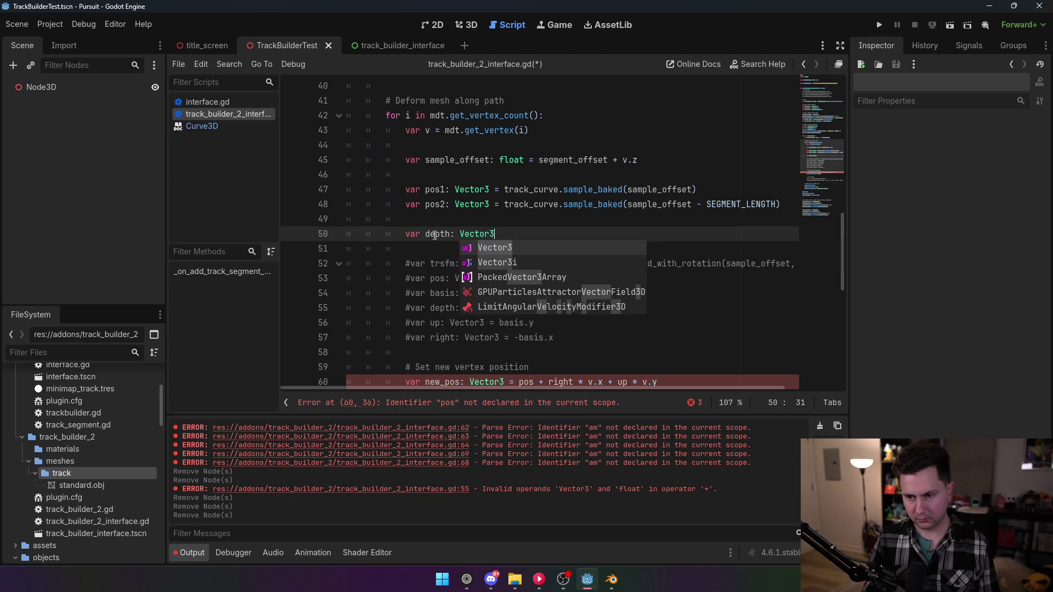
pyautogui.write(' = pos2 - poi')
pyautogui.press('BackSpace')
pyautogui.write('s1')
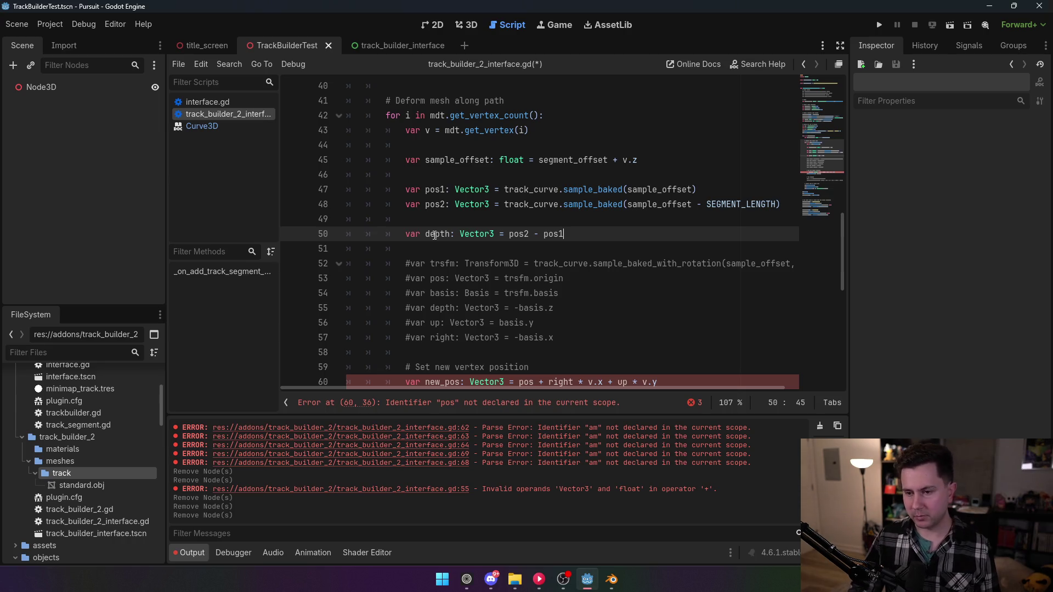
pyautogui.moveTo(563, 235); pyautogui.dragTo(340, 204)
pyautogui.press('BackSpace')
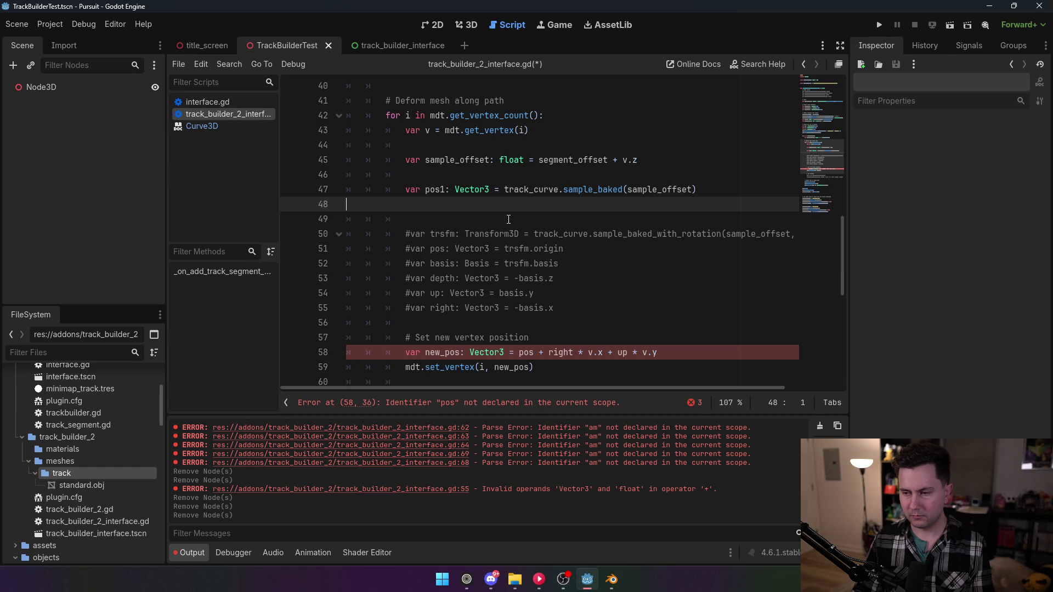
# - Rename pos1 to pos and add depth as sample_baked(sample_offset + 0.01) minus sample_baked(sample_offset)
pyautogui.click(445, 187)
pyautogui.press('BackSpace')
pyautogui.click(743, 189)
pyautogui.press('Return')
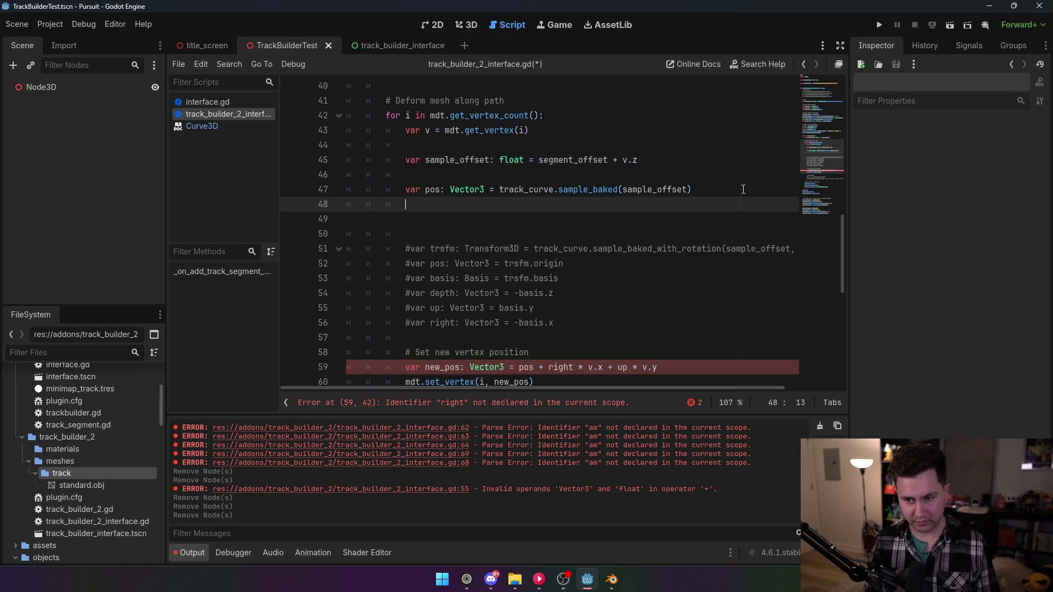
pyautogui.write('var')
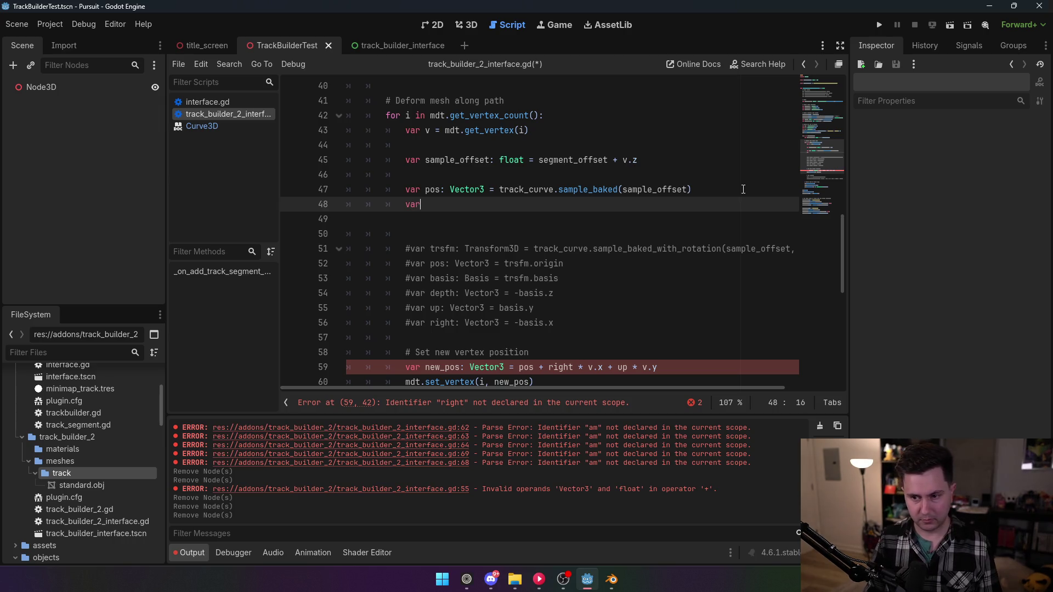
pyautogui.write(' depth: Vector3')
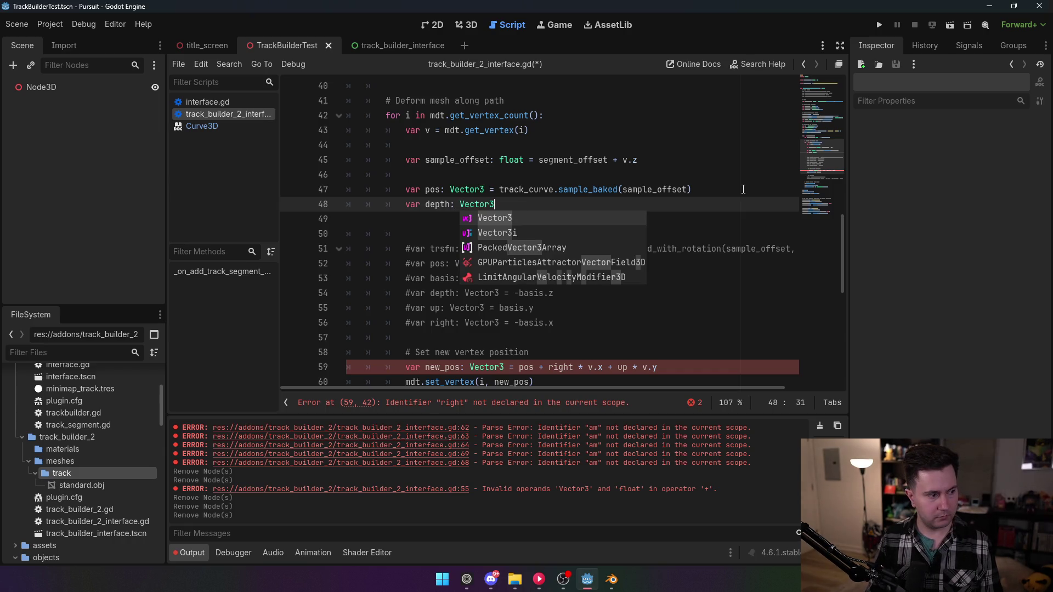
pyautogui.write(' = track_curve.')
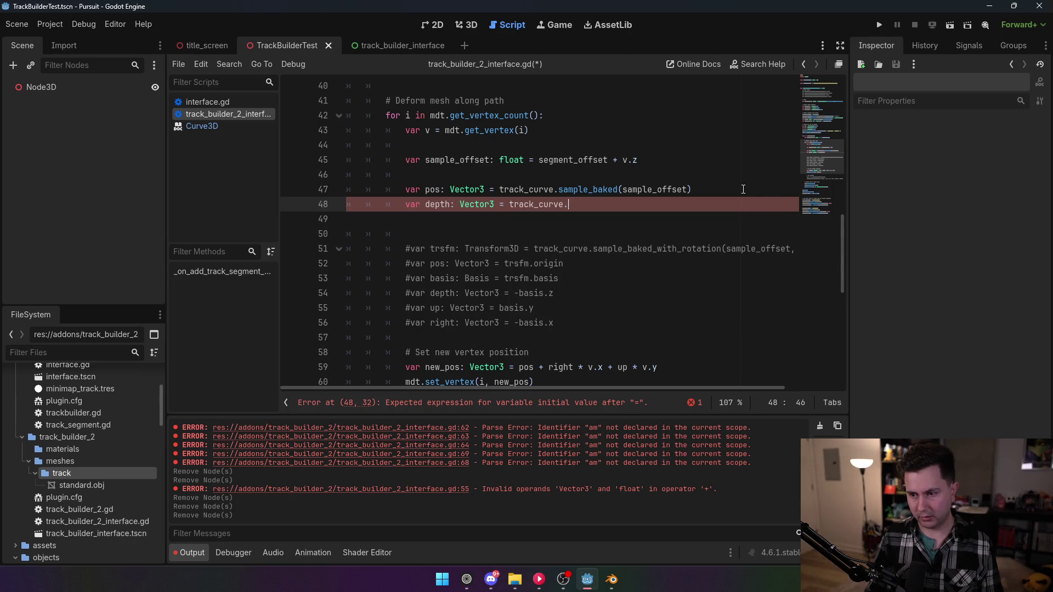
pyautogui.write('sample_')
pyautogui.press('Return')
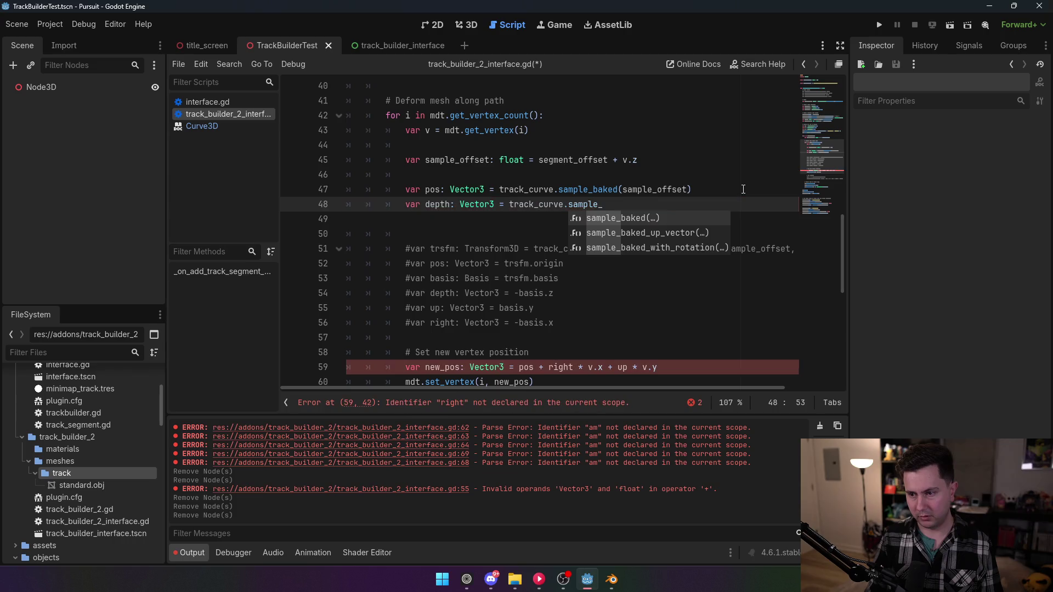
pyautogui.write('sampl')
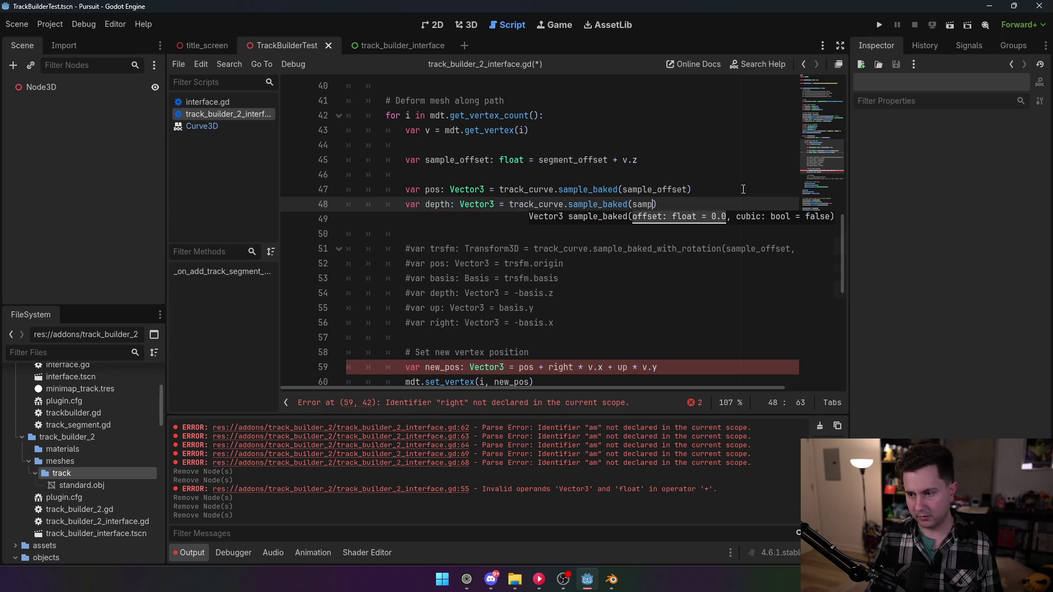
pyautogui.press('Return')
pyautogui.write('-')
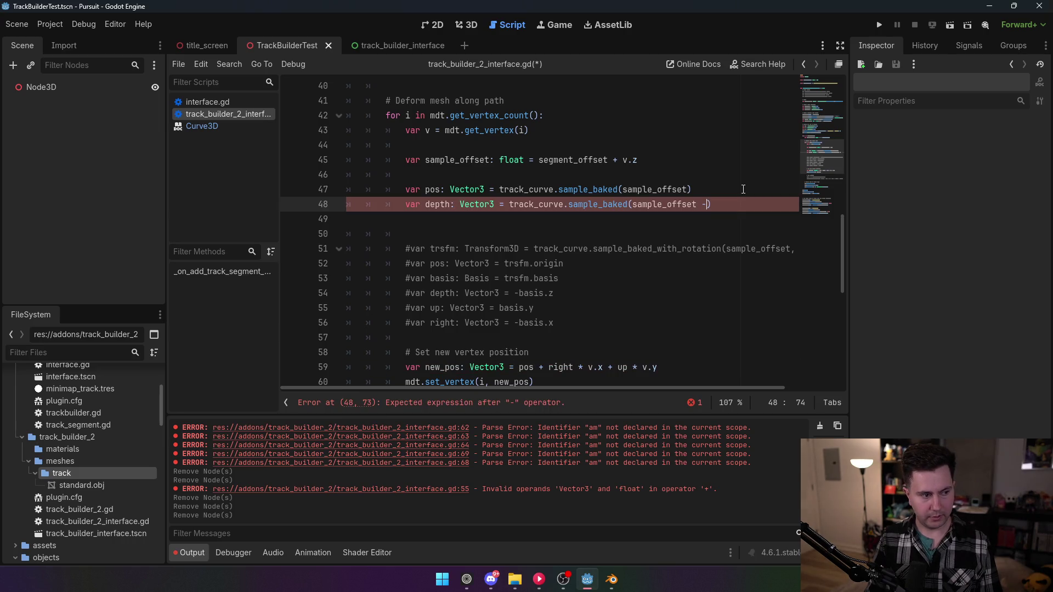
pyautogui.write(' 0.0')
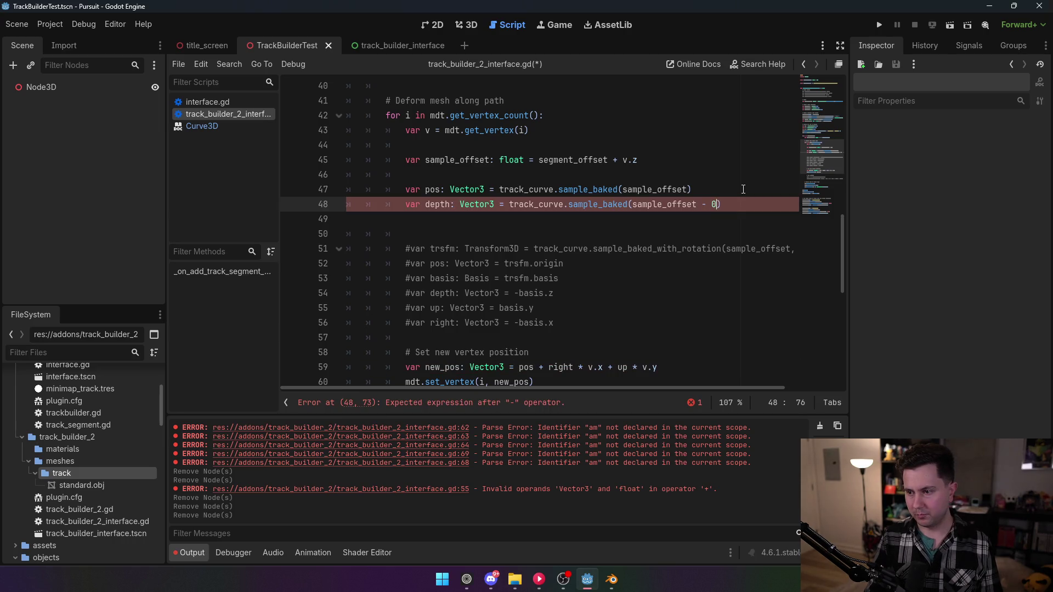
pyautogui.write('1')
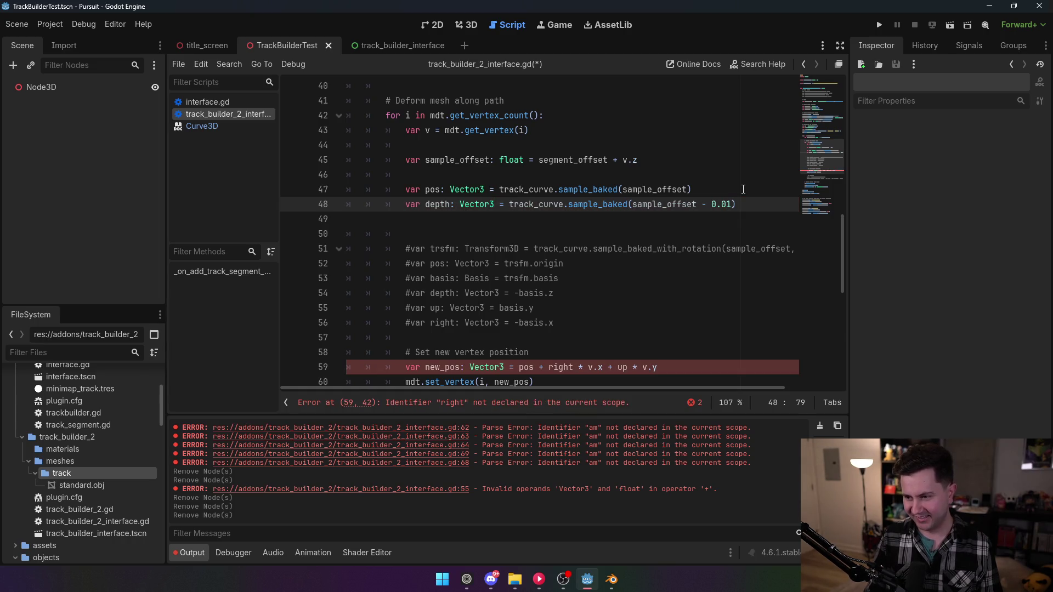
pyautogui.write(')')
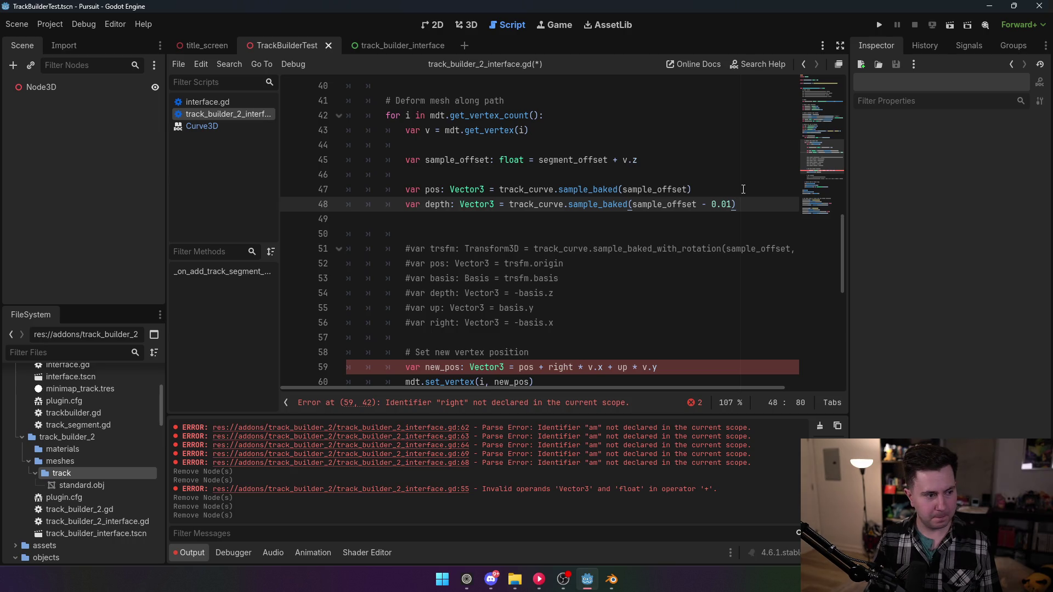
pyautogui.press('BackSpace')
pyautogui.write('+ 0.01')
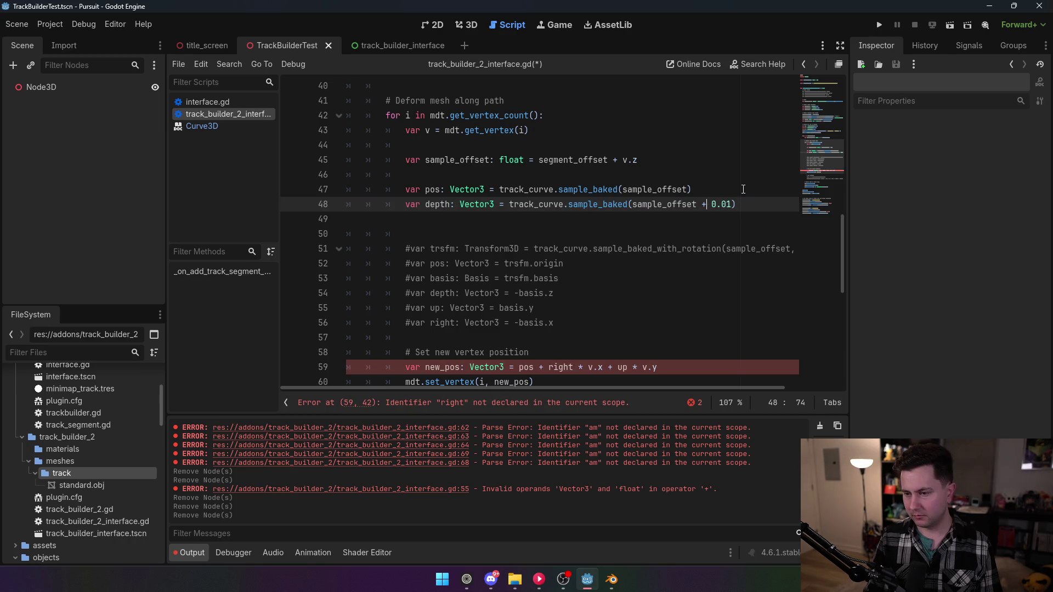
pyautogui.write(') ')
pyautogui.write('- ')
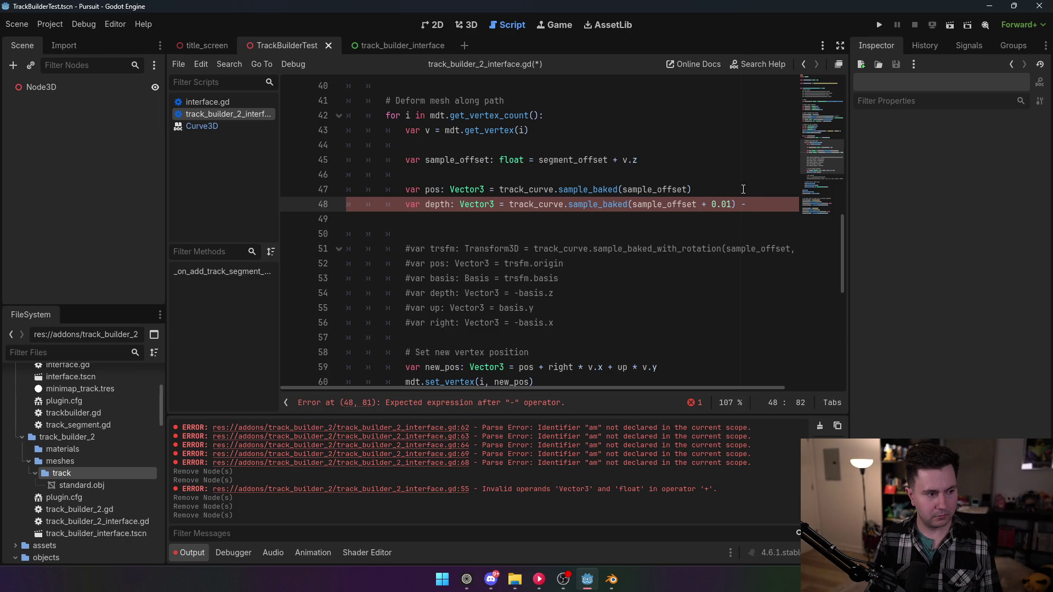
pyautogui.write('track_curve.s')
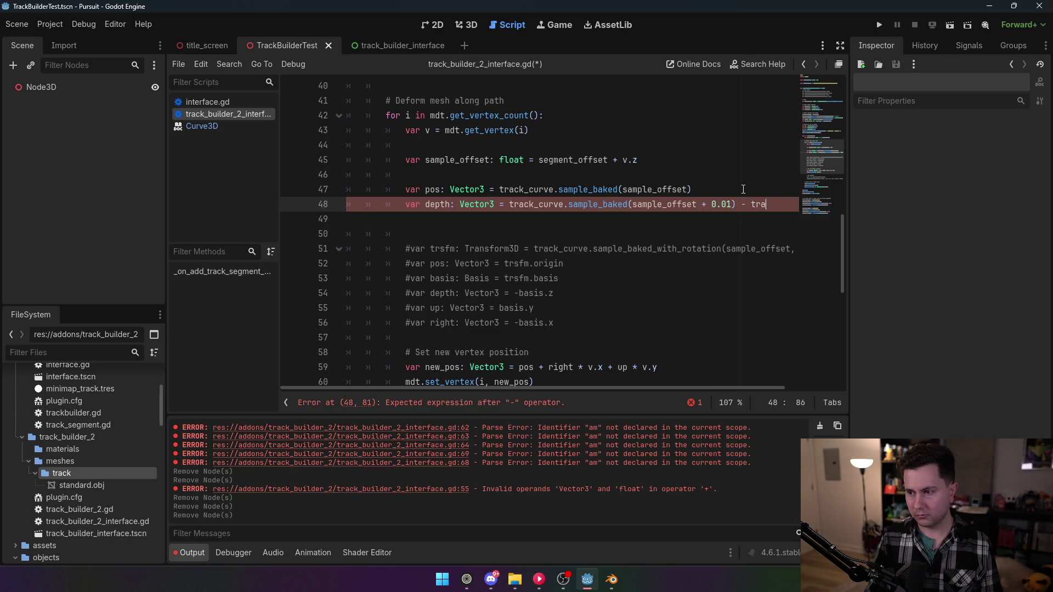
pyautogui.write('ample_baked(')
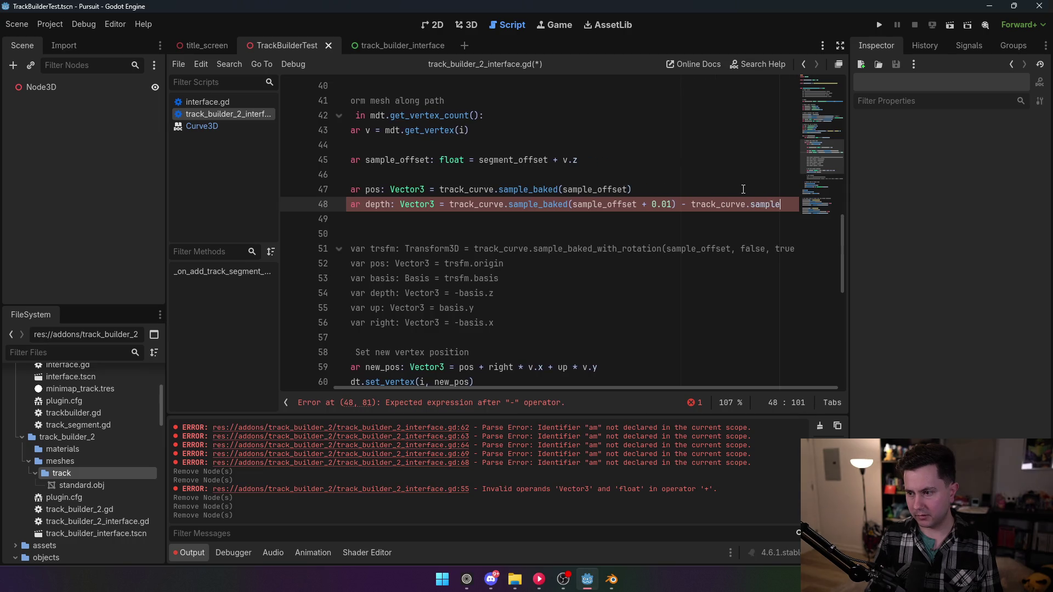
pyautogui.write('sample_offs')
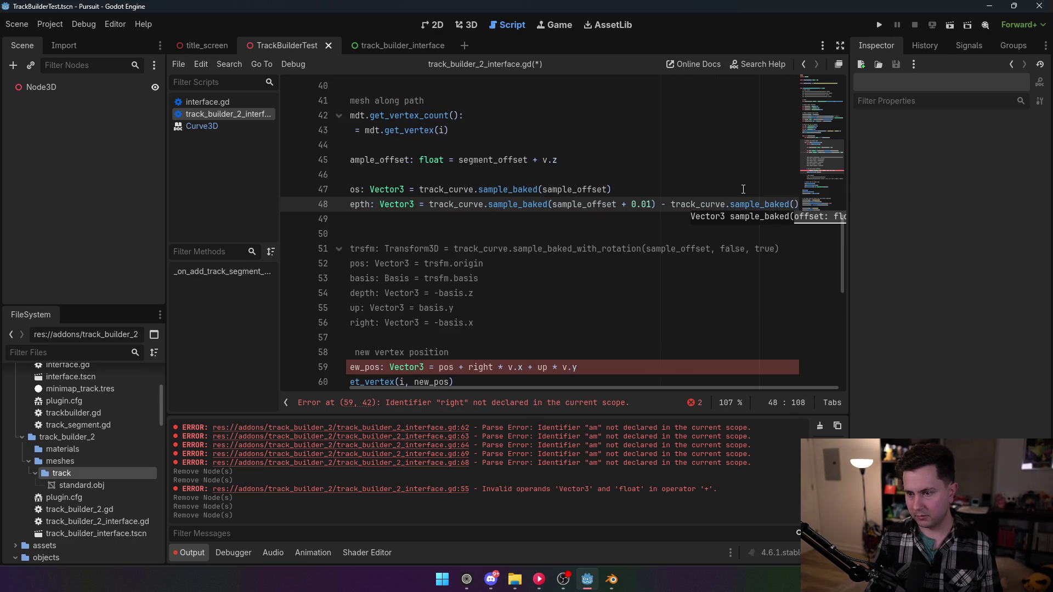
pyautogui.write('et')
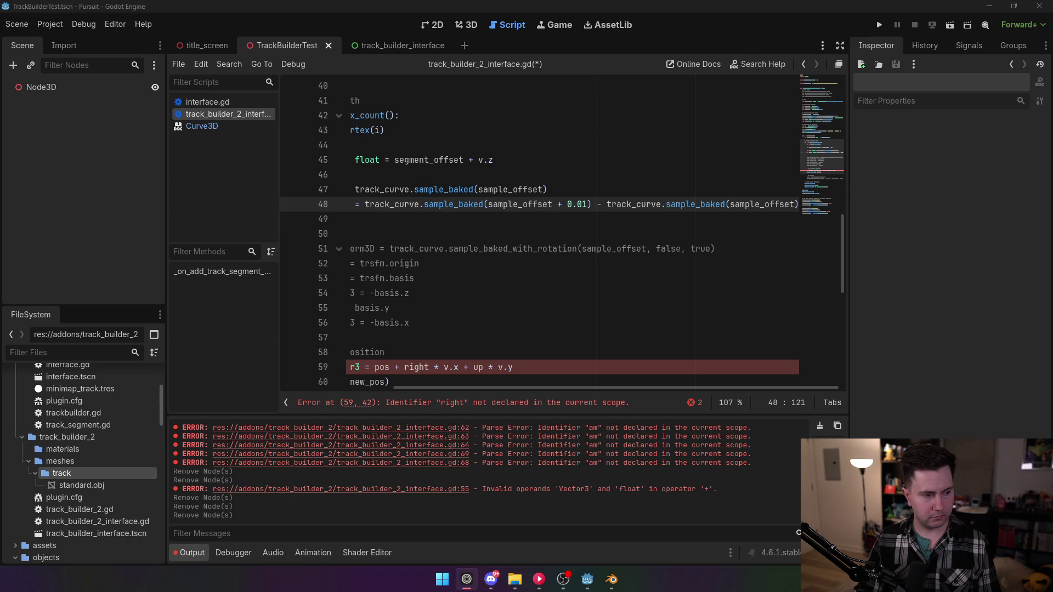
pyautogui.write(')')
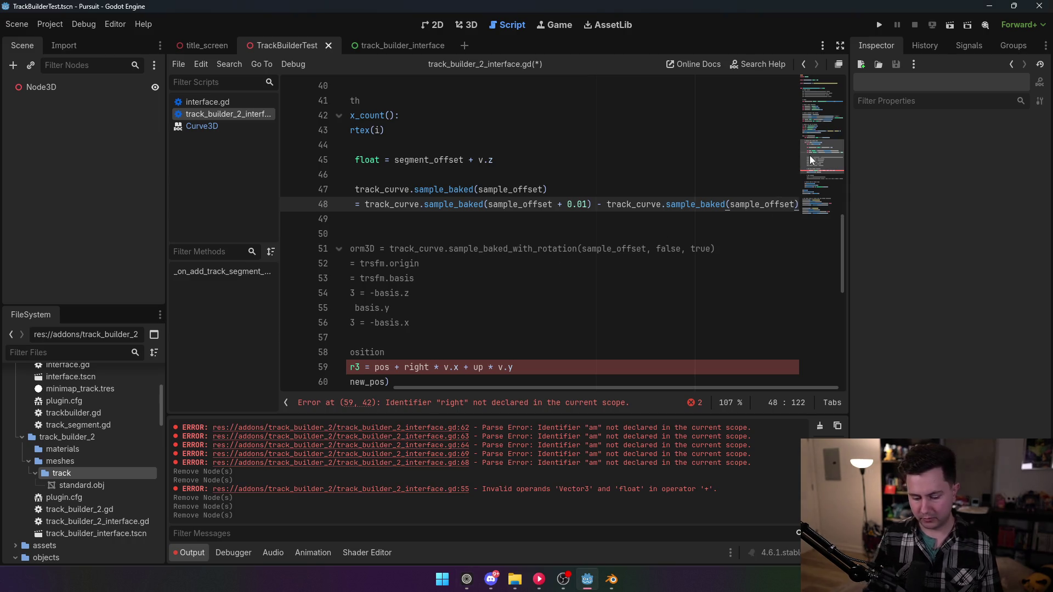
pyautogui.write('.normalized()')
# - Wrap the depth difference in parentheses so .normalized() applies to the whole vector
pyautogui.click(737, 204)
pyautogui.write(')')
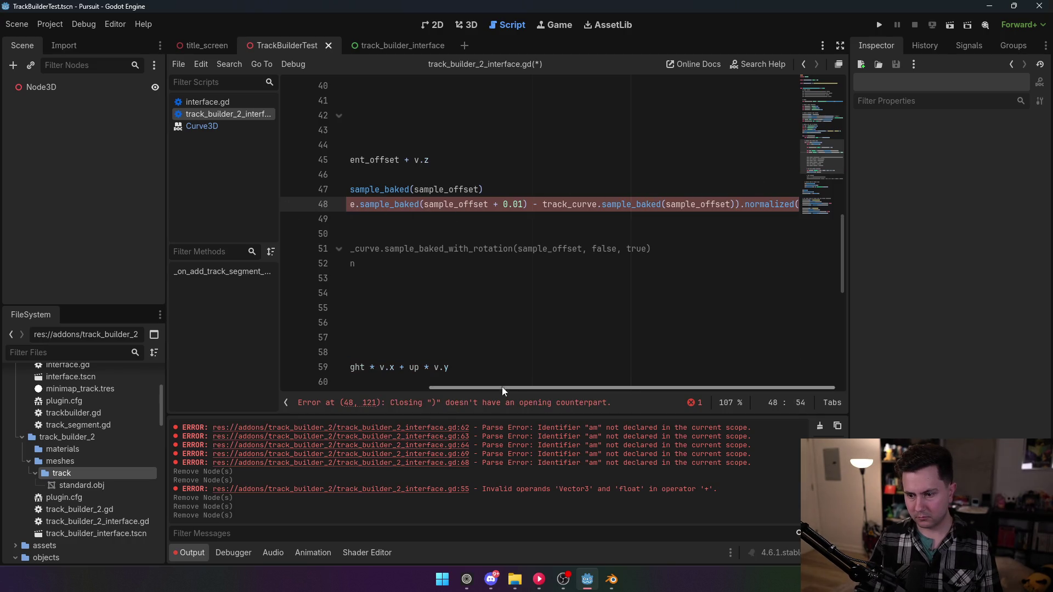
pyautogui.moveTo(502, 386); pyautogui.dragTo(354, 386)
pyautogui.click(509, 204)
pyautogui.click(510, 204)
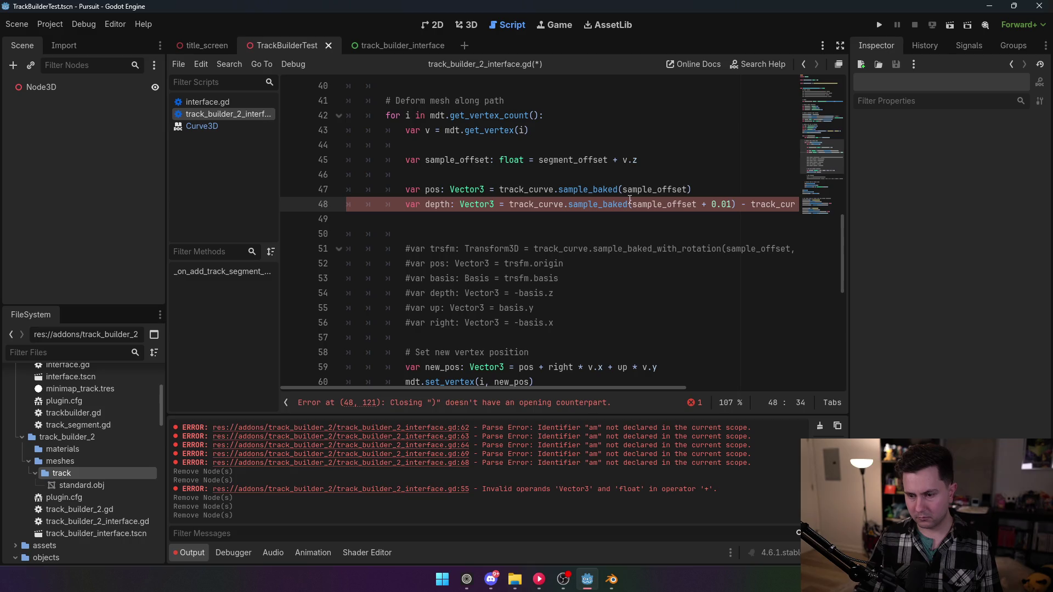
pyautogui.write('(')
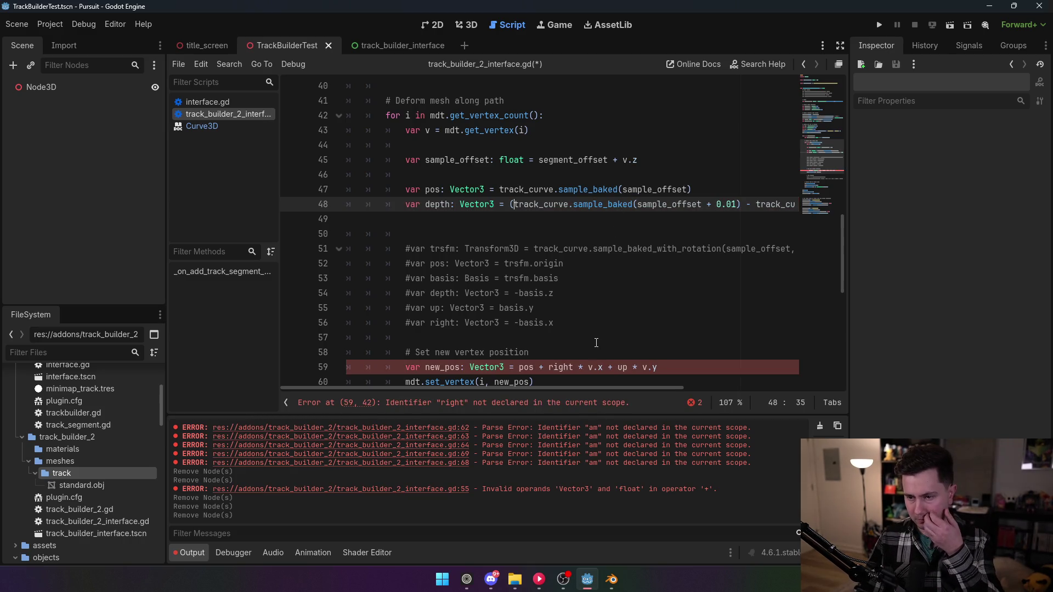
pyautogui.click(450, 215)
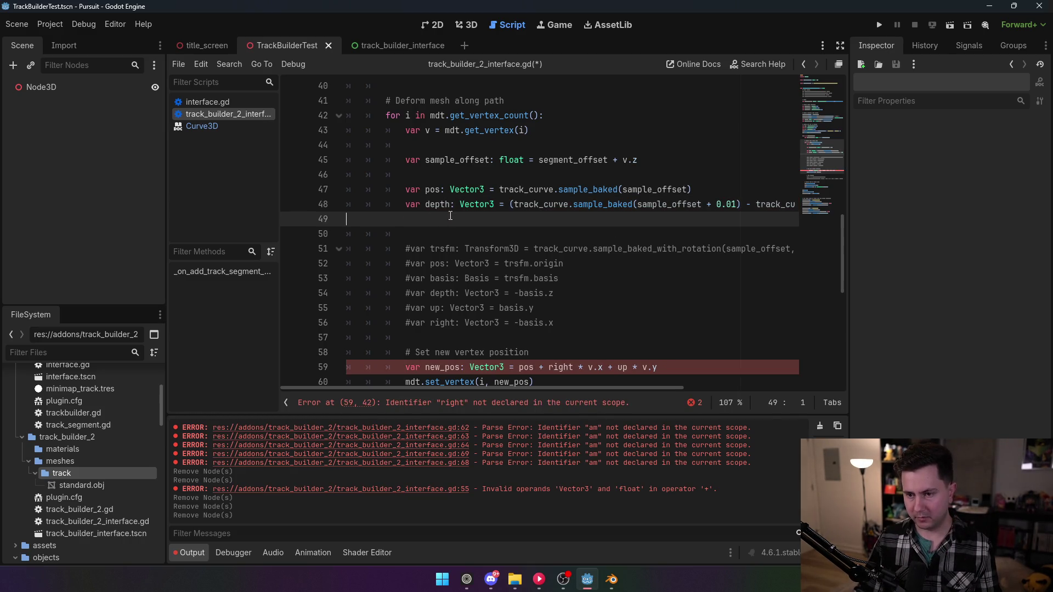
pyautogui.moveTo(512, 389); pyautogui.dragTo(715, 390)
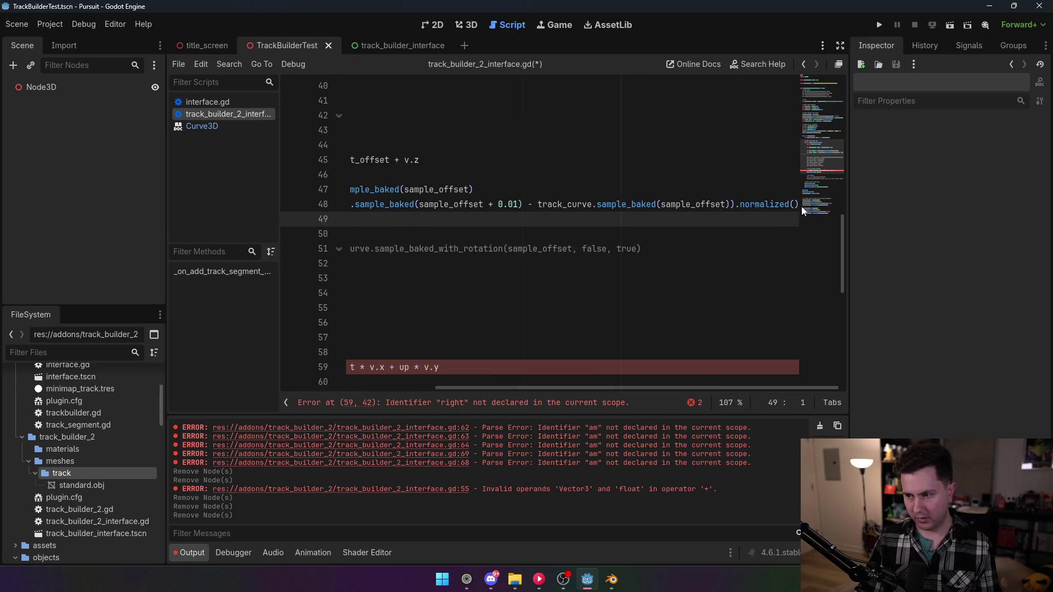
pyautogui.press('Up')
pyautogui.press('End')
pyautogui.press('Return')
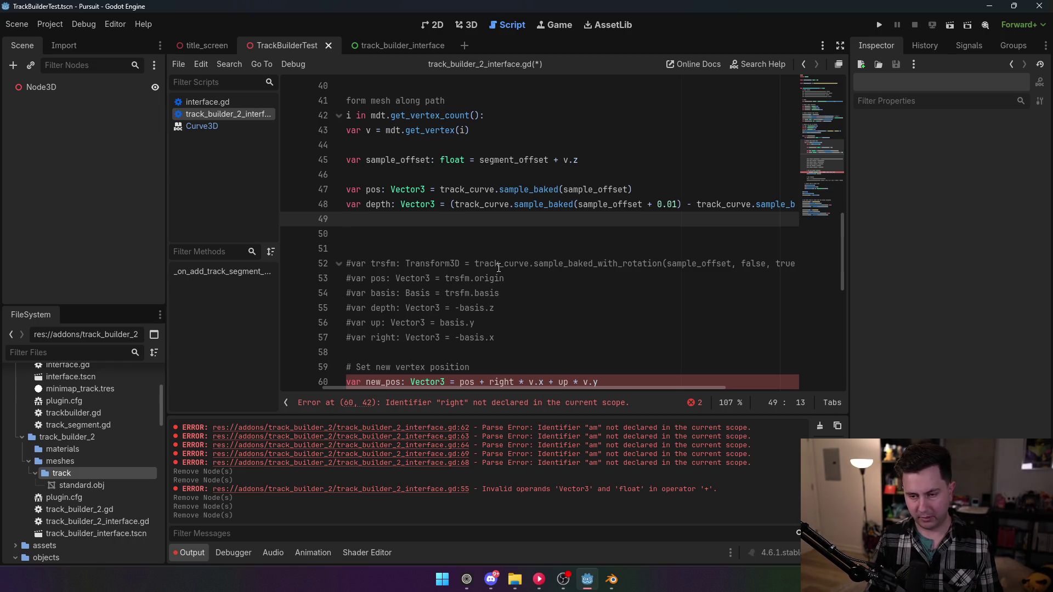
# - Add right as depth.cross(Vector3.UP).normalized() on line 49
pyautogui.write('var up =')
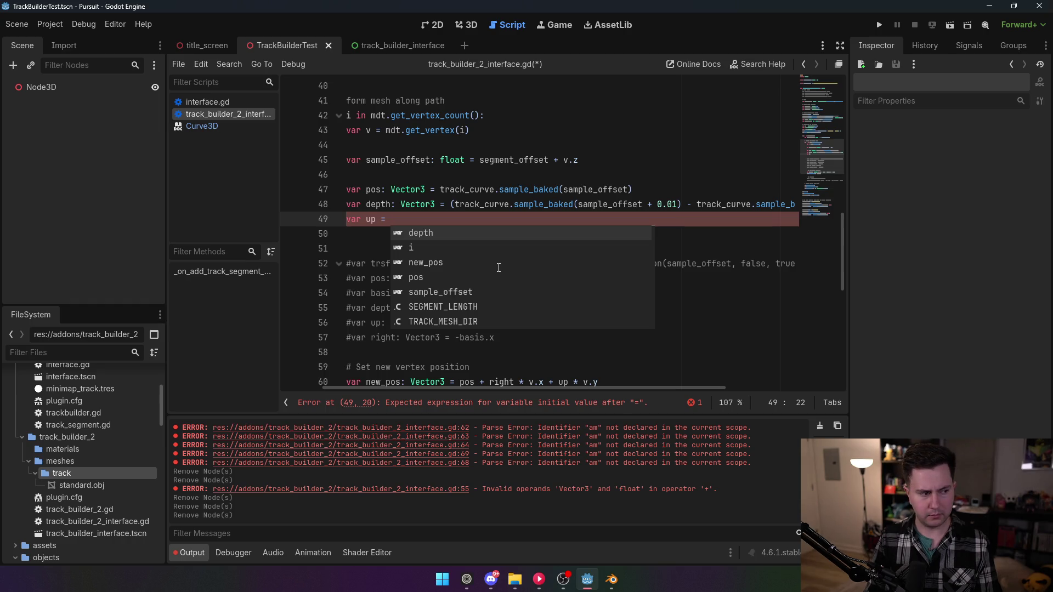
pyautogui.write('Vecto')
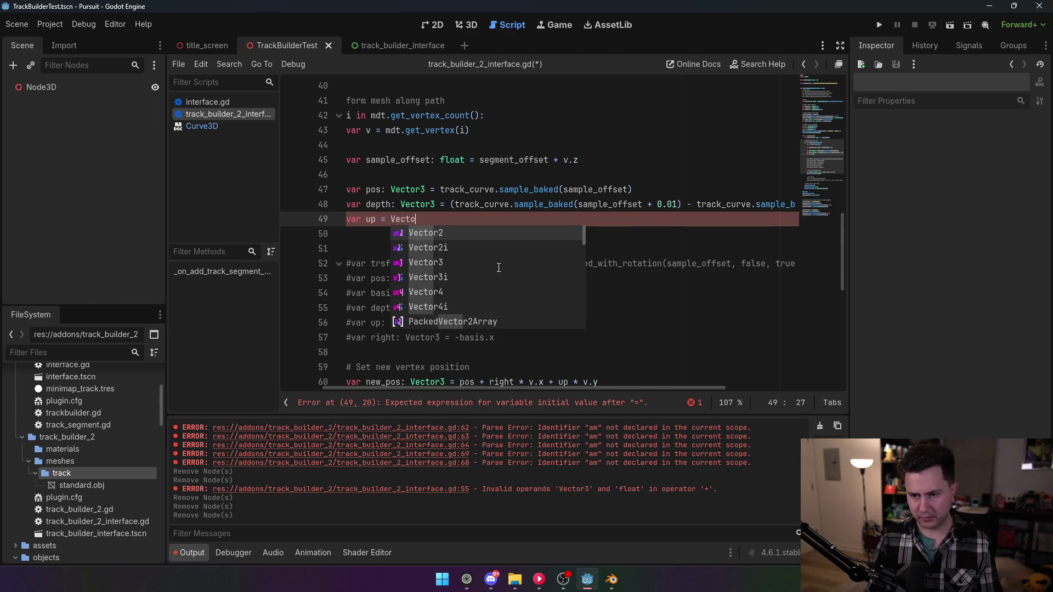
pyautogui.write('r3.UP.cro')
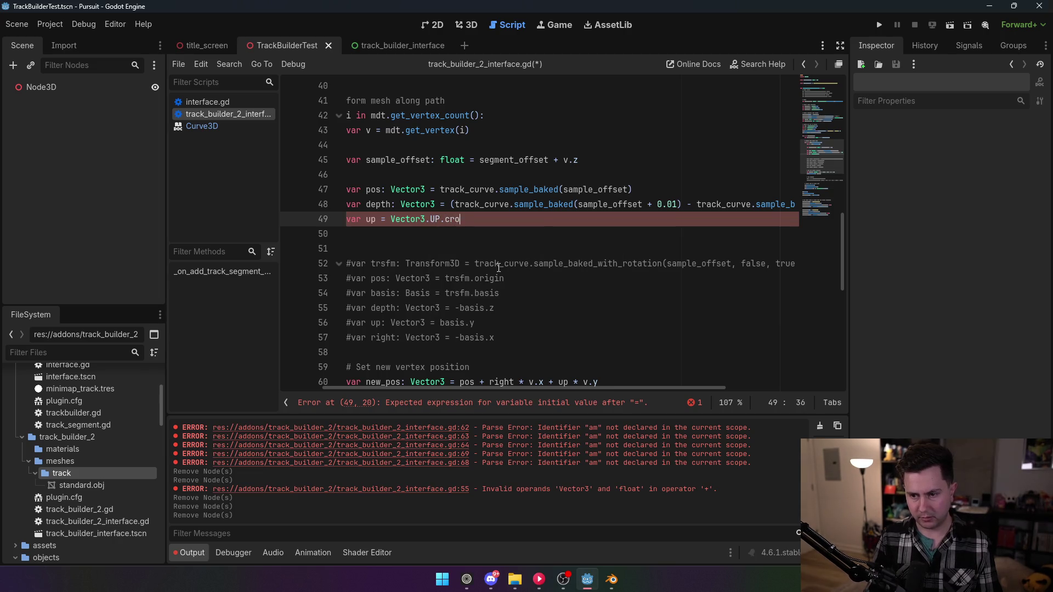
pyautogui.write('ss(depth).')
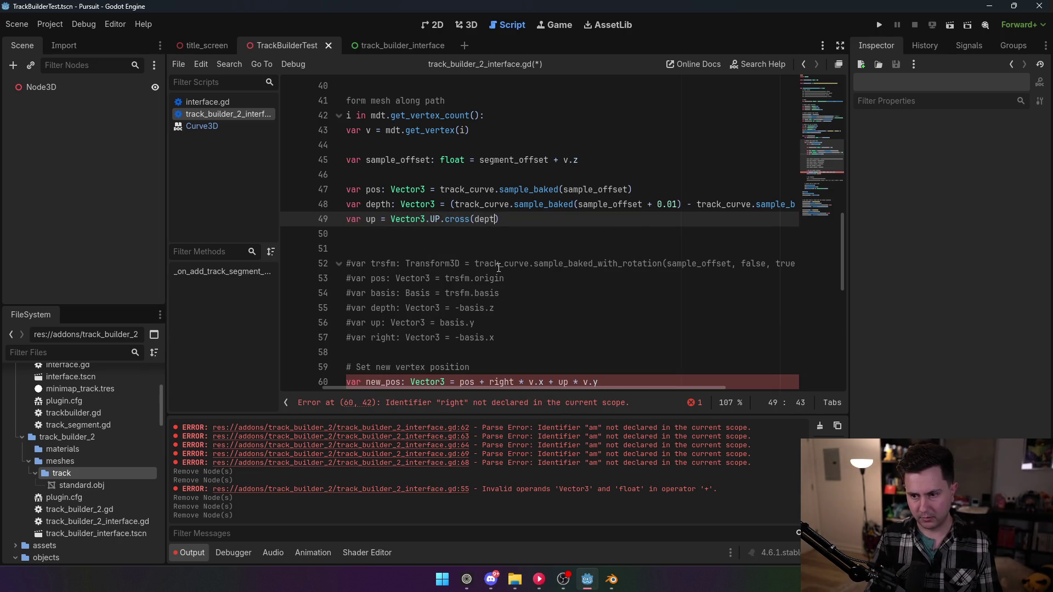
pyautogui.write('normalized()')
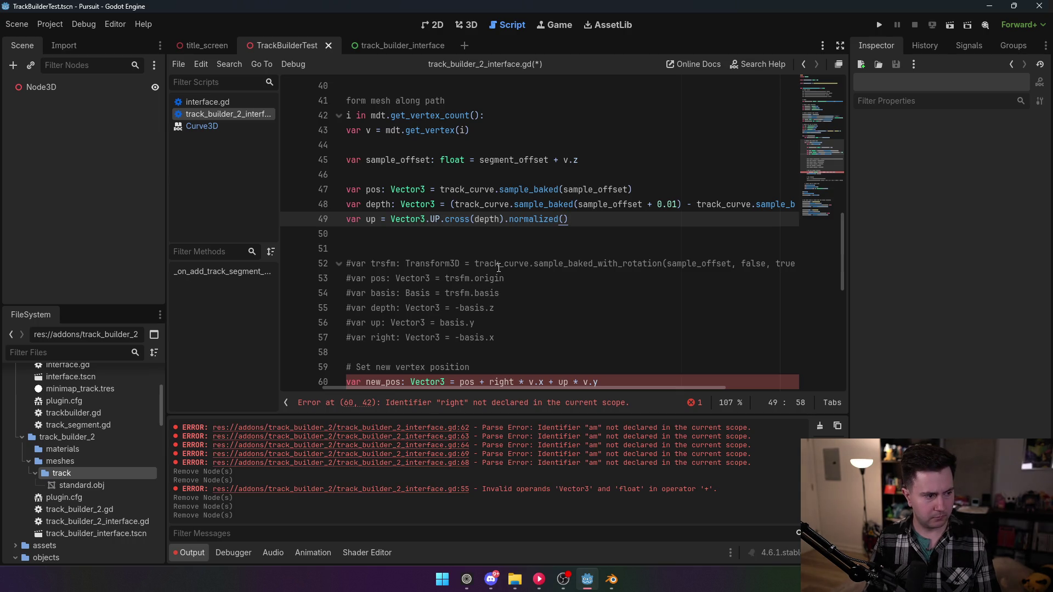
pyautogui.moveTo(571, 219); pyautogui.dragTo(366, 219)
pyautogui.write('right:')
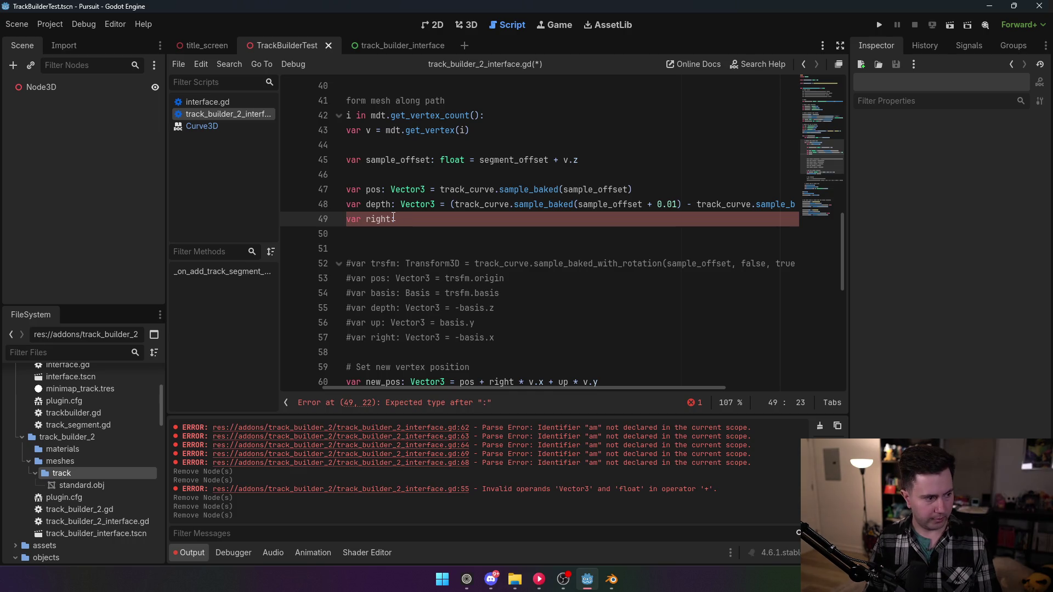
pyautogui.write(' Vector3 = ')
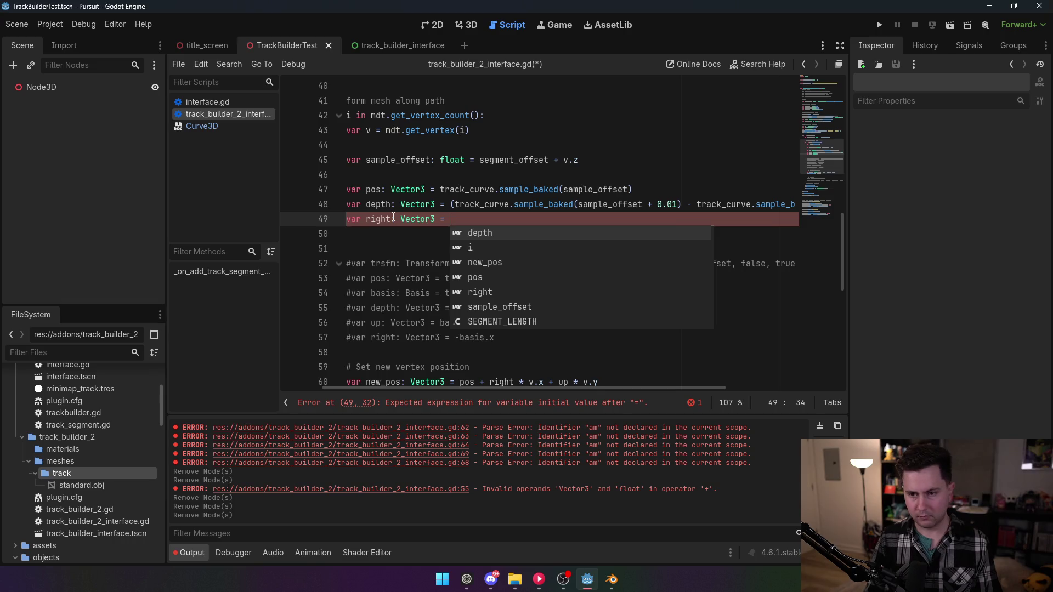
pyautogui.write('depth.cross')
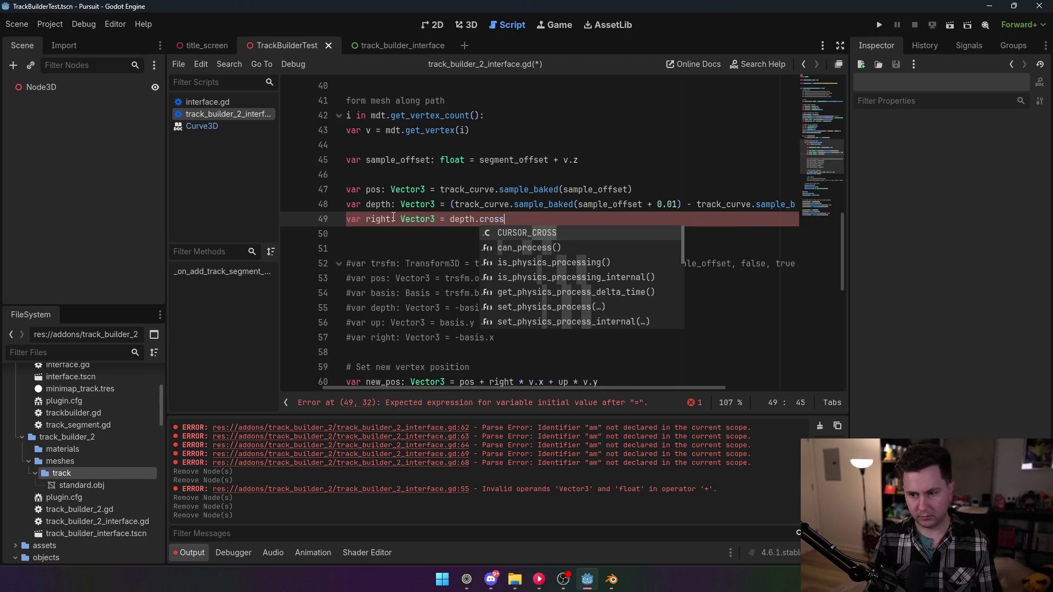
pyautogui.write('(Vector3.UP')
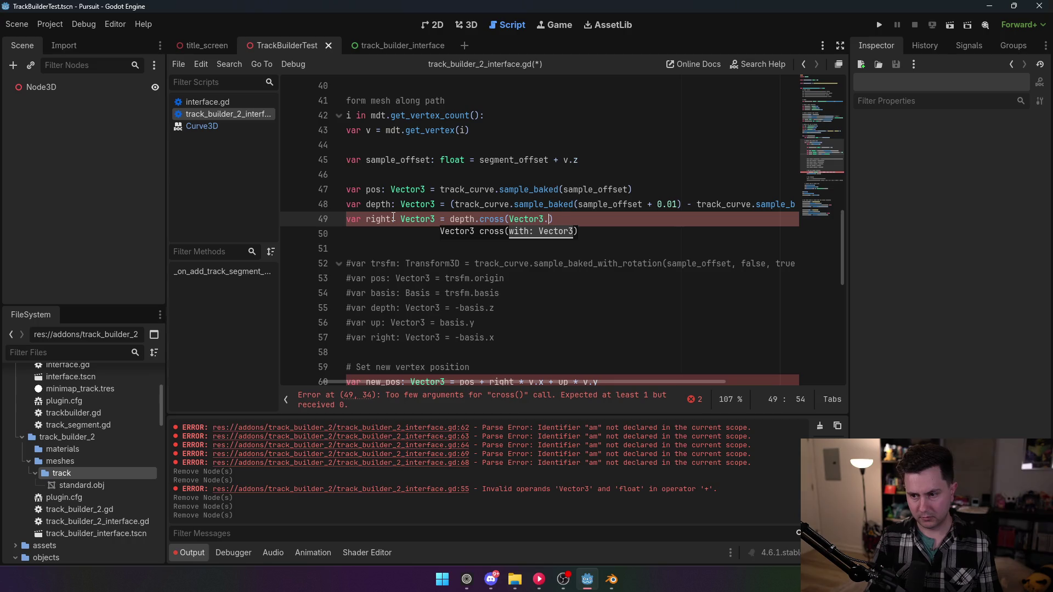
pyautogui.write(').no')
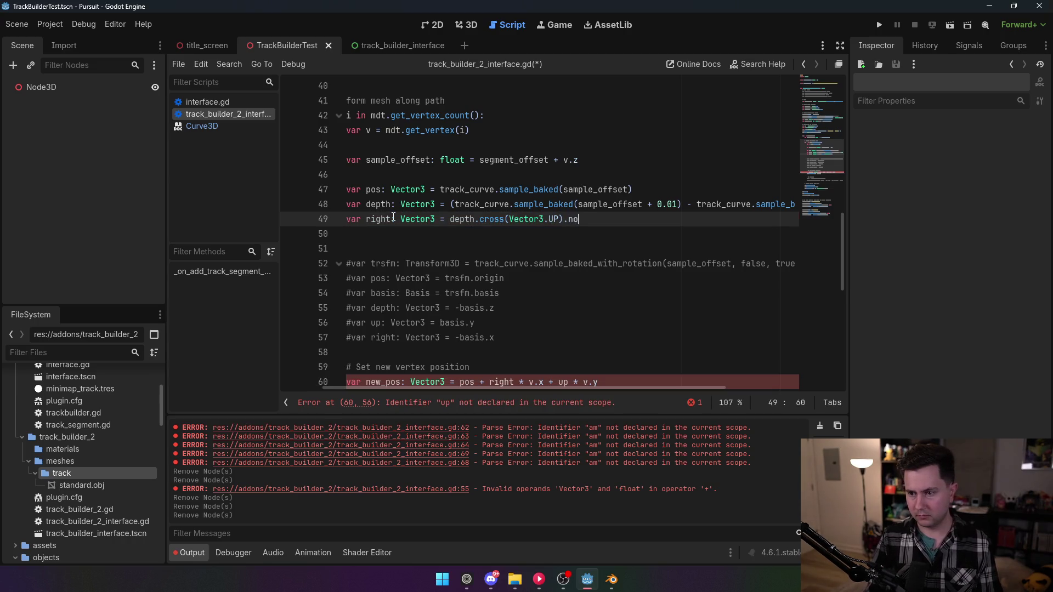
pyautogui.write('rmalized()')
# - Add up as right.cross(depth).normalized() below it and save the script
pyautogui.press('Return')
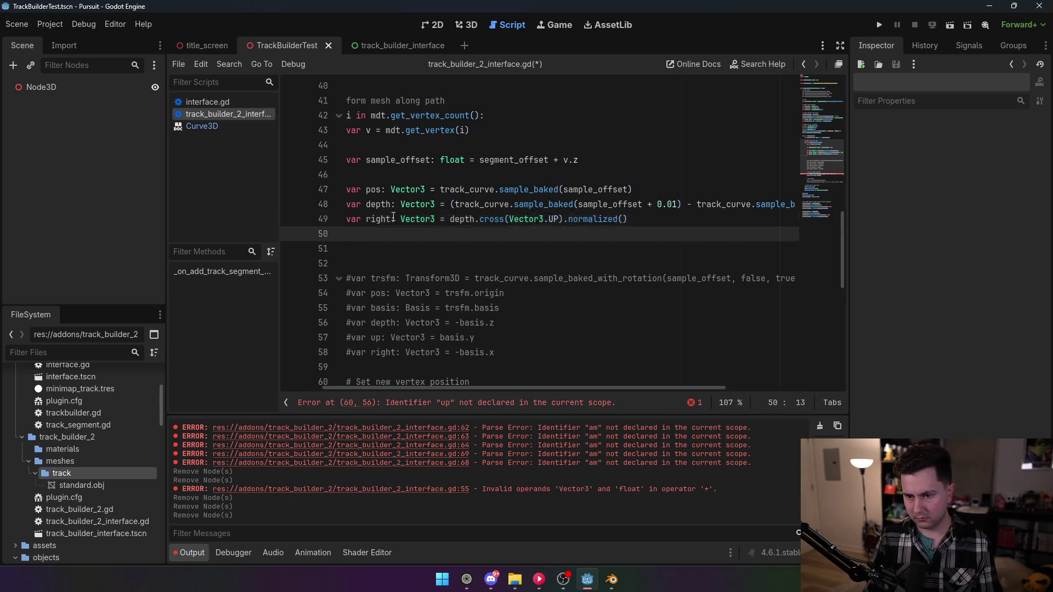
pyautogui.write('var up: Vector3')
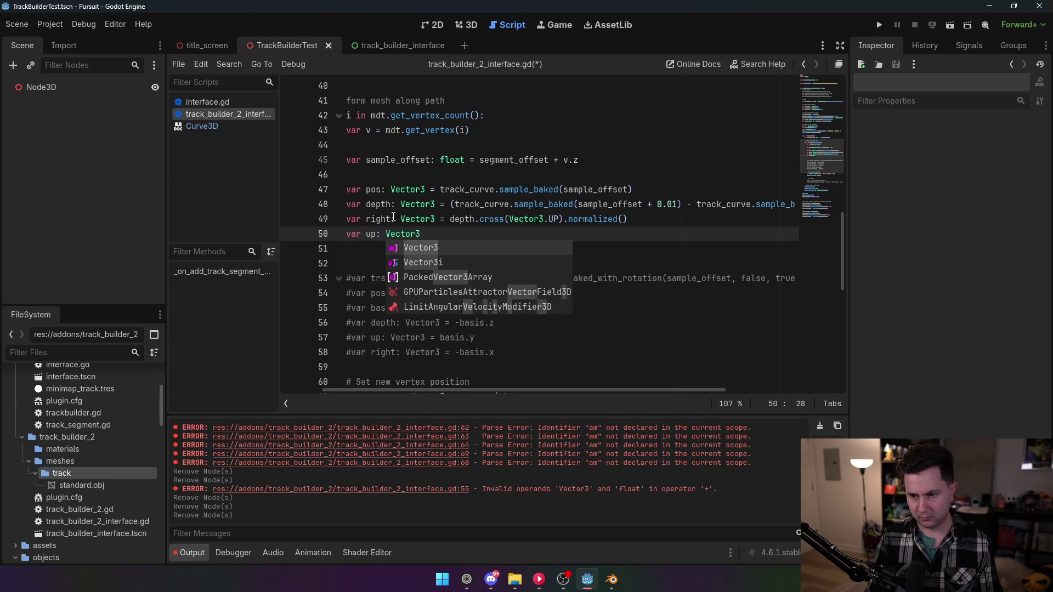
pyautogui.write(' = right.cross(')
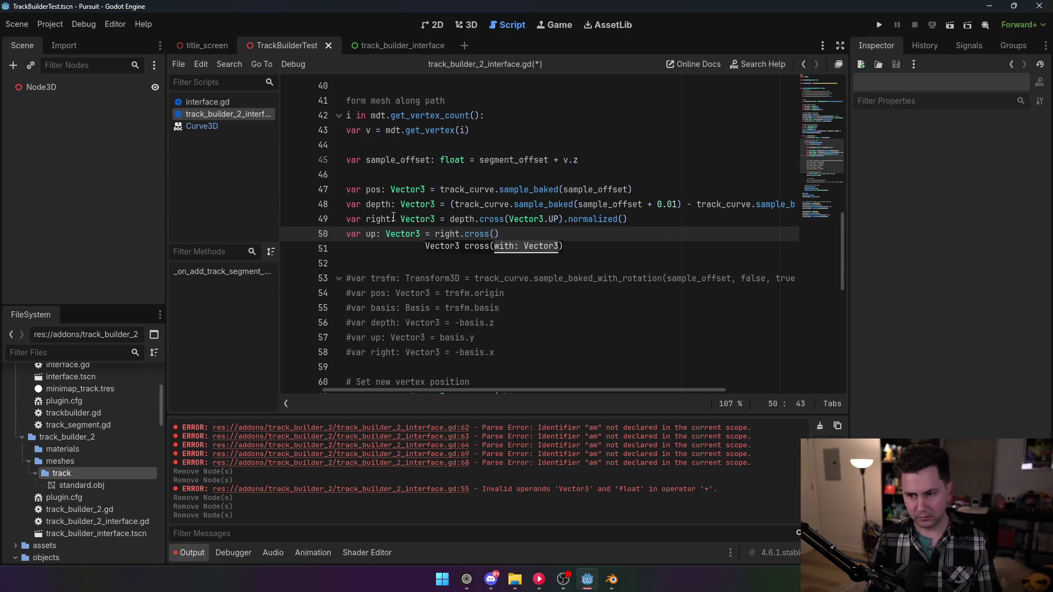
pyautogui.write('depth).normalized')
pyautogui.press('Return')
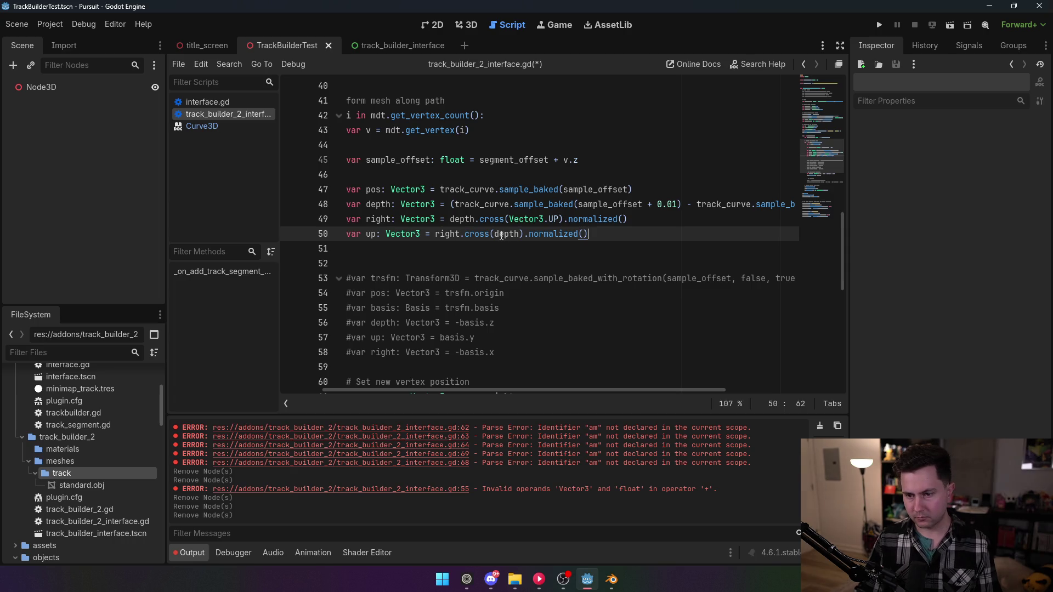
pyautogui.moveTo(464, 232)
pyautogui.scroll(-2, 463, 233)
pyautogui.click(455, 234)
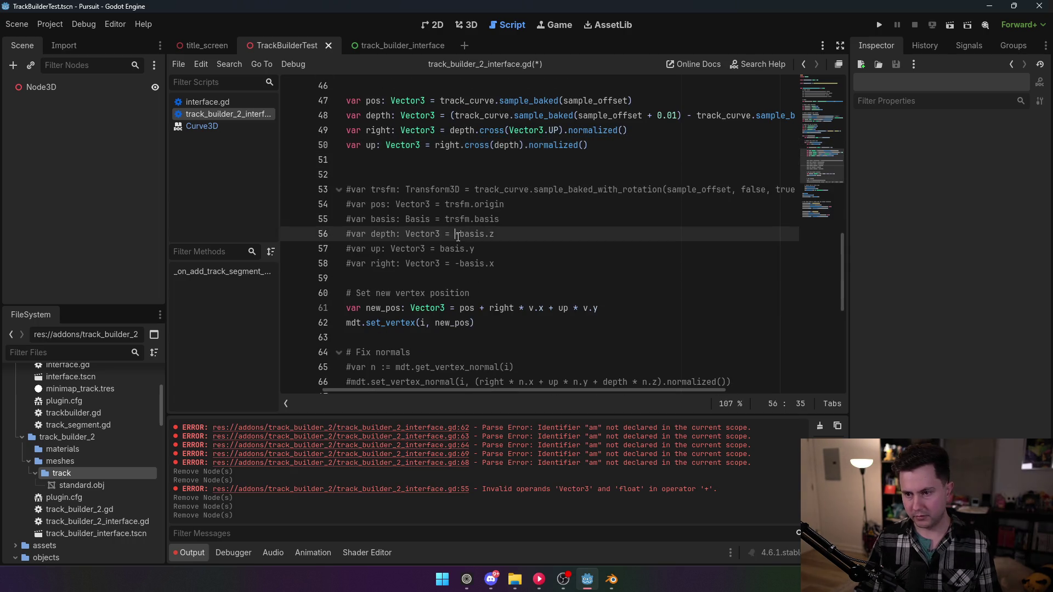
pyautogui.scroll(1, 456, 250)
pyautogui.scroll(-2, 457, 250)
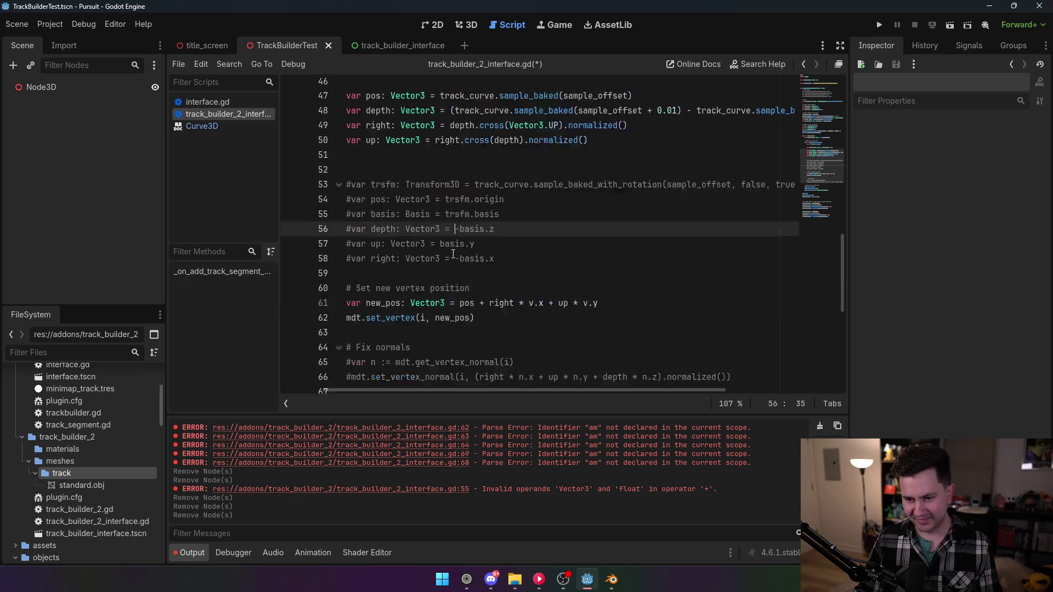
pyautogui.hotkey('ctrl', 's')
pyautogui.scroll(1, 427, 207)
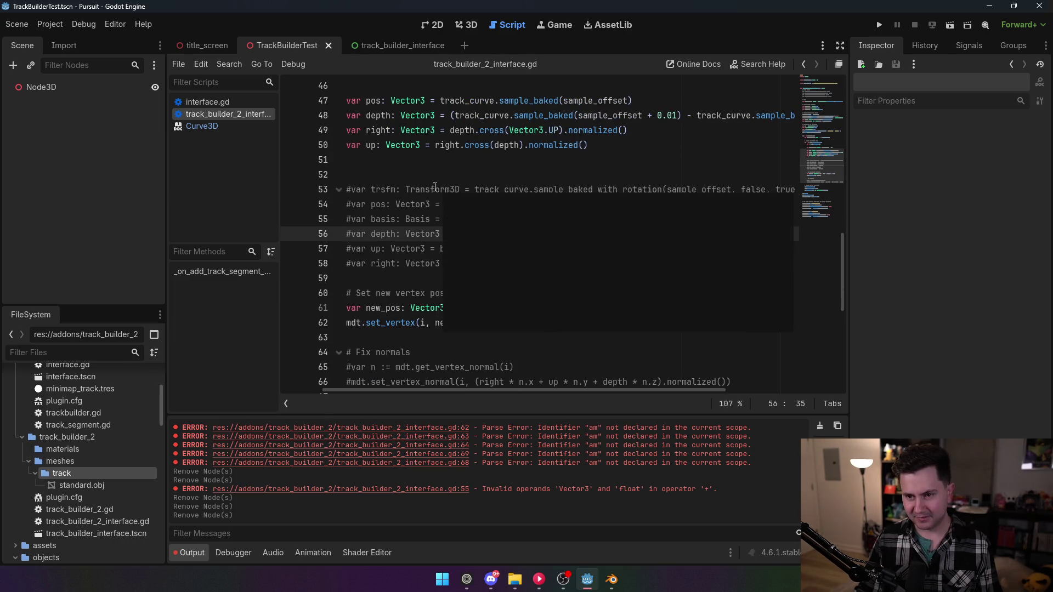
# - Enable and then disable the old TrackBuilder plugin in Project Settings > Plugins
pyautogui.click(51, 27)
pyautogui.click(60, 43)
pyautogui.click(115, 146)
pyautogui.click(122, 147)
pyautogui.click(416, 420)
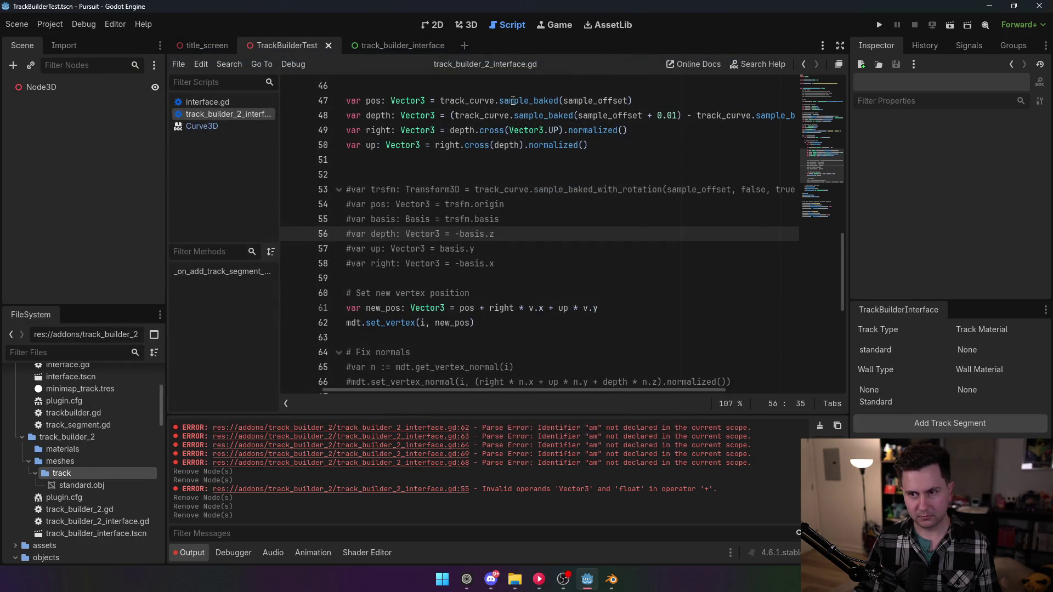
# - In the 3D view, select Node3D and add a track segment to the scene
pyautogui.click(458, 26)
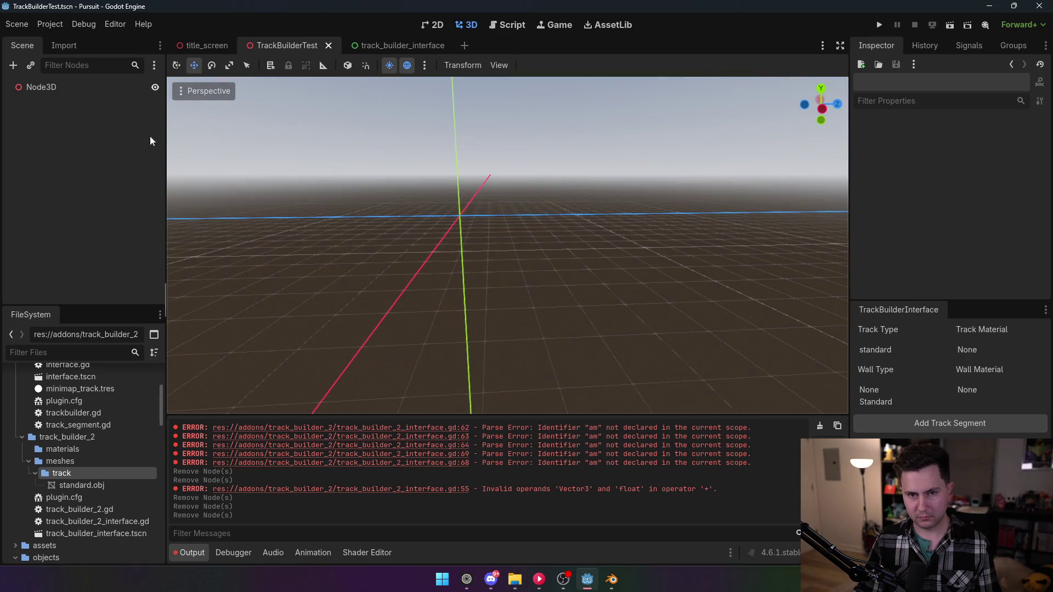
pyautogui.click(82, 87)
pyautogui.click(946, 424)
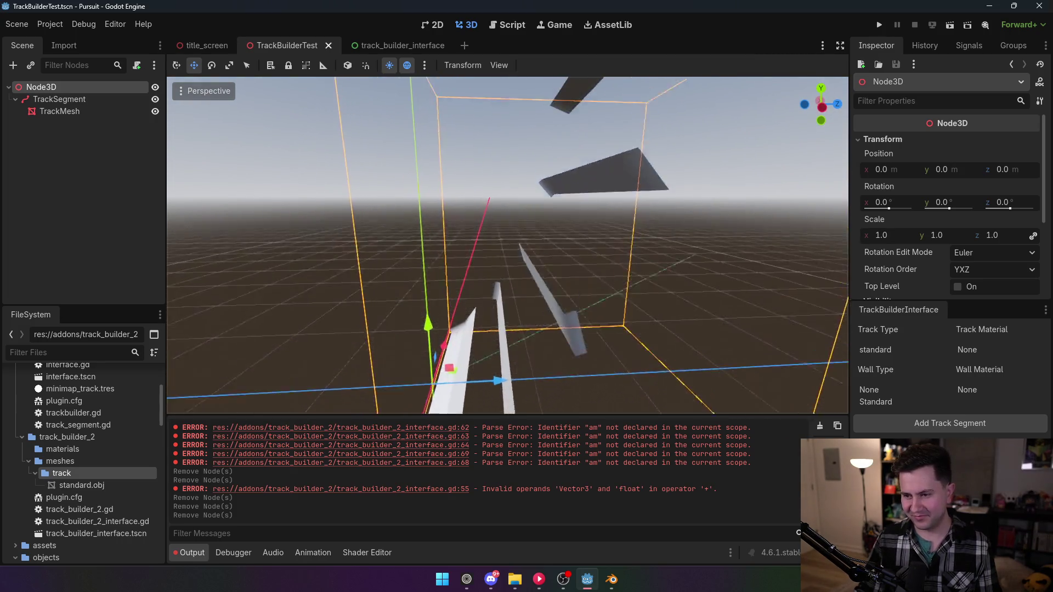
pyautogui.click(50, 24)
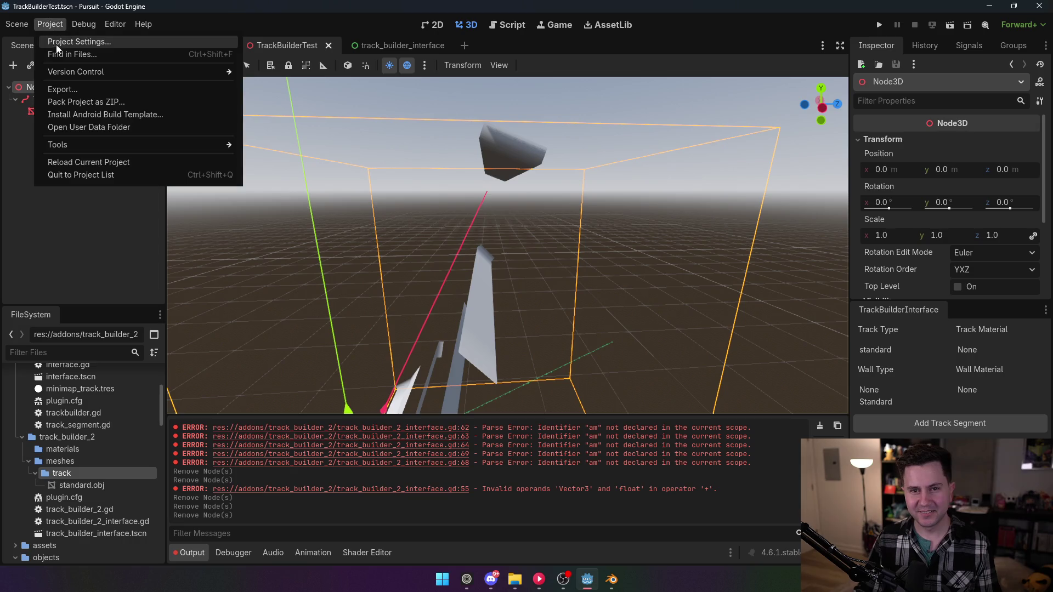
# - Disable the TrackBuilder2 plugin and delete the TrackSegment node with its children
pyautogui.click(66, 40)
pyautogui.click(112, 131)
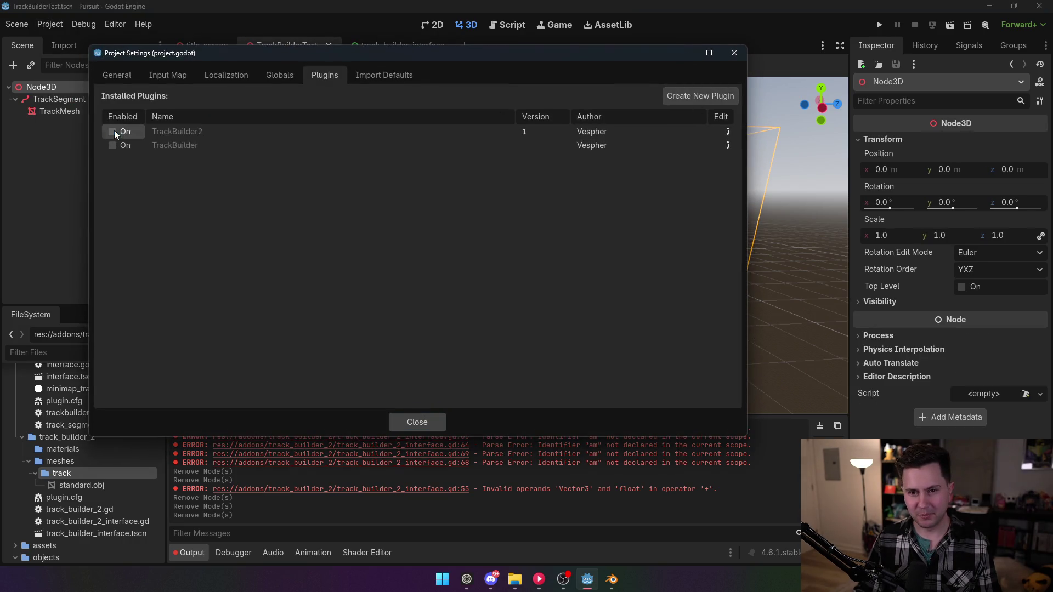
pyautogui.click(417, 421)
pyautogui.click(508, 25)
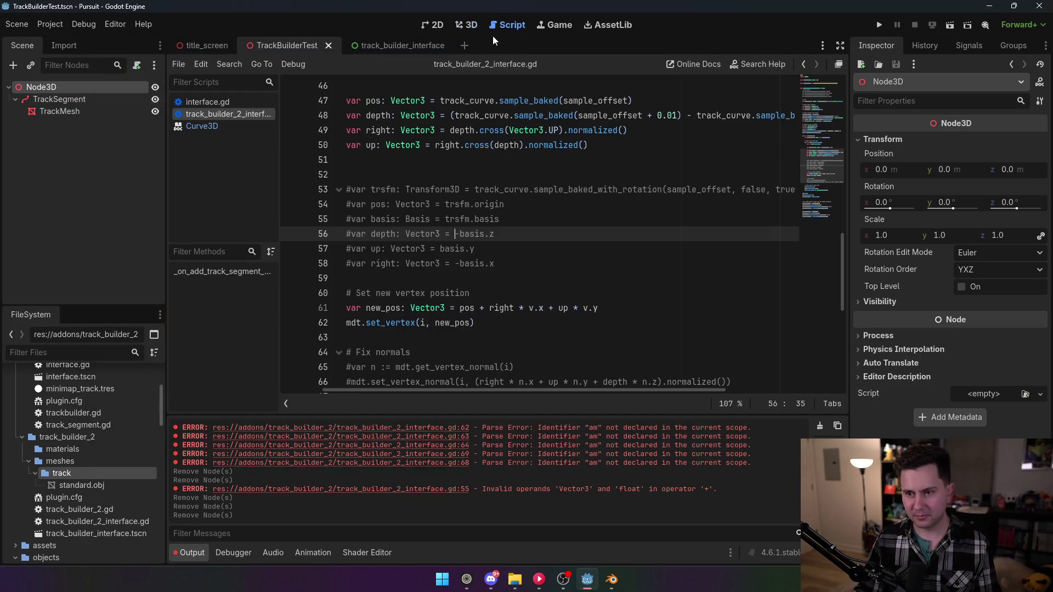
pyautogui.click(81, 102)
pyautogui.press('Delete')
pyautogui.press('Return')
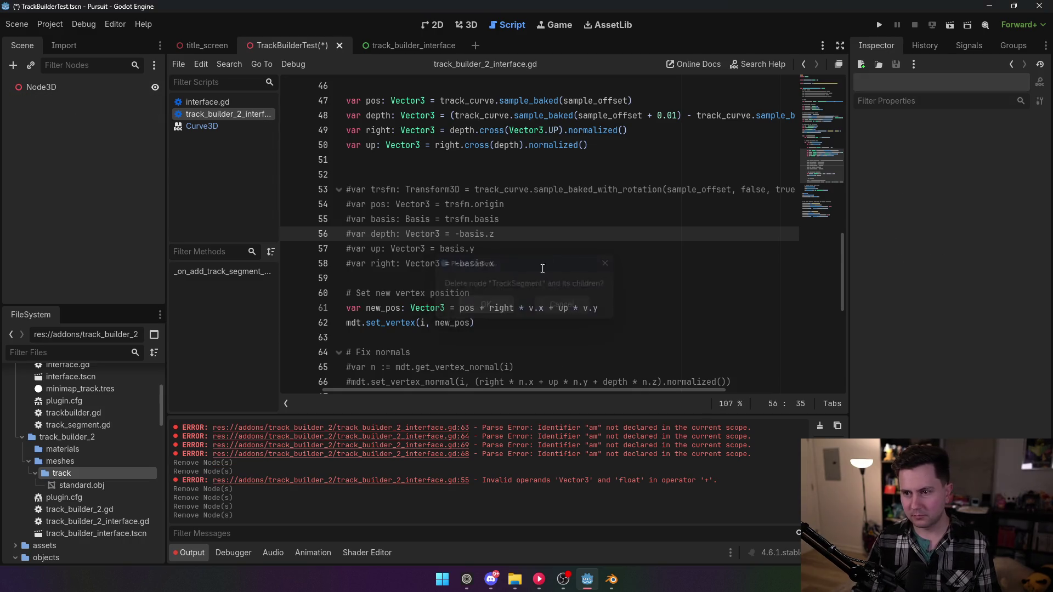
# - Select the pos, depth, right and up declarations in the deform loop
pyautogui.scroll(2, 551, 262)
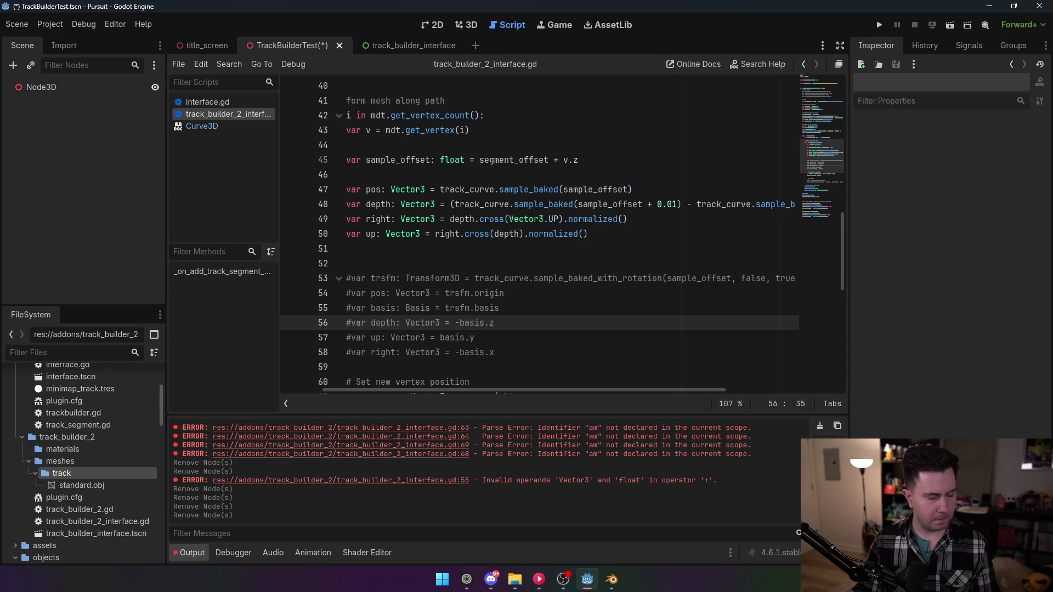
pyautogui.scroll(-1, 559, 276)
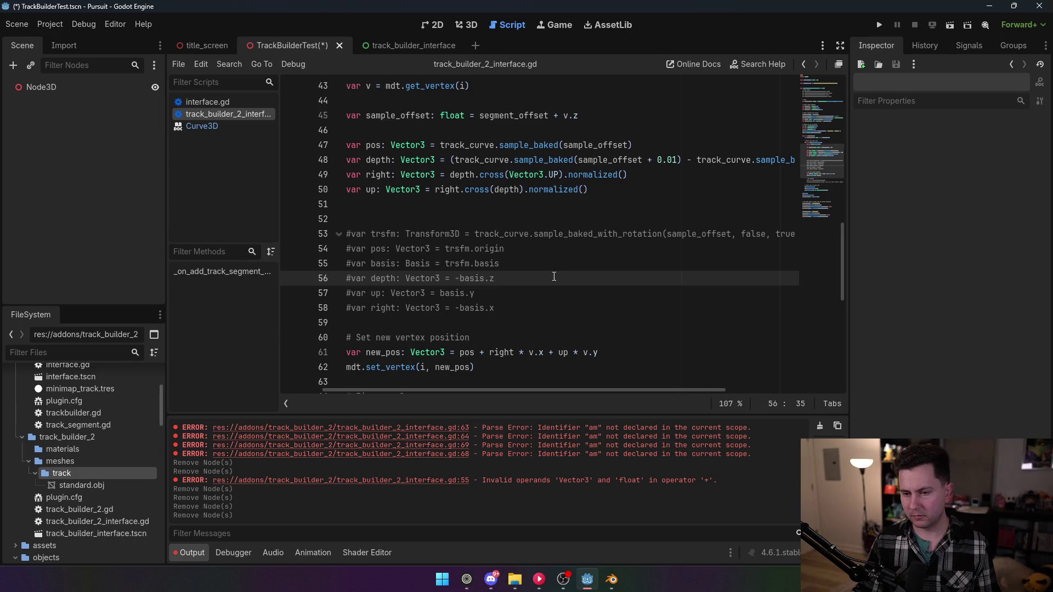
pyautogui.moveTo(528, 311)
pyautogui.mouseDown()
pyautogui.moveTo(350, 265)
pyautogui.moveTo(340, 235)
pyautogui.moveTo(543, 248)
pyautogui.mouseUp()
pyautogui.click(542, 246)
pyautogui.scroll(1, 541, 246)
pyautogui.moveTo(647, 234)
pyautogui.mouseDown()
pyautogui.moveTo(340, 189)
pyautogui.moveTo(256, 190)
pyautogui.mouseUp()
# - Delete the hand-computed vector lines and the leftover empty line
pyautogui.press('BackSpace')
pyautogui.press('BackSpace')
pyautogui.press('BackSpace')
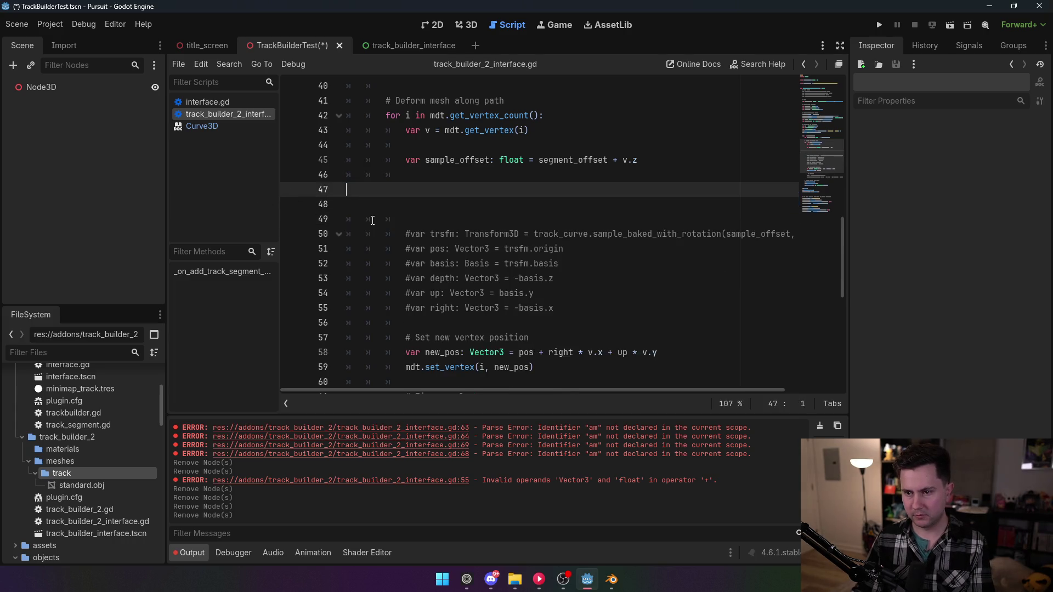
pyautogui.click(410, 173)
pyautogui.press('BackSpace')
# - Uncomment the sample_baked_with_rotation transform lines with Ctrl+K and save the script
pyautogui.moveTo(555, 263); pyautogui.dragTo(415, 192)
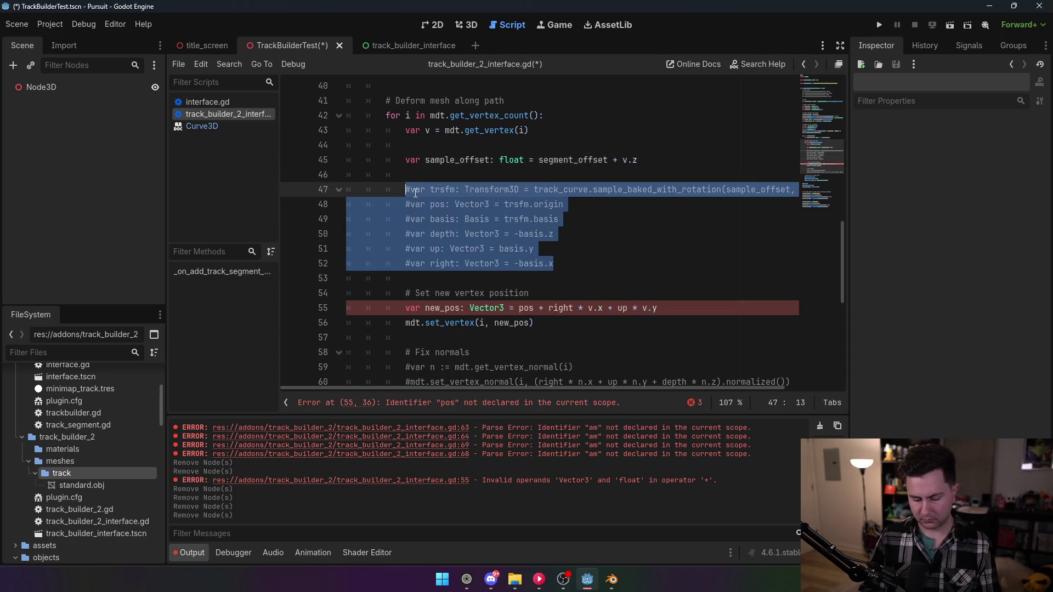
pyautogui.hotkey('ctrl', 'k')
pyautogui.click(632, 219)
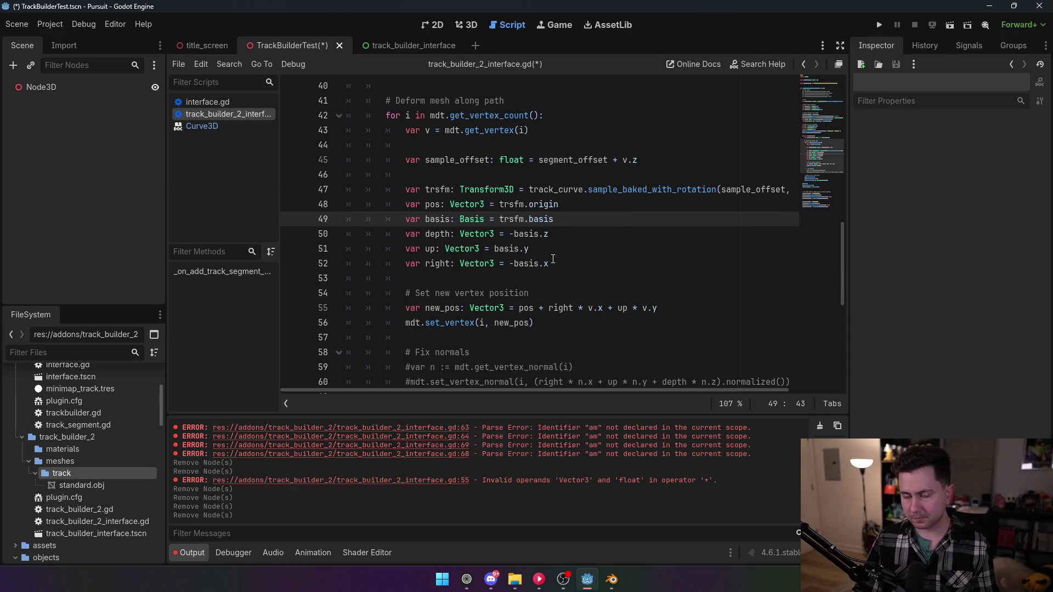
pyautogui.click(734, 188)
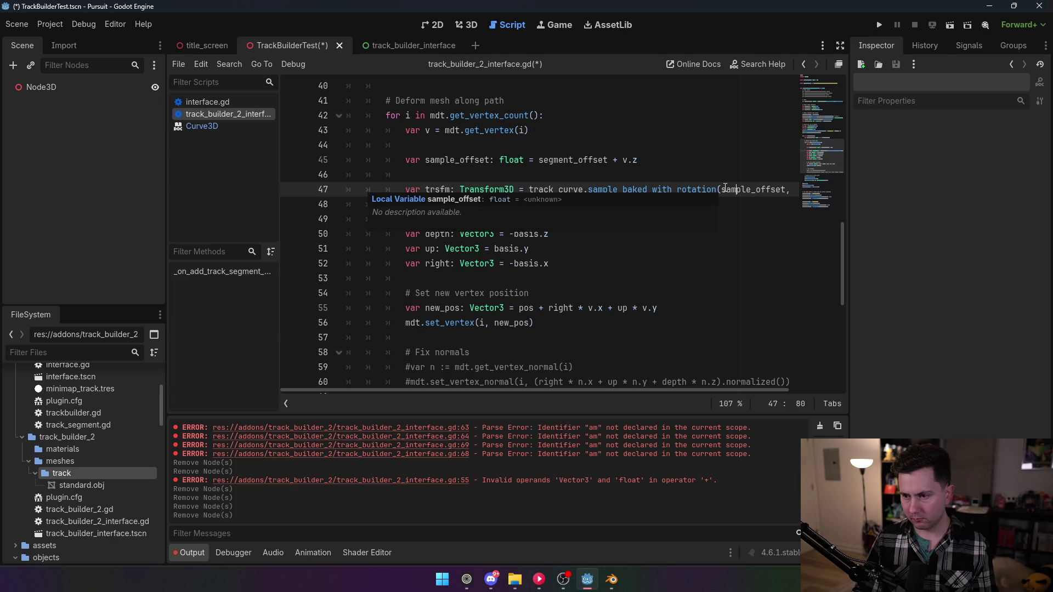
pyautogui.click(656, 188)
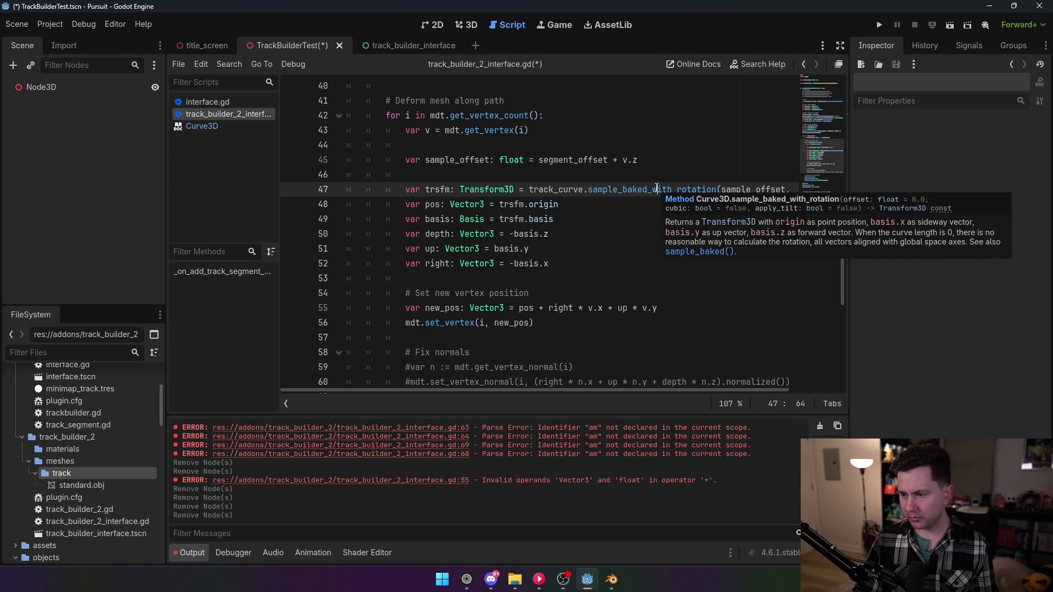
pyautogui.hotkey('ctrl', 's')
pyautogui.click(585, 169)
pyautogui.moveTo(655, 391); pyautogui.dragTo(795, 392)
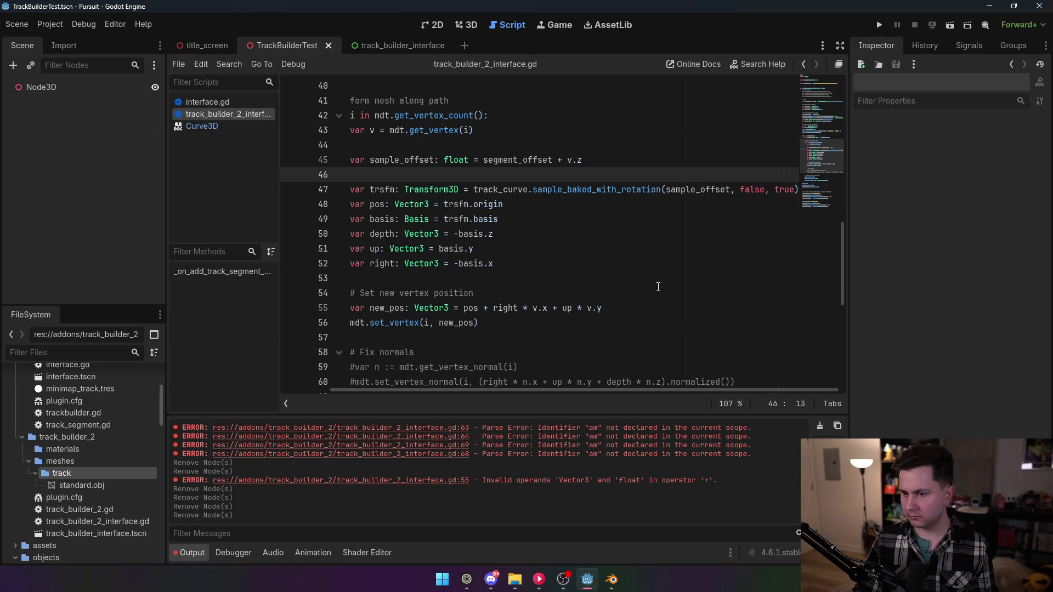
# - Change Point 2's offset to Vector3(0,5,10)
pyautogui.scroll(7, 658, 287)
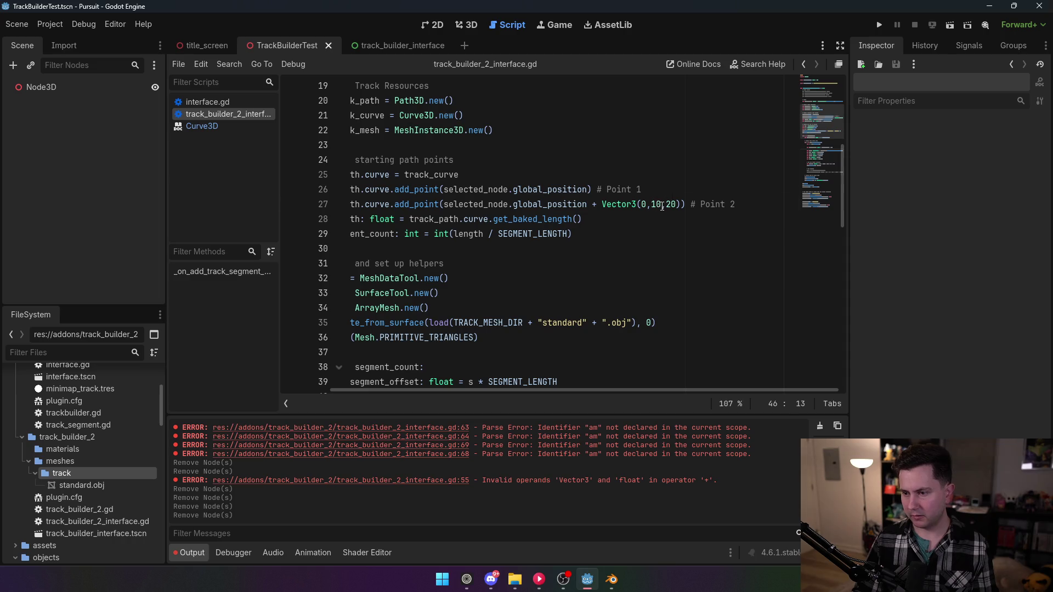
pyautogui.doubleClick(656, 204)
pyautogui.write('5')
pyautogui.doubleClick(666, 204)
pyautogui.write('10')
# - Duplicate that line as Point 3 with offset Vector3(0,10,20)
pyautogui.moveTo(734, 204); pyautogui.dragTo(362, 204)
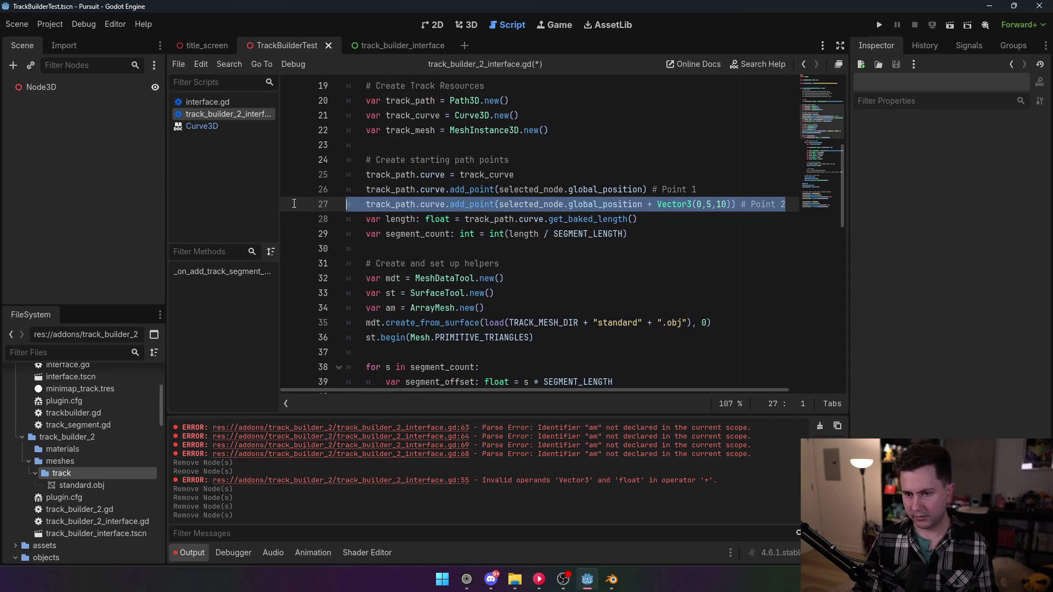
pyautogui.click(790, 203)
pyautogui.moveTo(790, 204); pyautogui.dragTo(364, 204)
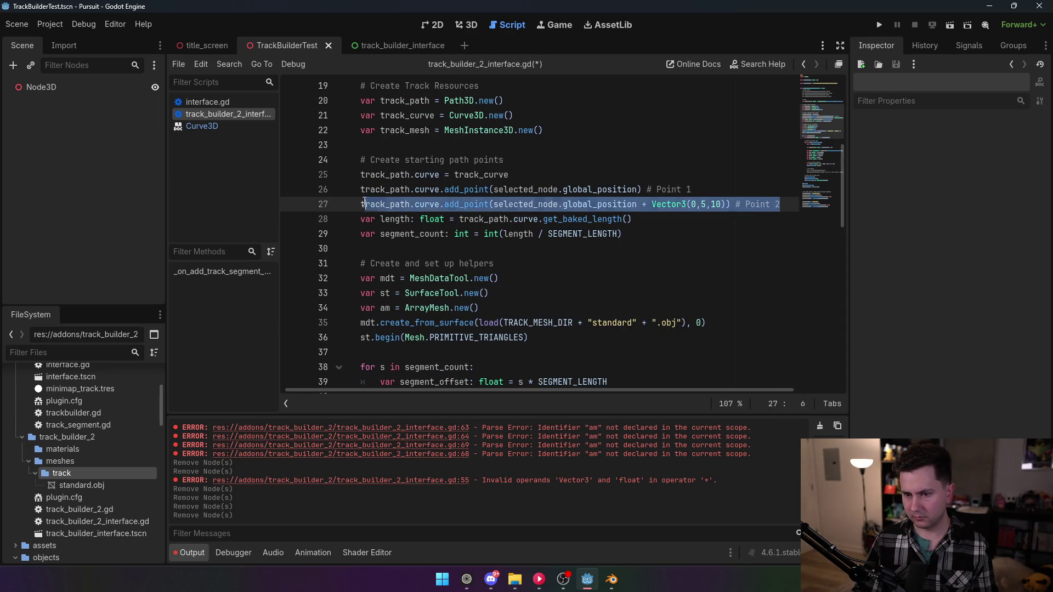
pyautogui.hotkey('ctrl', 'c')
pyautogui.click(785, 206)
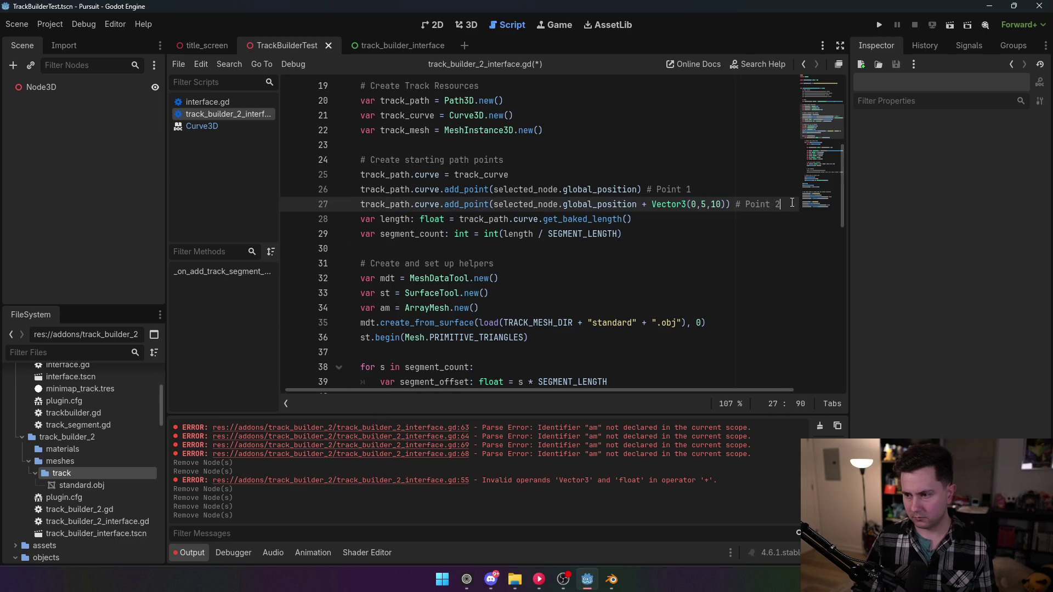
pyautogui.press('Return')
pyautogui.hotkey('ctrl', 'v')
pyautogui.doubleClick(703, 220)
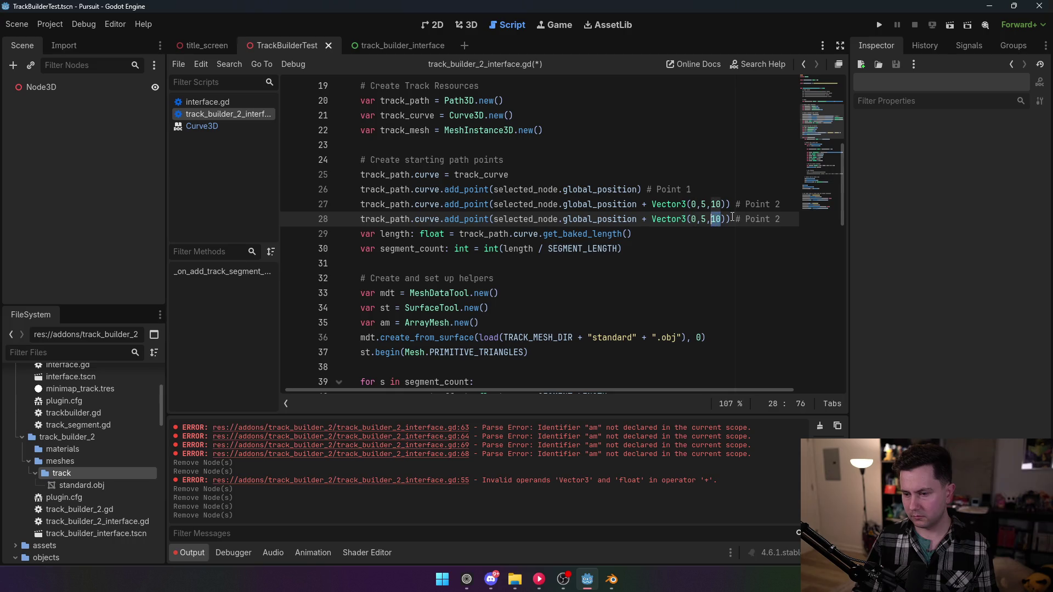
pyautogui.doubleClick(716, 219)
pyautogui.write('20')
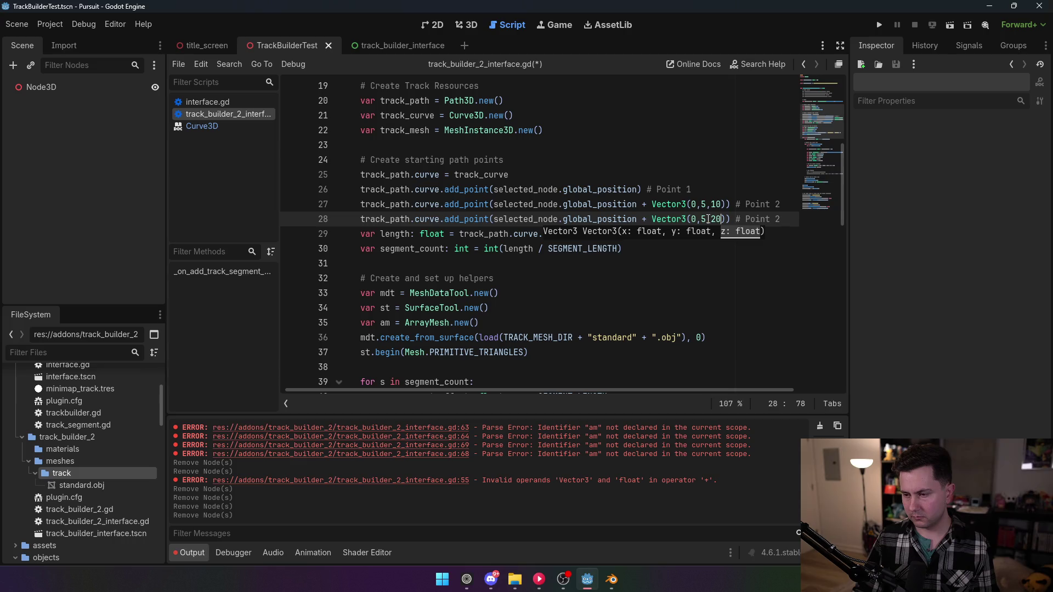
pyautogui.doubleClick(703, 220)
pyautogui.write('10')
pyautogui.doubleClick(782, 218)
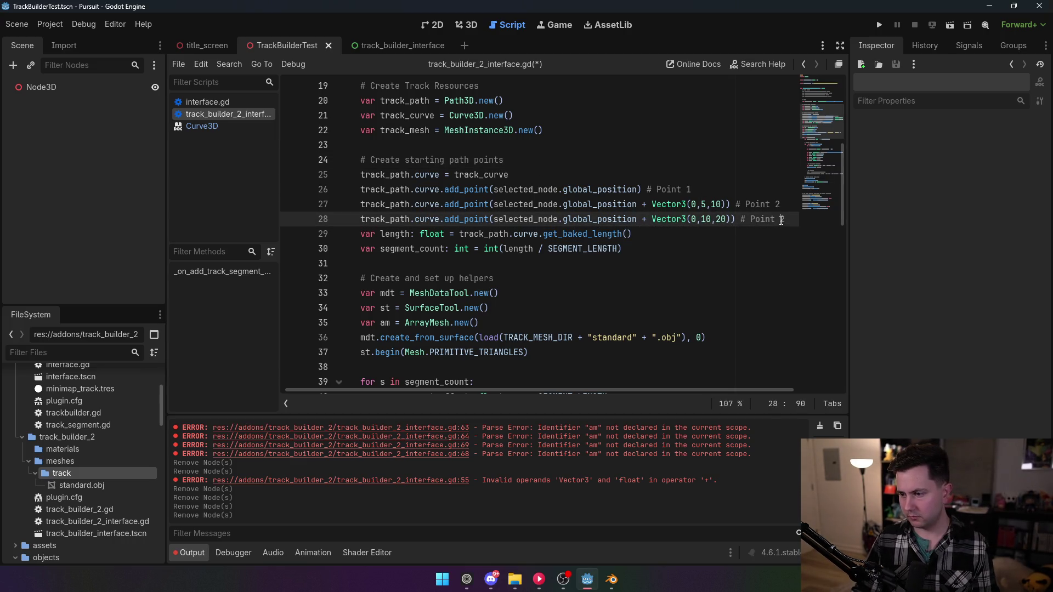
pyautogui.write('3')
pyautogui.click(682, 164)
pyautogui.click(49, 24)
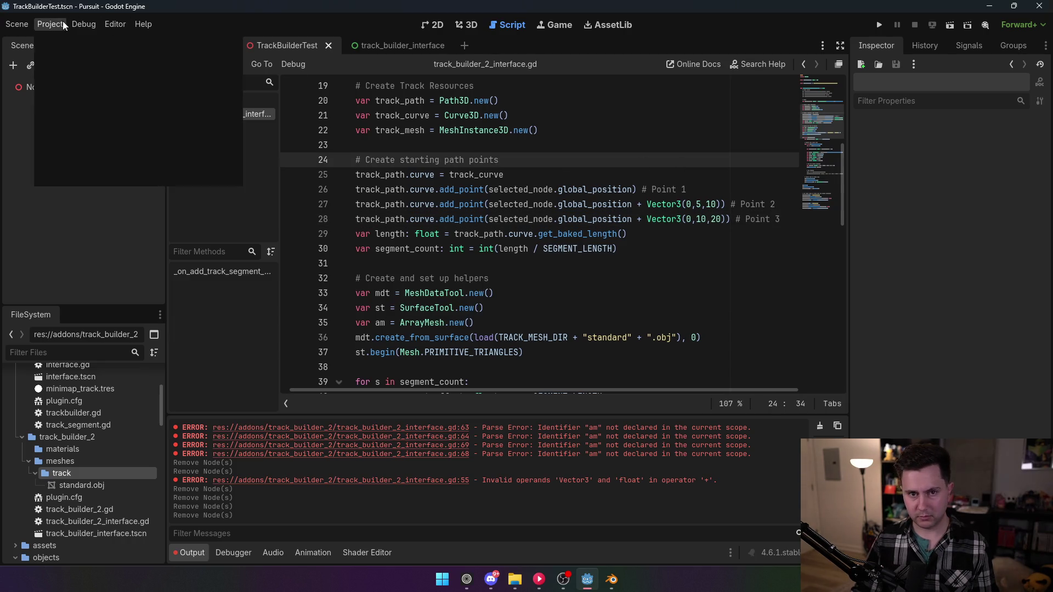
# - Enable the TrackBuilder2 plugin in Project Settings > Plugins
pyautogui.click(71, 40)
pyautogui.click(113, 132)
pyautogui.click(417, 422)
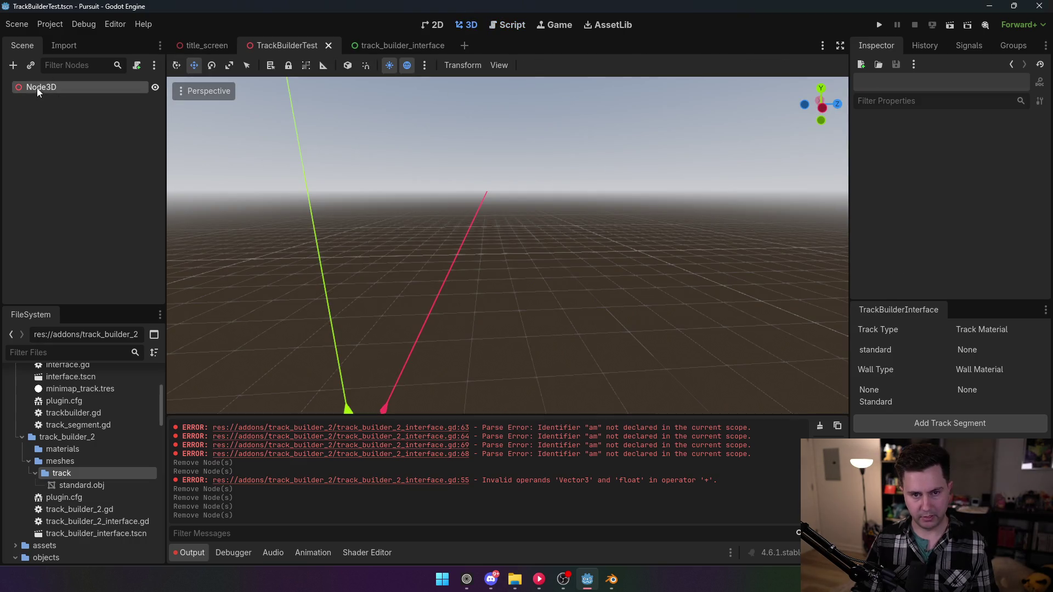
# - Generate a test TrackSegment under Node3D, delete it again, and return to the script
pyautogui.click(38, 87)
pyautogui.click(905, 424)
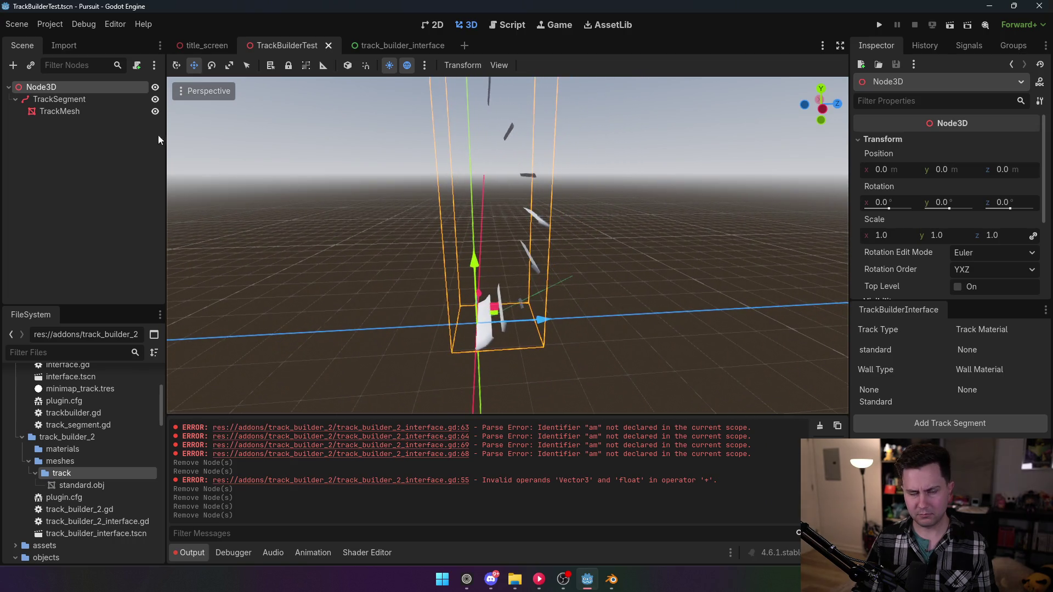
pyautogui.click(57, 99)
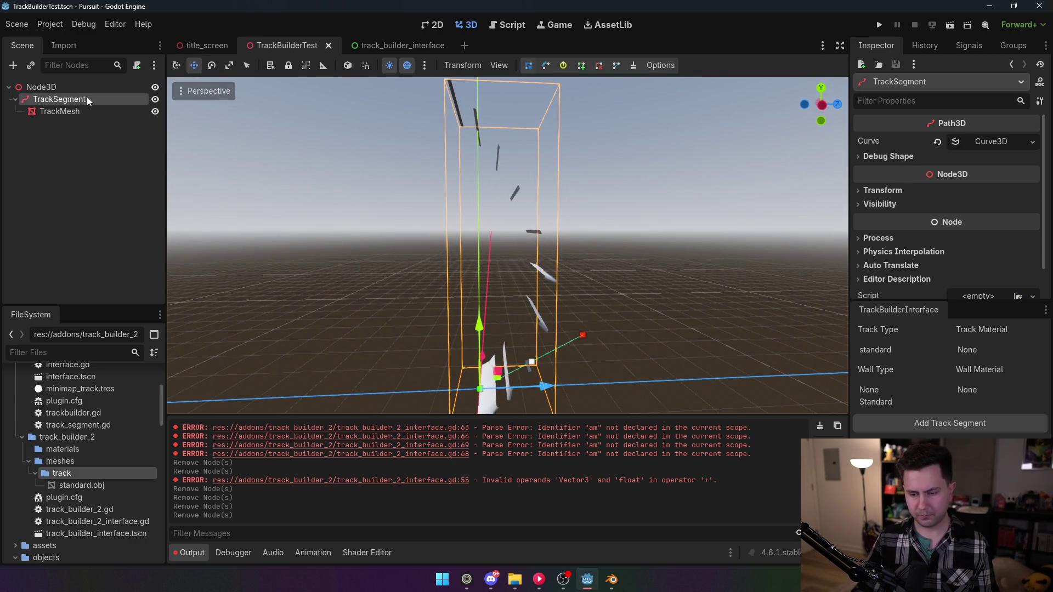
pyautogui.press('Delete')
pyautogui.press('Return')
pyautogui.click(507, 24)
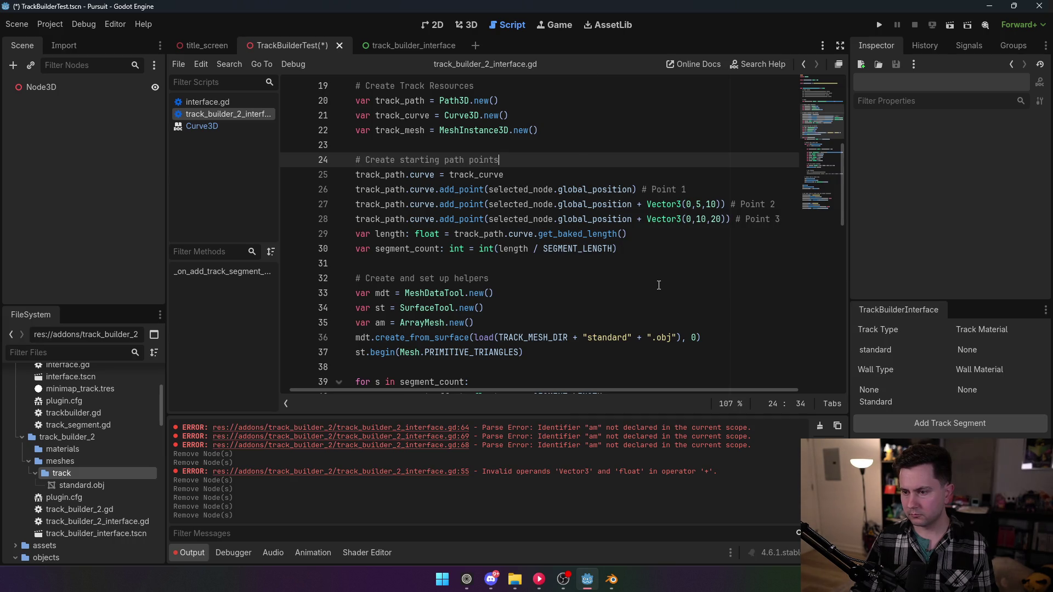
# - Delete the Point 3 line and change Point 2's offset to Vector3(10,0,10)
pyautogui.moveTo(780, 218); pyautogui.dragTo(775, 204)
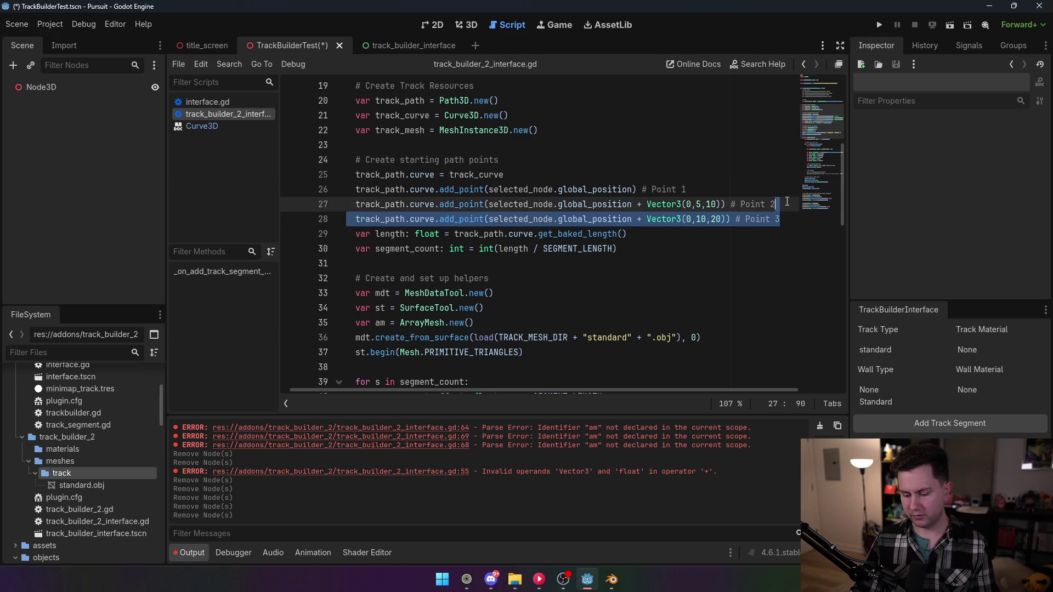
pyautogui.press('BackSpace')
pyautogui.click(687, 204)
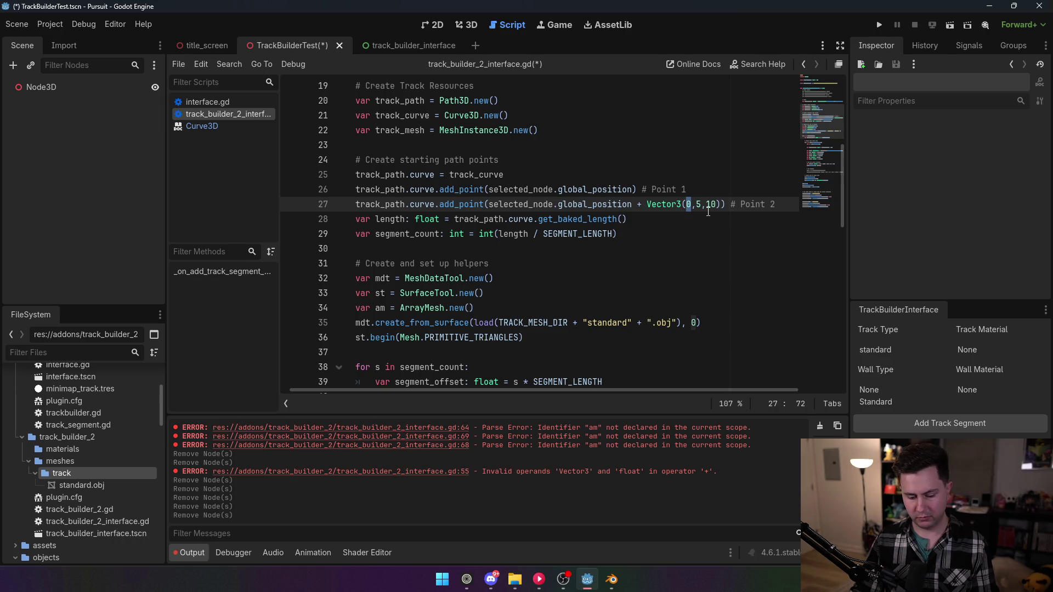
pyautogui.write('10')
pyautogui.click(715, 204)
pyautogui.press('BackSpace')
pyautogui.click(707, 204)
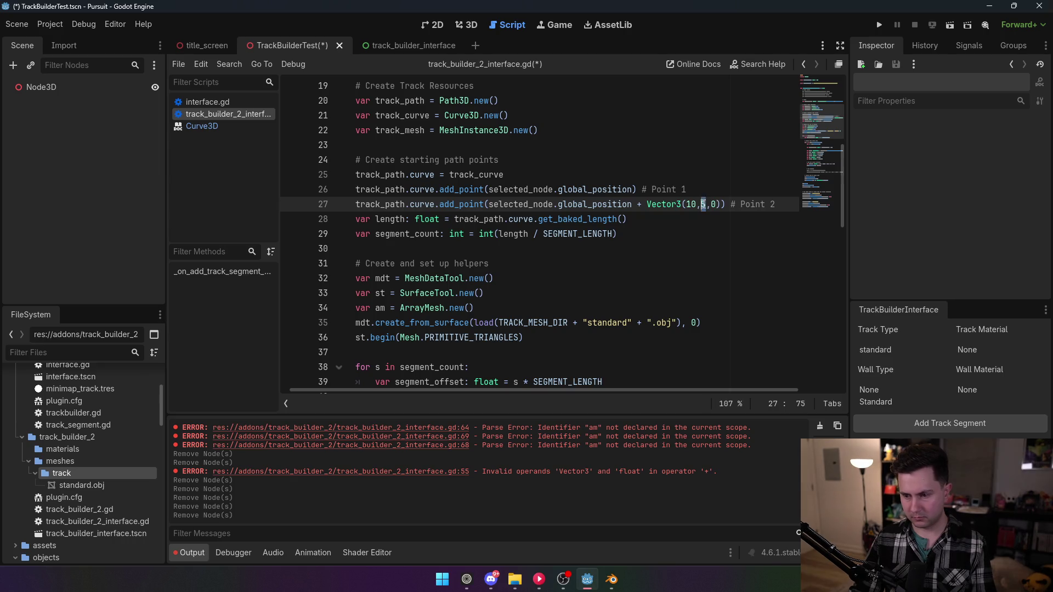
pyautogui.press('BackSpace')
pyautogui.write('0,')
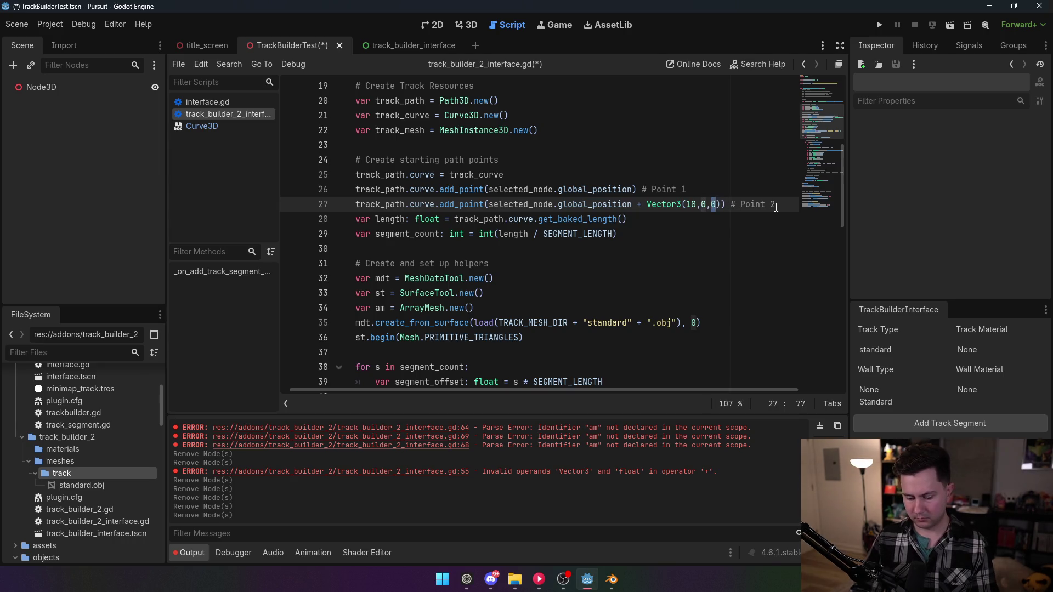
pyautogui.write('10')
# - Save the script with Ctrl+S and bring up Project Settings
pyautogui.click(411, 145)
pyautogui.hotkey('ctrl', 's')
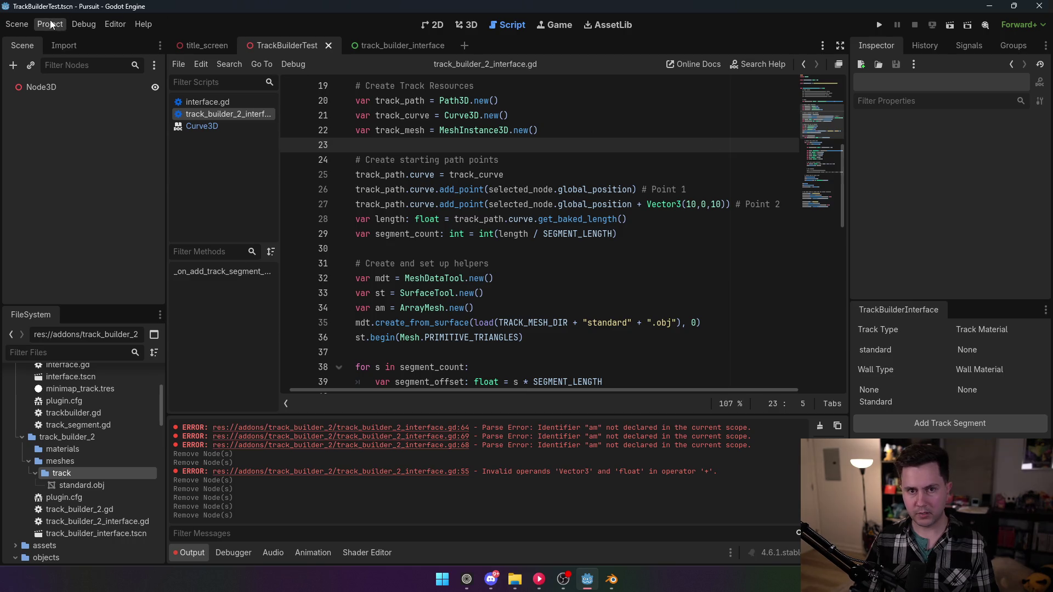
pyautogui.click(50, 24)
pyautogui.click(64, 43)
# - Reload the TrackBuilder2 plugin and generate a new track segment under Node3D
pyautogui.click(113, 132)
pyautogui.click(112, 132)
pyautogui.click(417, 422)
pyautogui.click(460, 26)
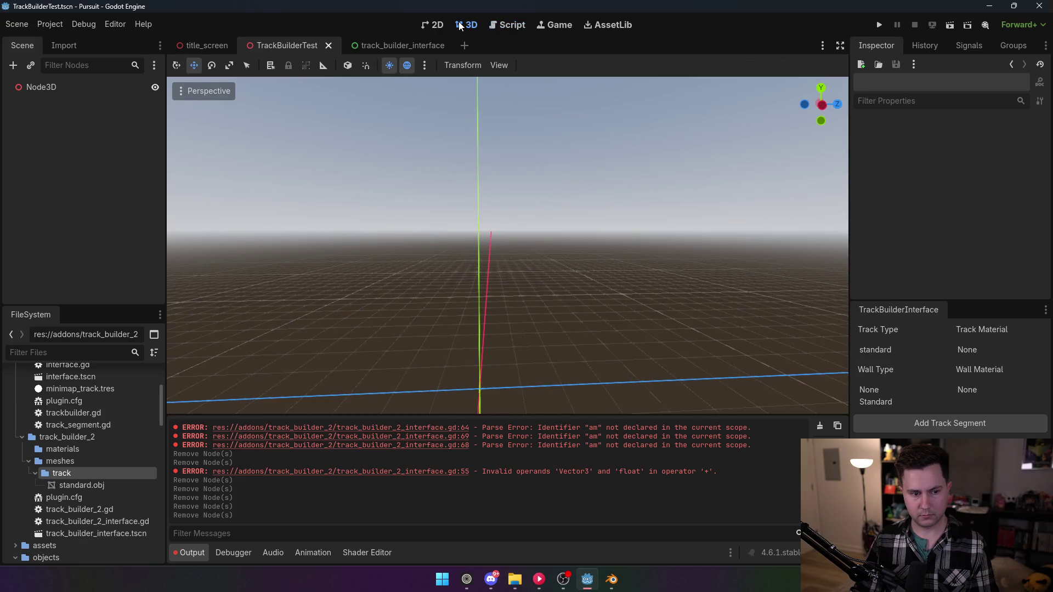
pyautogui.click(116, 89)
pyautogui.click(958, 423)
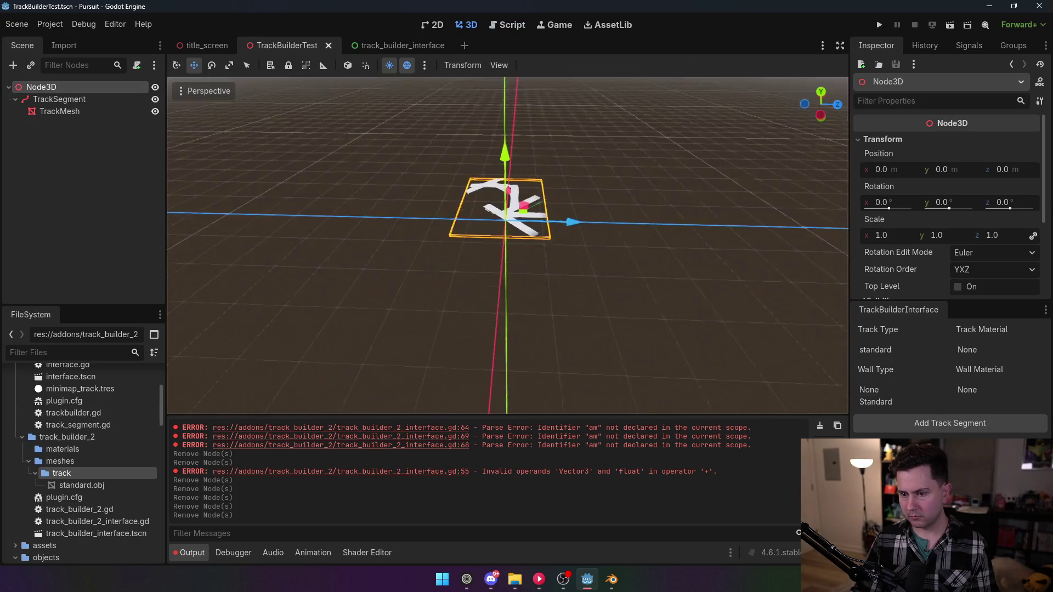
# - Fly and orbit the 3D camera around the generated track mesh to inspect it
pyautogui.press('w')
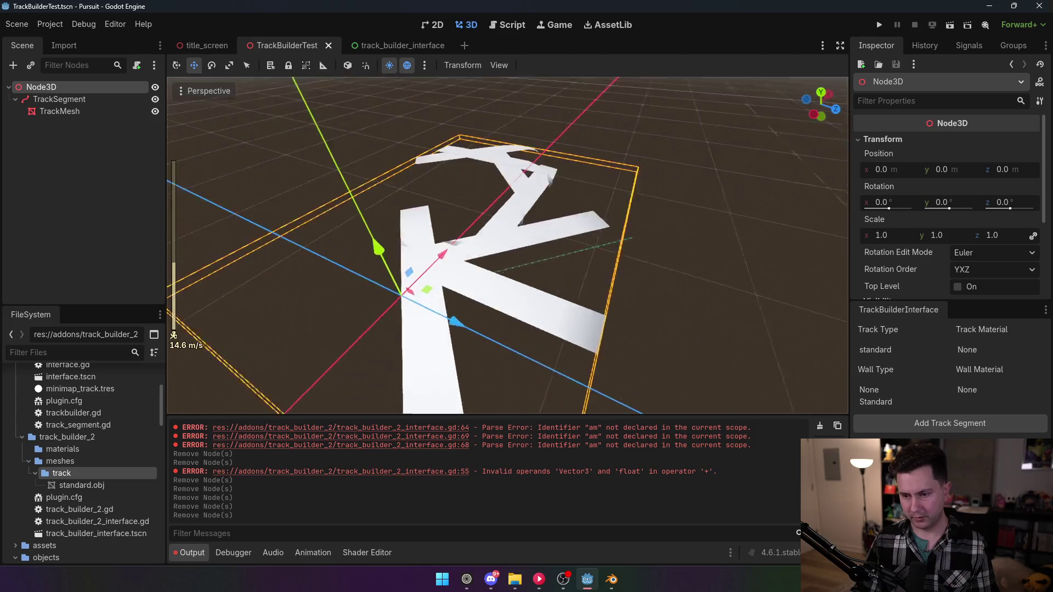
pyautogui.press('d')
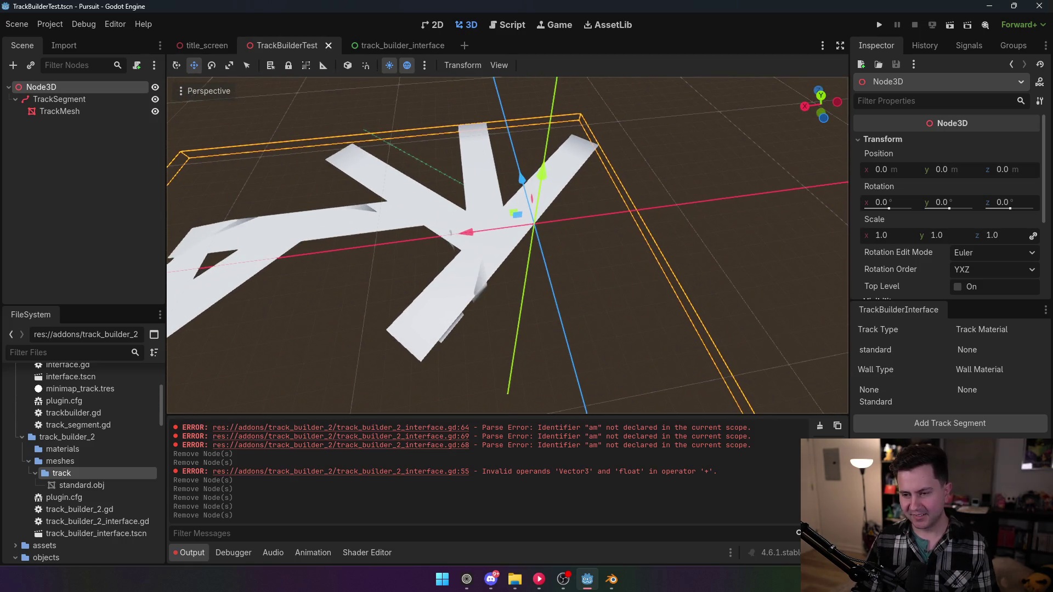
pyautogui.press('a')
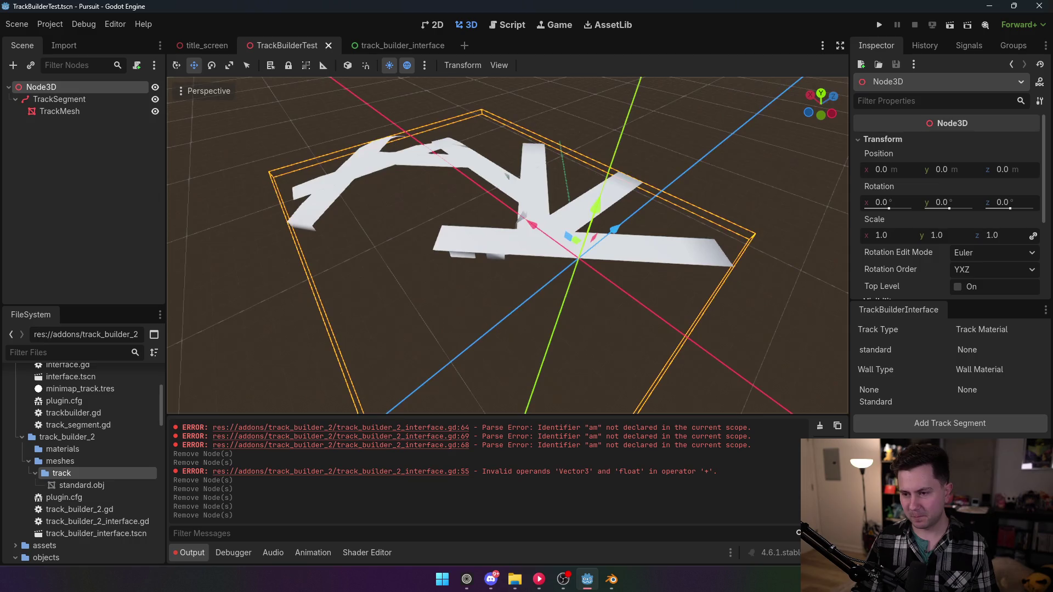
pyautogui.press('w')
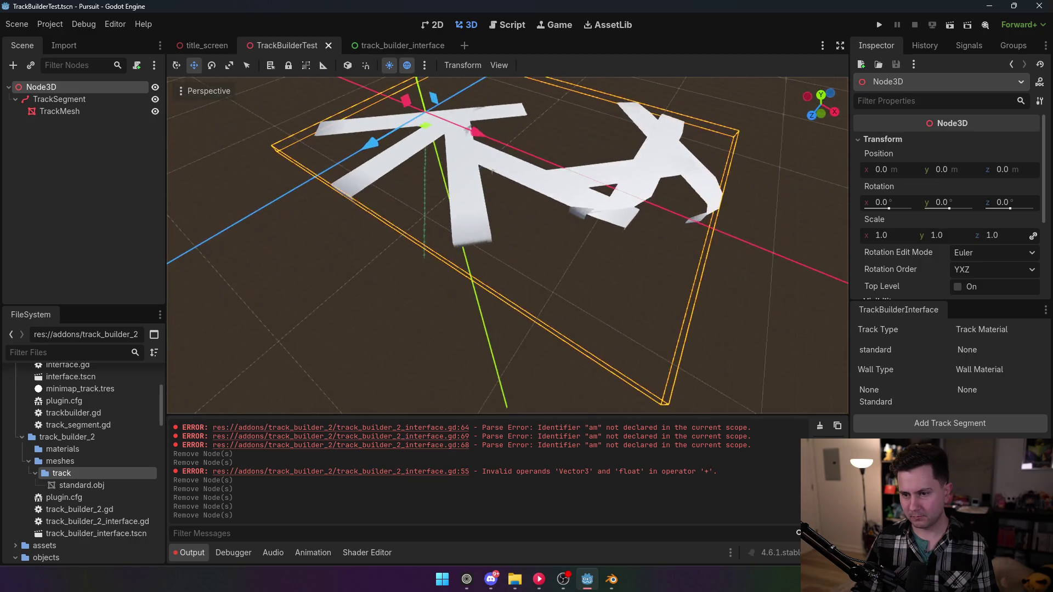
pyautogui.press('a')
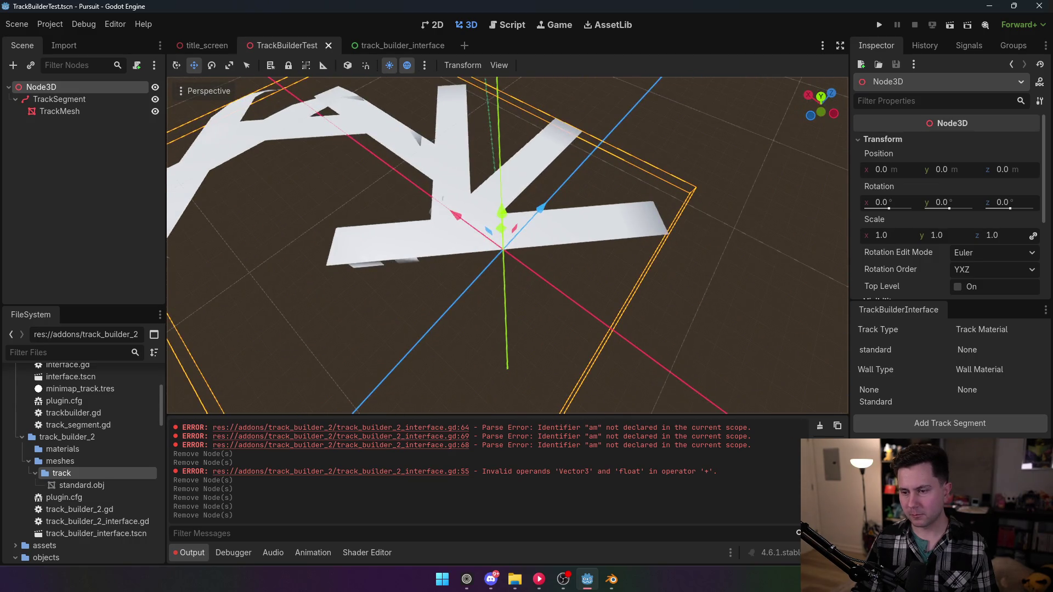
pyautogui.press('s')
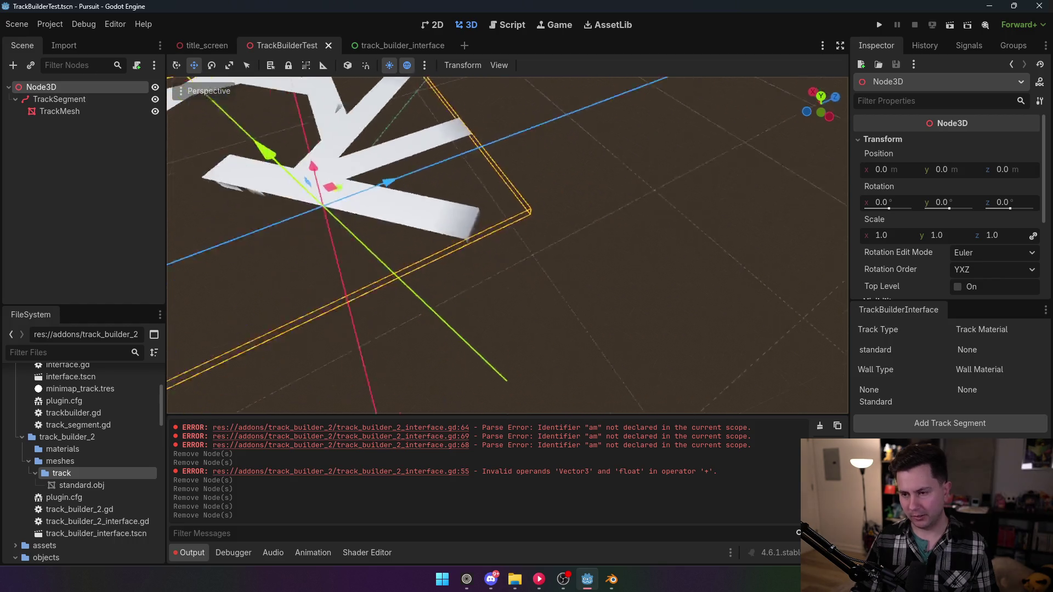
pyautogui.press('w')
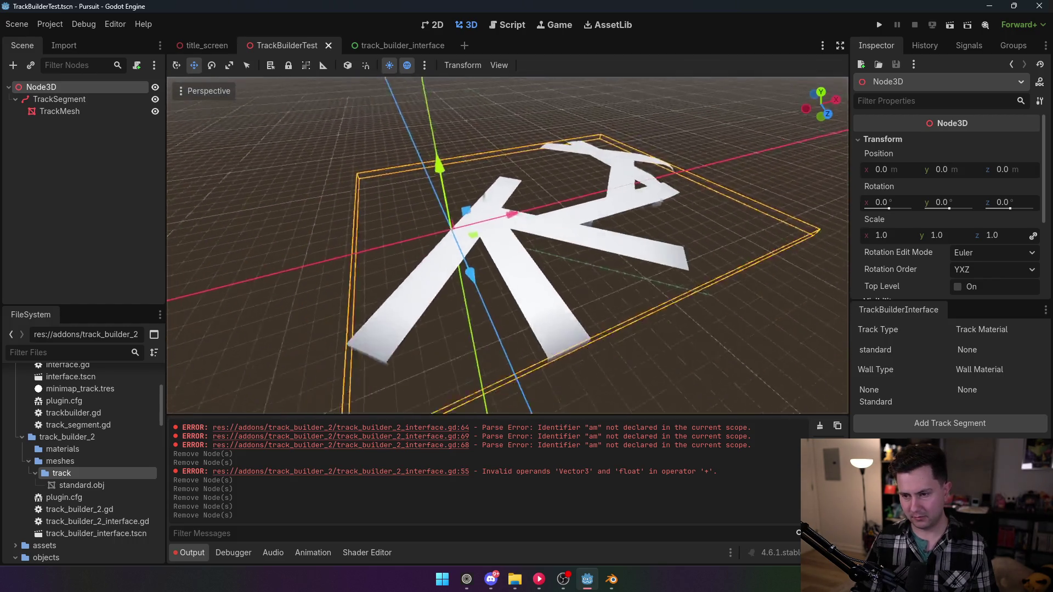
pyautogui.press('w')
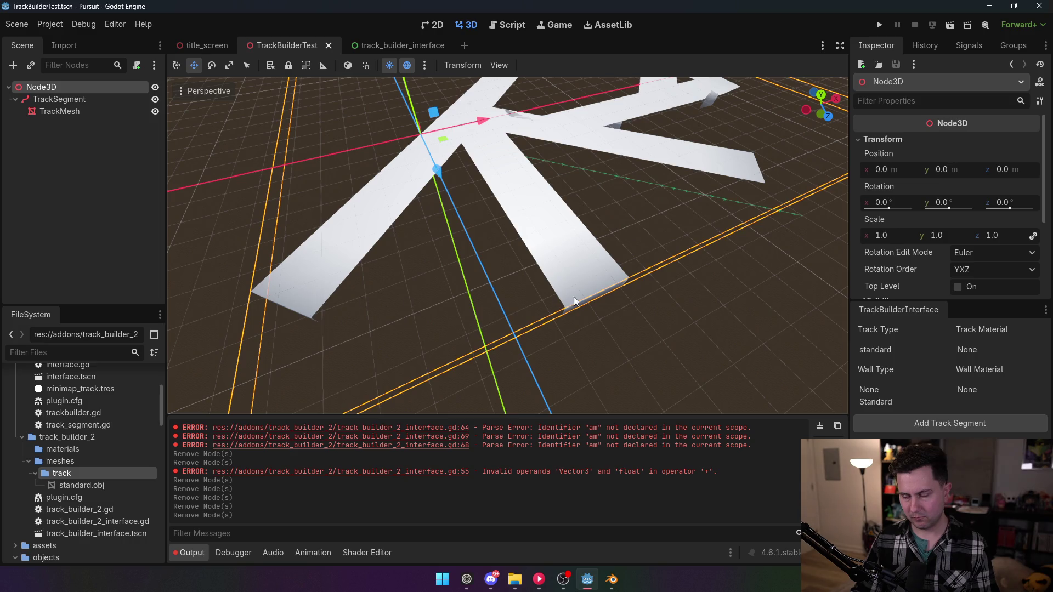
pyautogui.moveTo(258, 258); pyautogui.dragTo(495, 231)
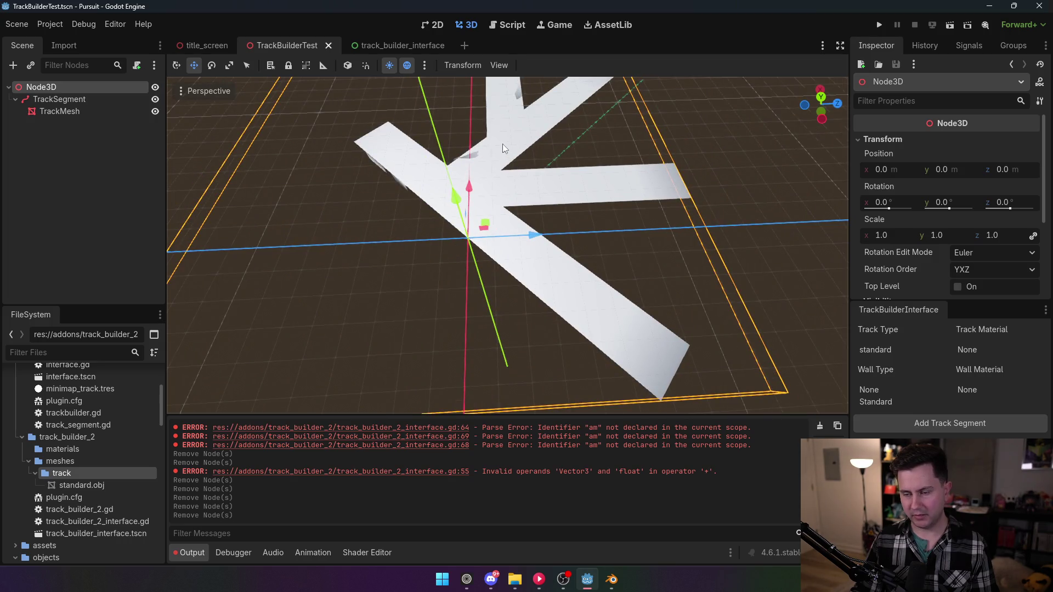
pyautogui.moveTo(394, 113)
pyautogui.mouseDown()
pyautogui.moveTo(505, 110)
pyautogui.moveTo(649, 279)
pyautogui.mouseUp()
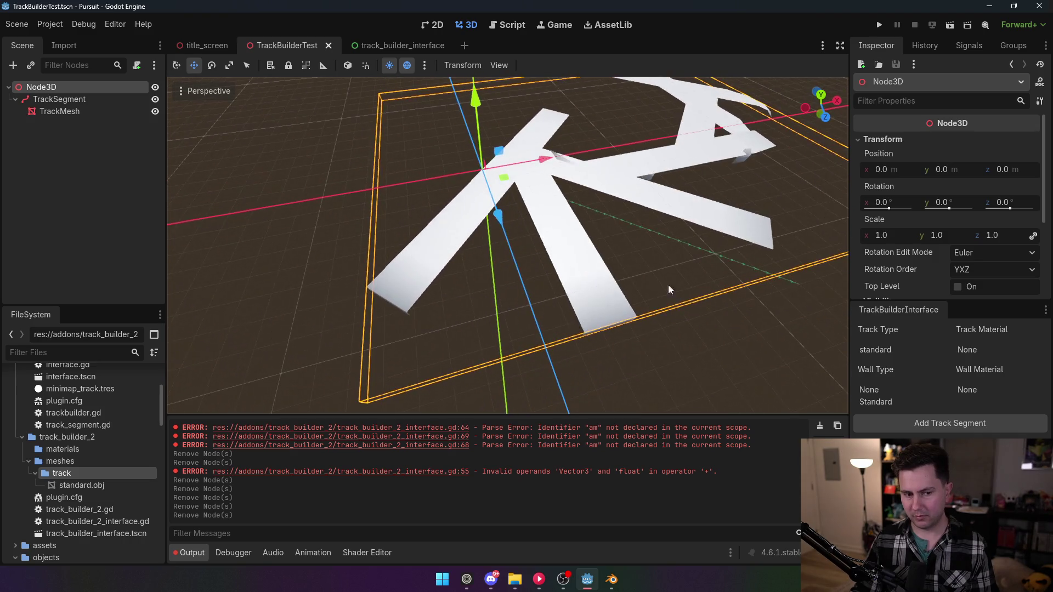
pyautogui.moveTo(482, 301); pyautogui.dragTo(614, 301)
pyautogui.moveTo(508, 247); pyautogui.dragTo(672, 246)
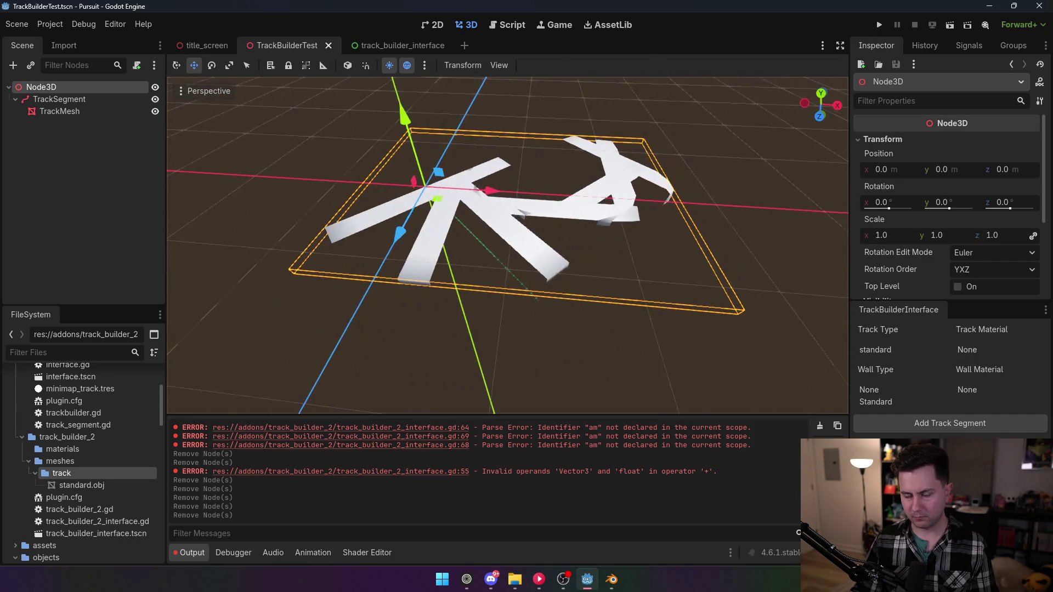
# - Inspect the TrackMesh node's mesh resource and its Surface 1 details
pyautogui.click(95, 113)
pyautogui.click(965, 153)
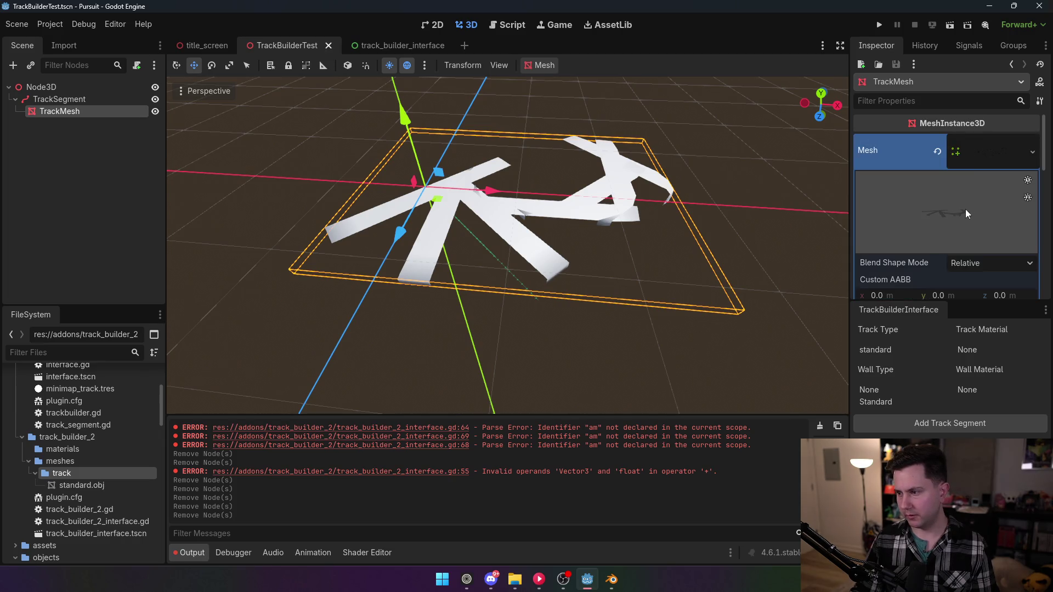
pyautogui.scroll(-3, 944, 261)
pyautogui.scroll(-4, 944, 261)
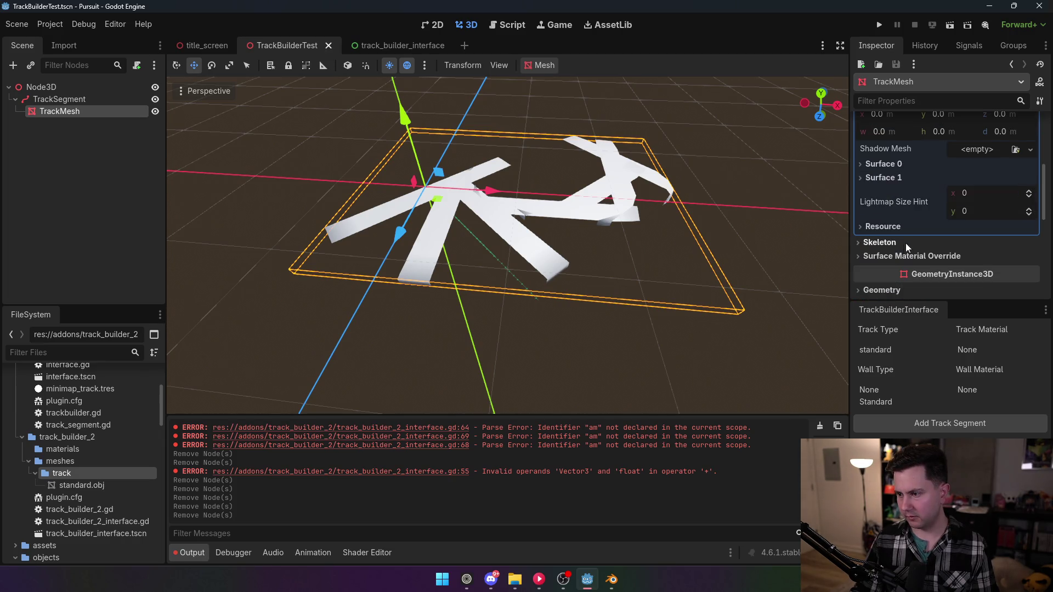
pyautogui.click(896, 179)
pyautogui.click(896, 178)
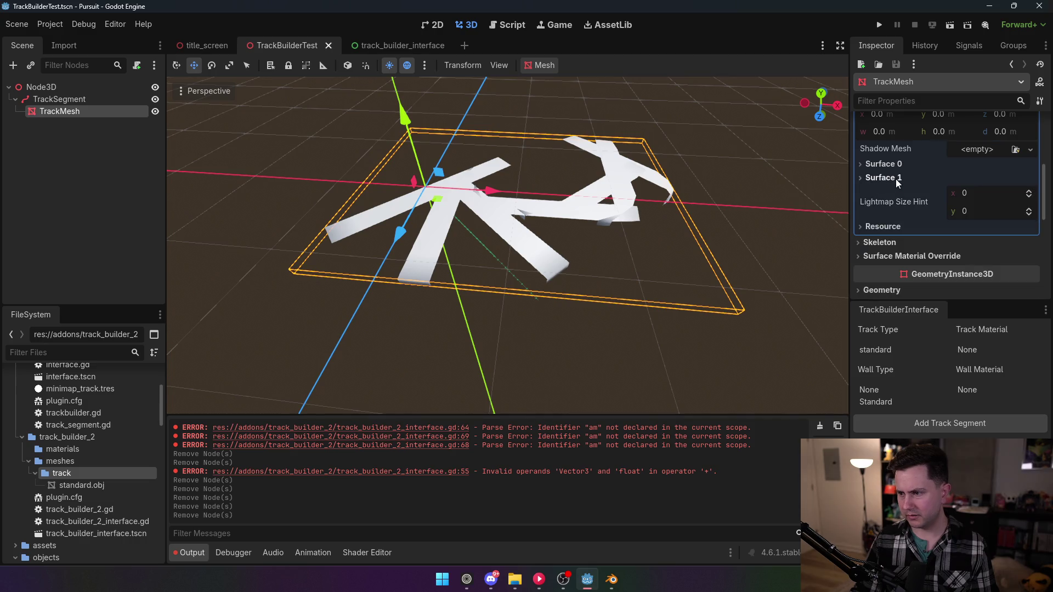
# - Delete the TrackSegment node and reopen track_builder_2_interface.gd in the script editor
pyautogui.click(49, 87)
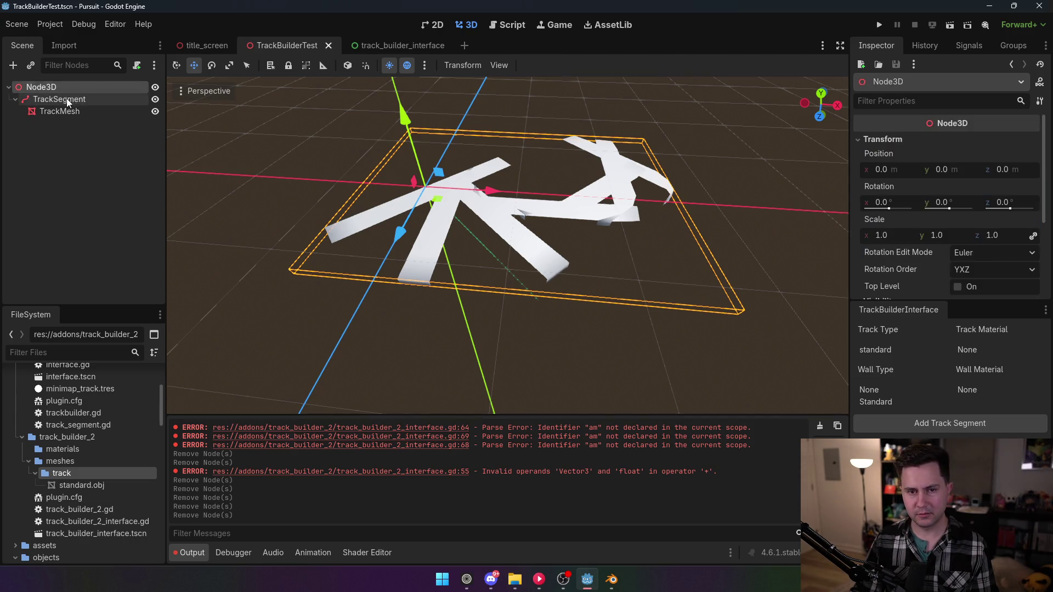
pyautogui.click(84, 100)
pyautogui.press('Delete')
pyautogui.click(496, 308)
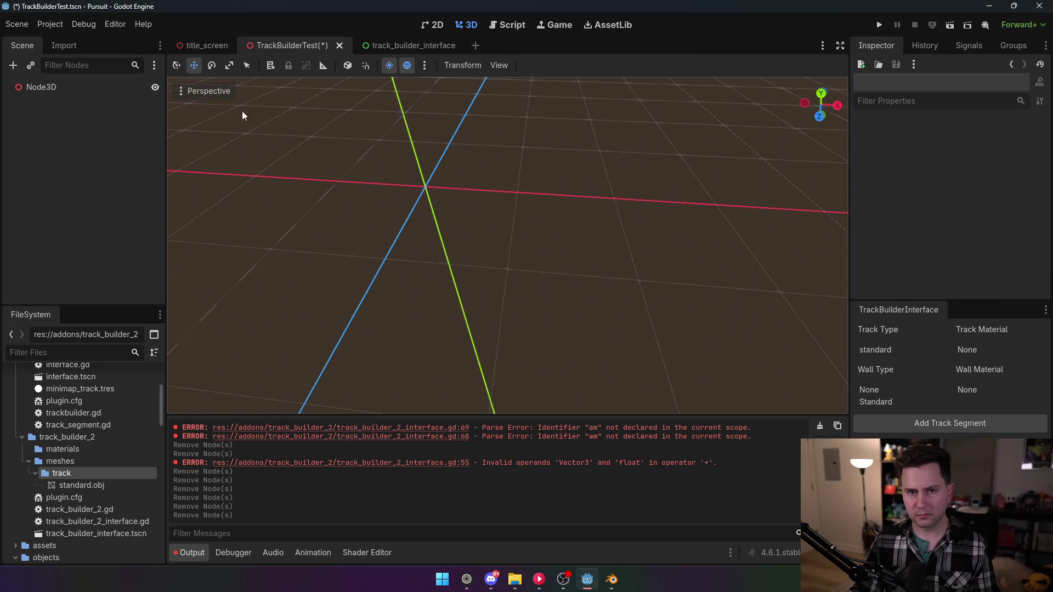
pyautogui.hotkey('ctrl', 'F4')
pyautogui.click(513, 28)
pyautogui.scroll(5, 454, 259)
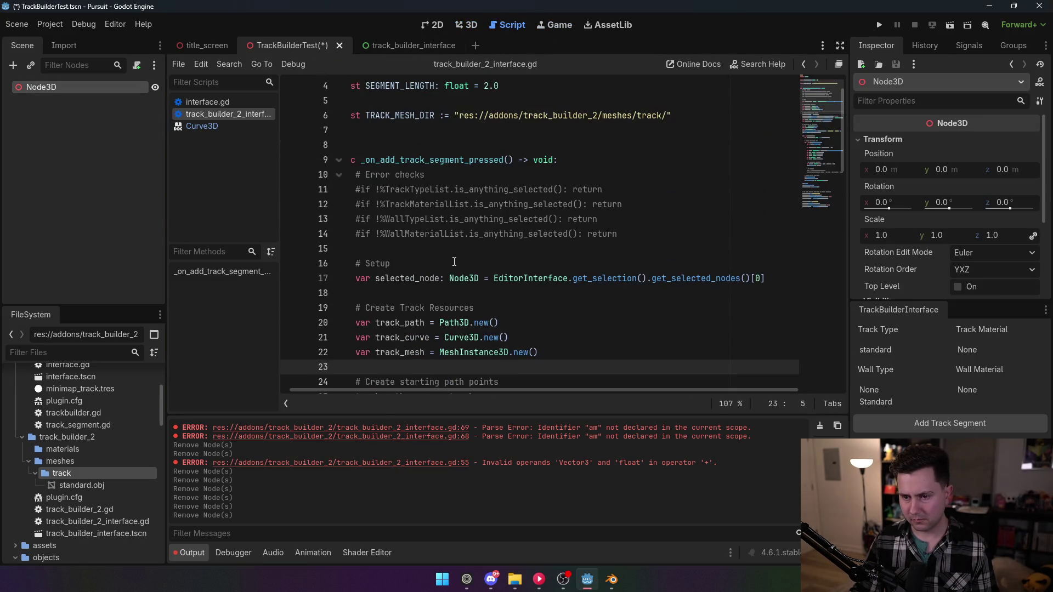
# - Review the interface script's deform loop, then save the TrackBuilderTest scene with Ctrl+S
pyautogui.scroll(-3, 460, 272)
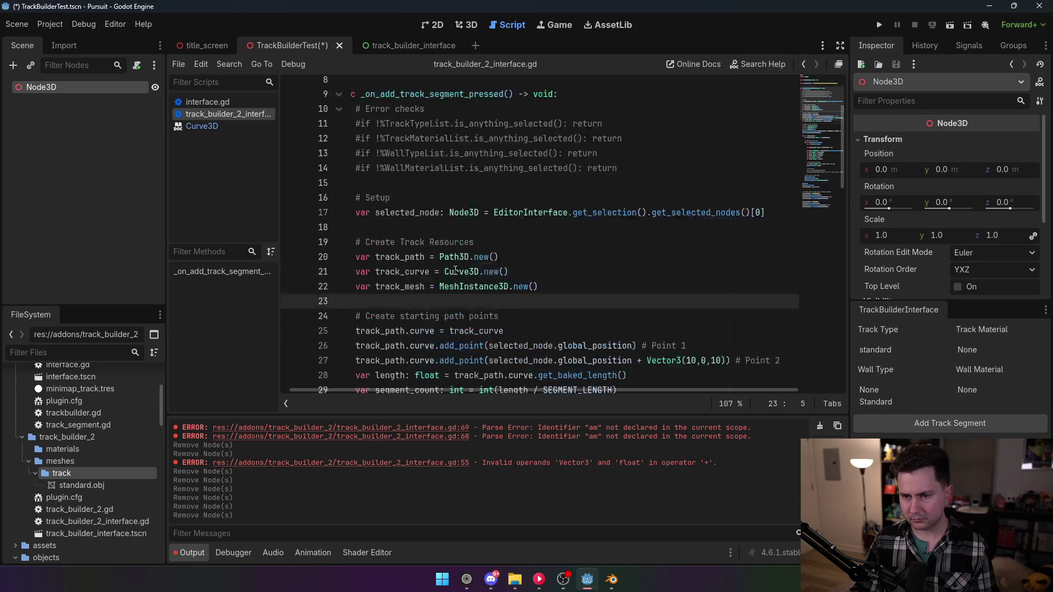
pyautogui.scroll(-12, 455, 270)
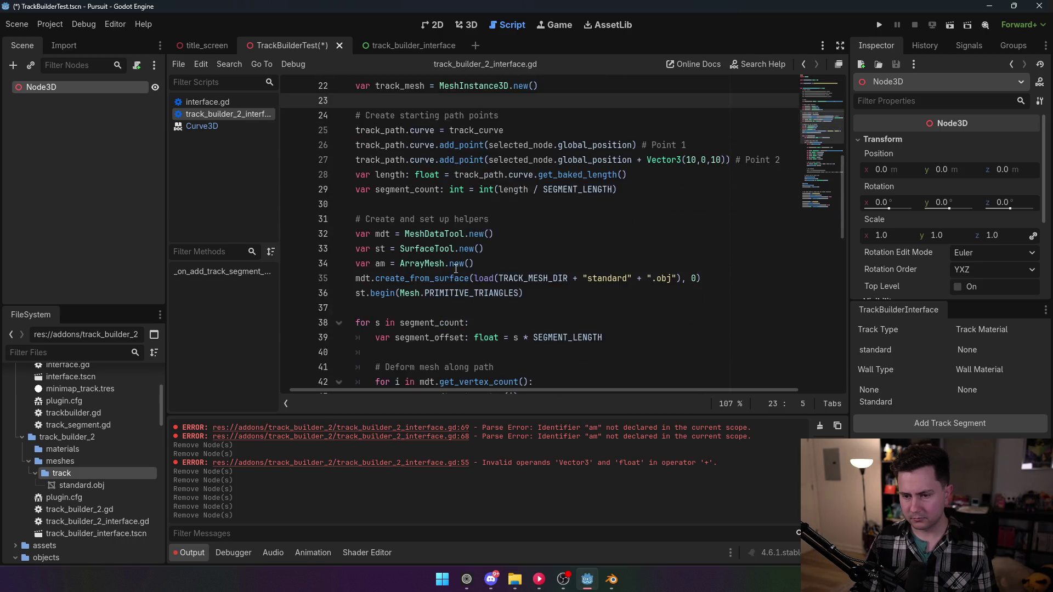
pyautogui.scroll(-4, 456, 270)
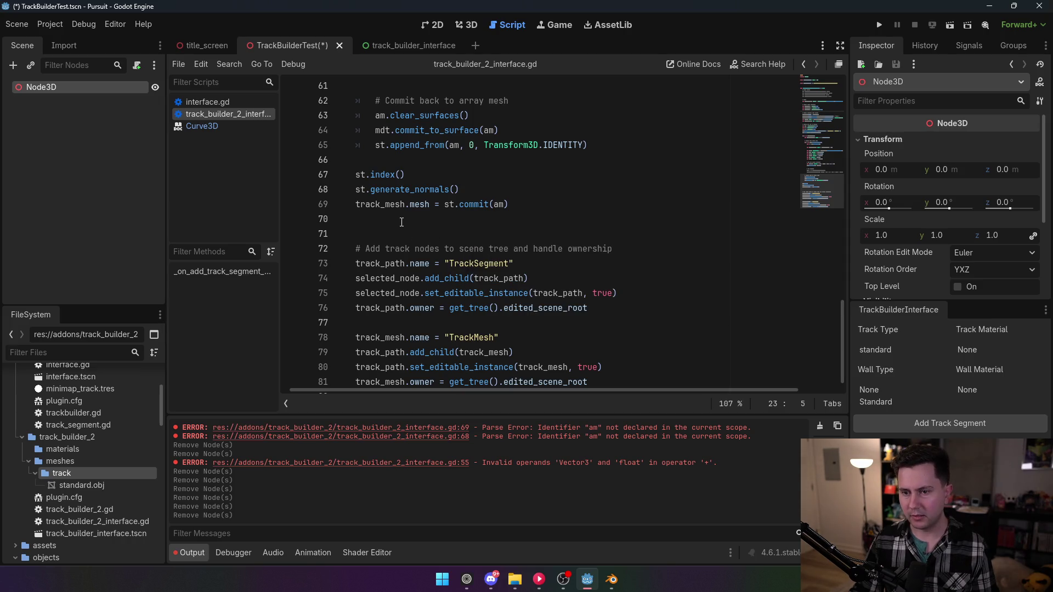
pyautogui.scroll(2, 417, 227)
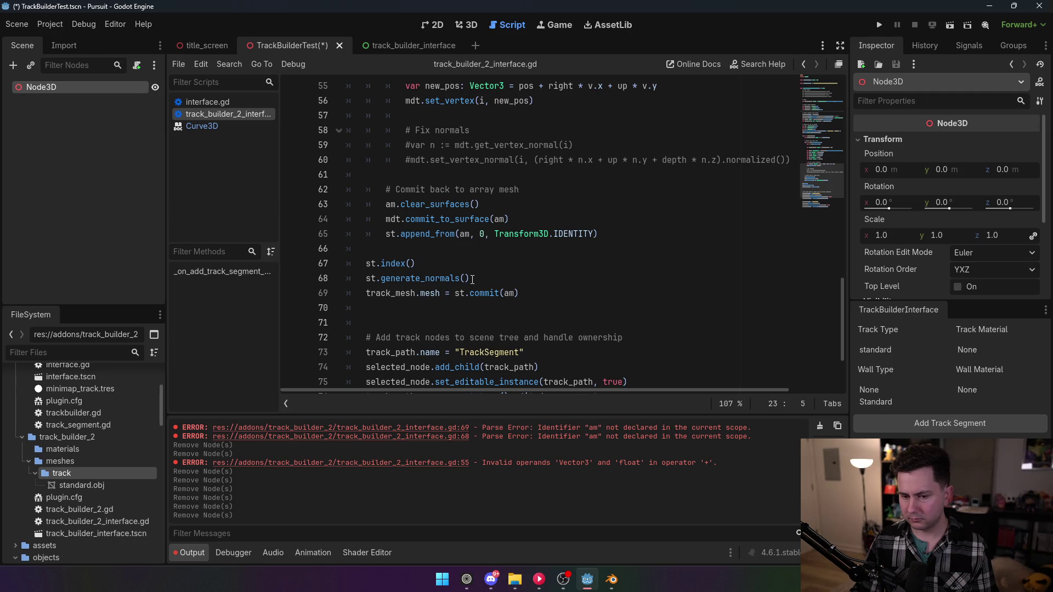
pyautogui.scroll(6, 472, 279)
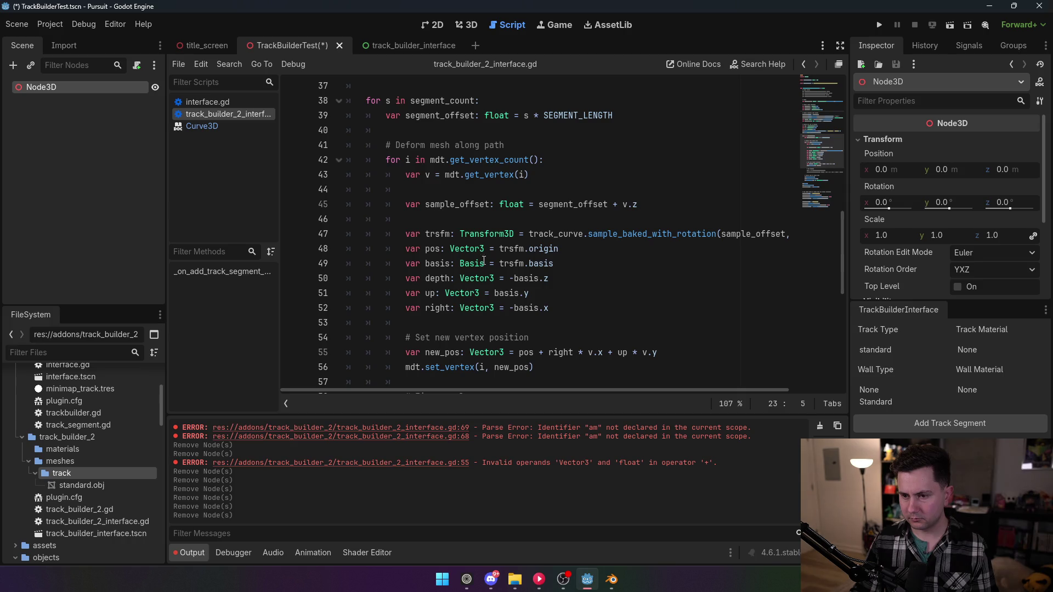
pyautogui.click(499, 204)
pyautogui.hotkey('ctrl', 's')
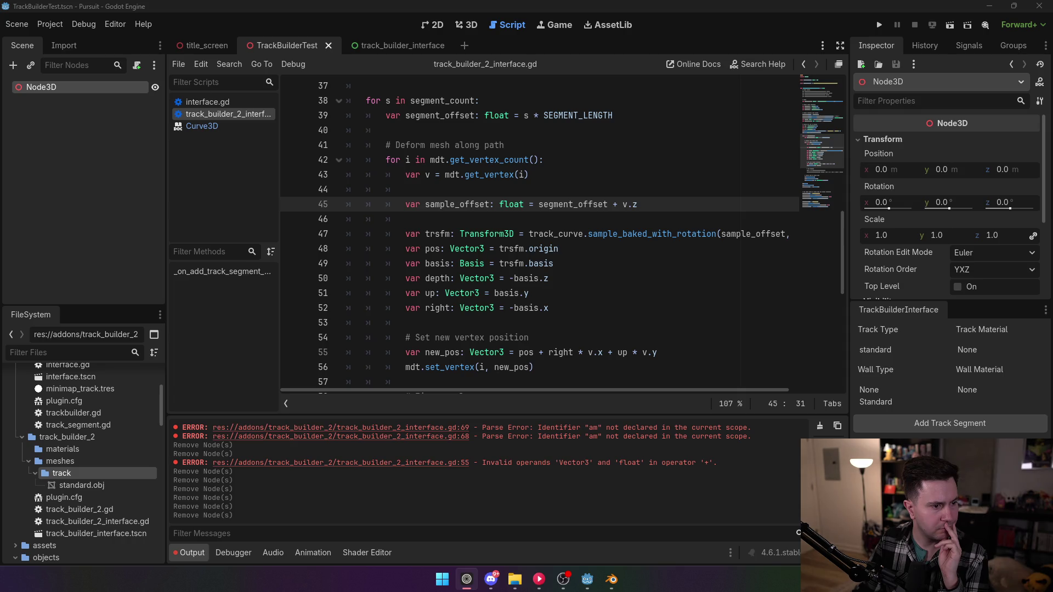
pyautogui.click(208, 149)
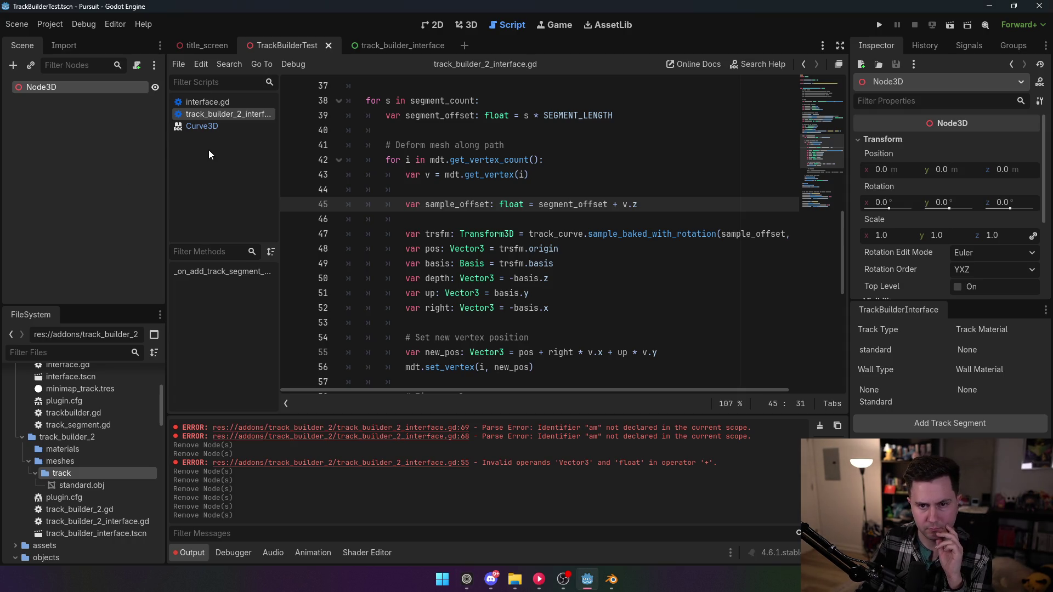
pyautogui.rightClick(75, 127)
pyautogui.click(101, 134)
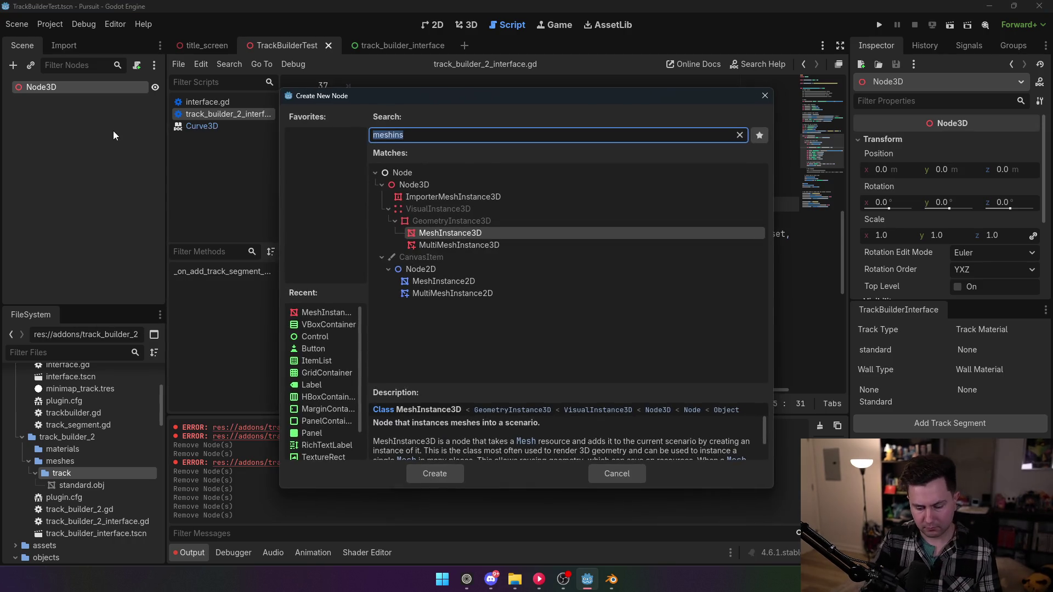
pyautogui.write('path')
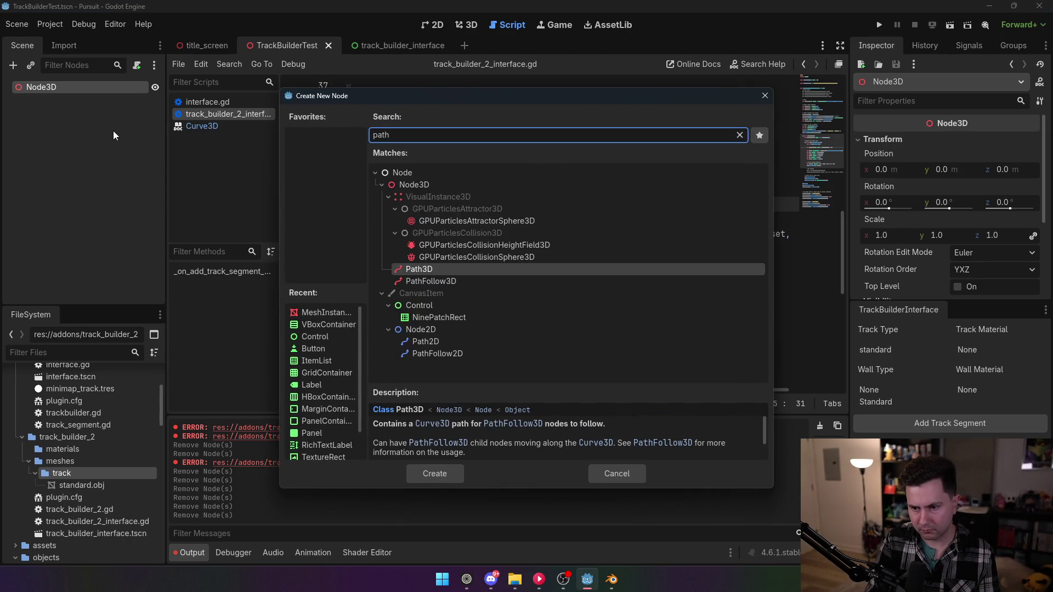
pyautogui.hotkey('ctrl', 'a')
pyautogui.press('BackSpace')
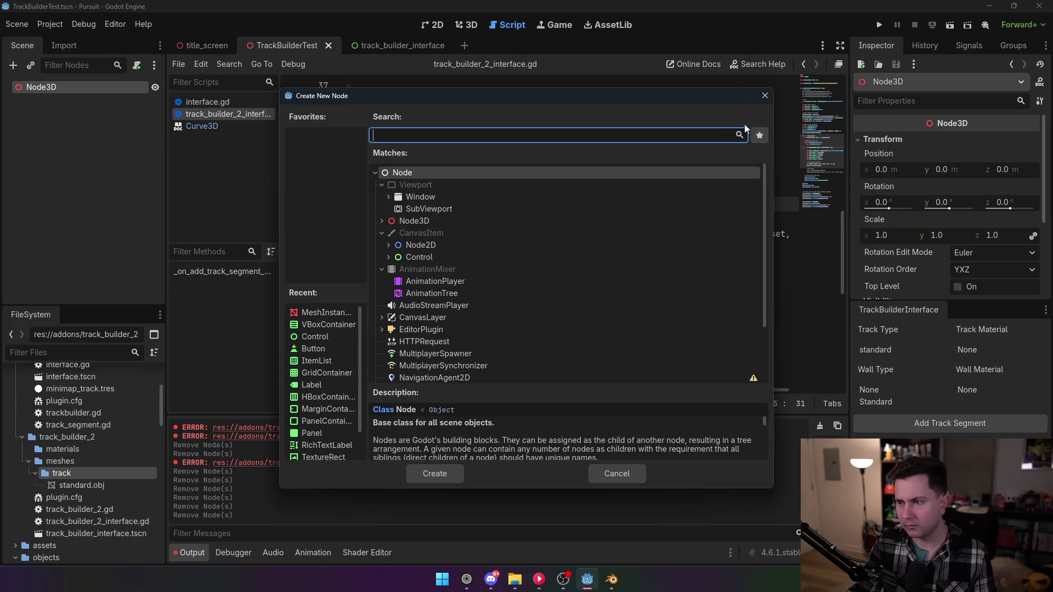
pyautogui.click(764, 95)
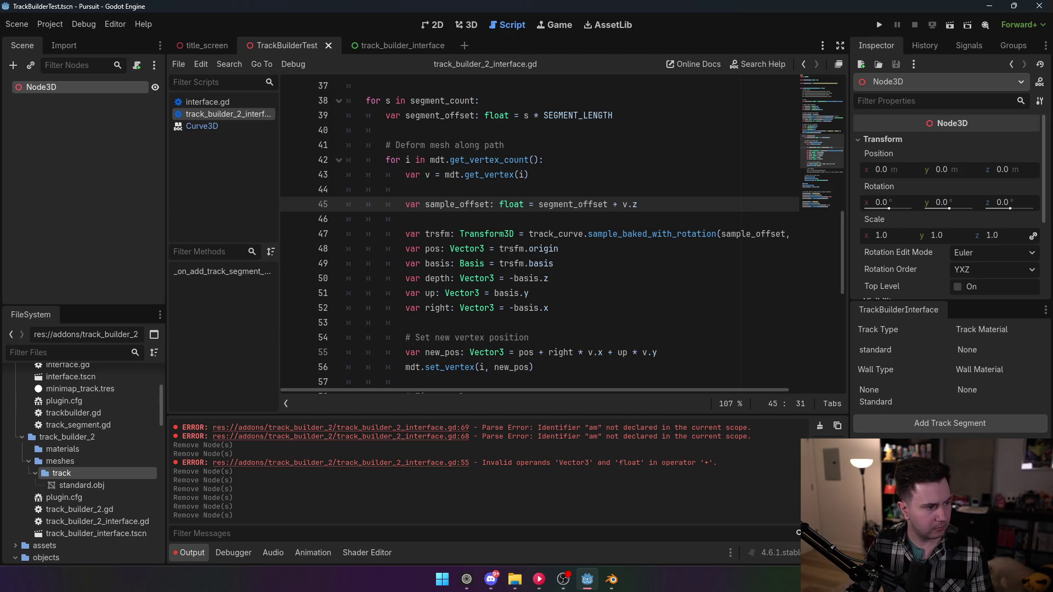
# - Switch from Godot to the browser showing 'Path Based Mesh Generation in Godot 4'
pyautogui.hotkey('alt', 'Tab')
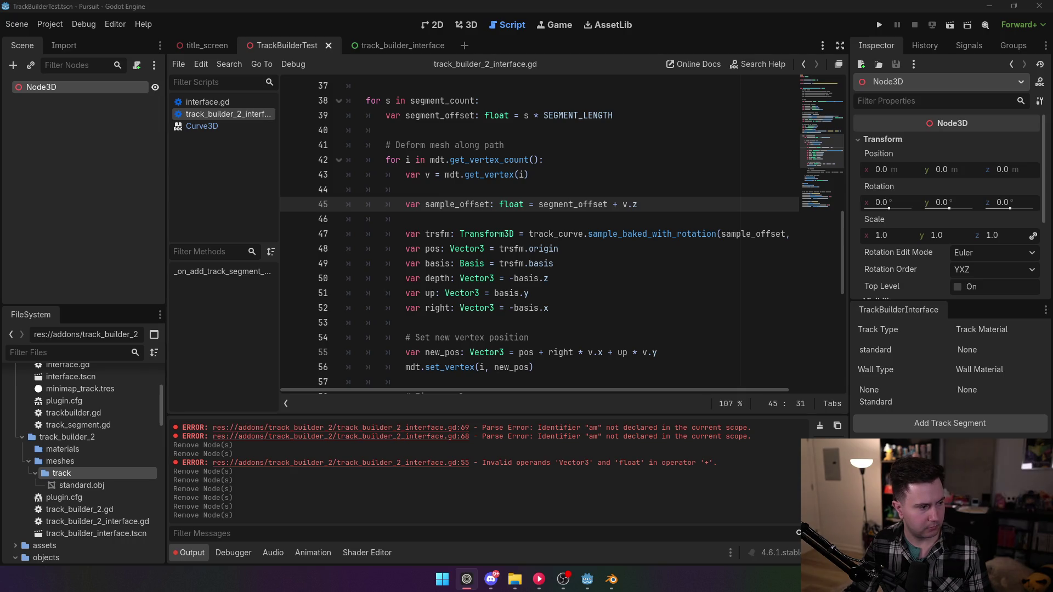
pyautogui.hotkey('alt', 'Tab')
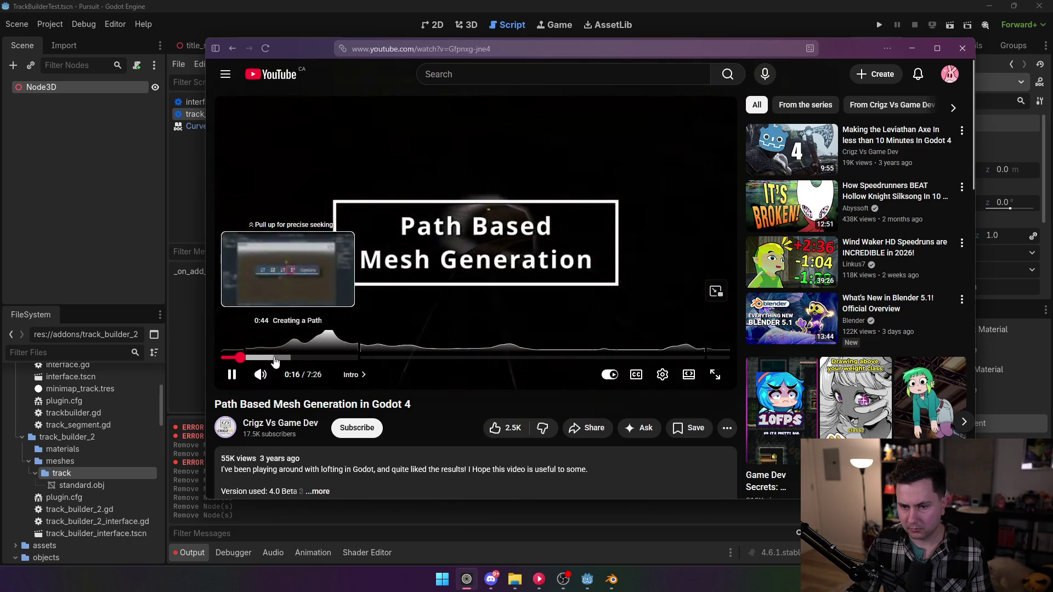
# - Skip through the video's chapters to the road path scene and its script code
pyautogui.click(272, 358)
pyautogui.click(331, 357)
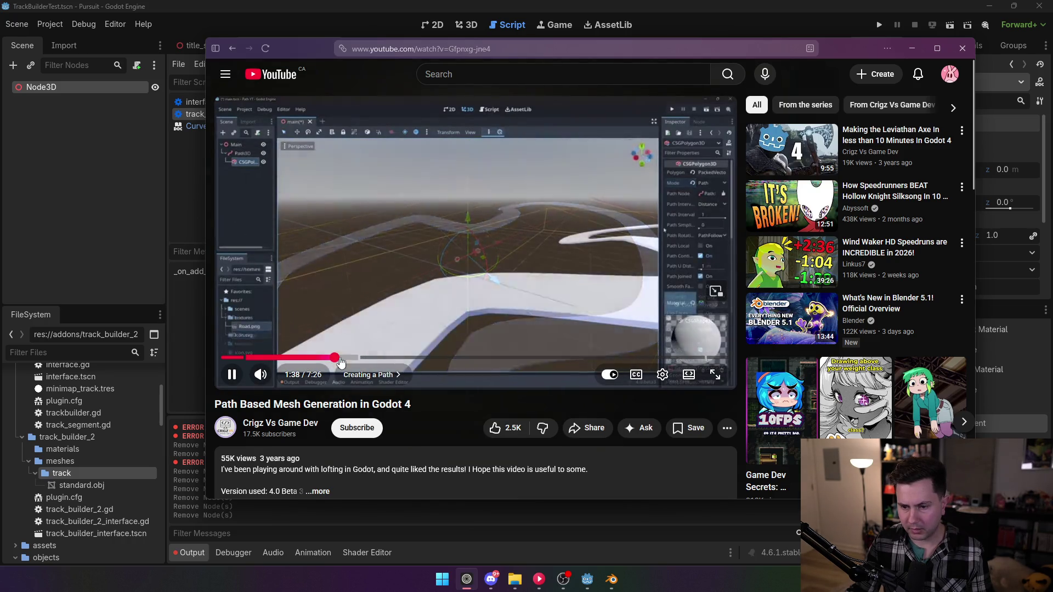
pyautogui.click(450, 358)
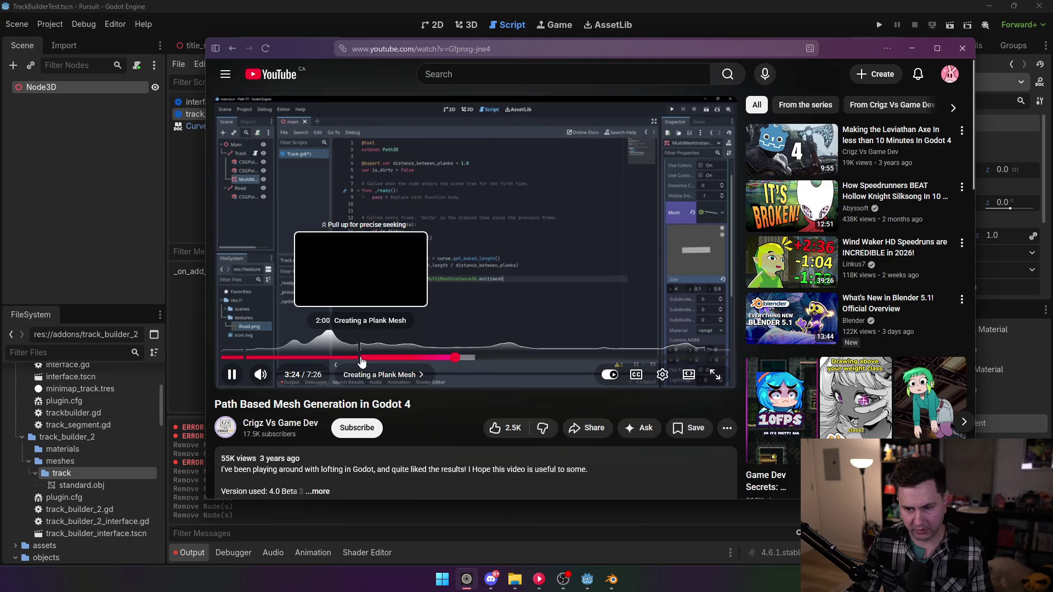
pyautogui.click(355, 359)
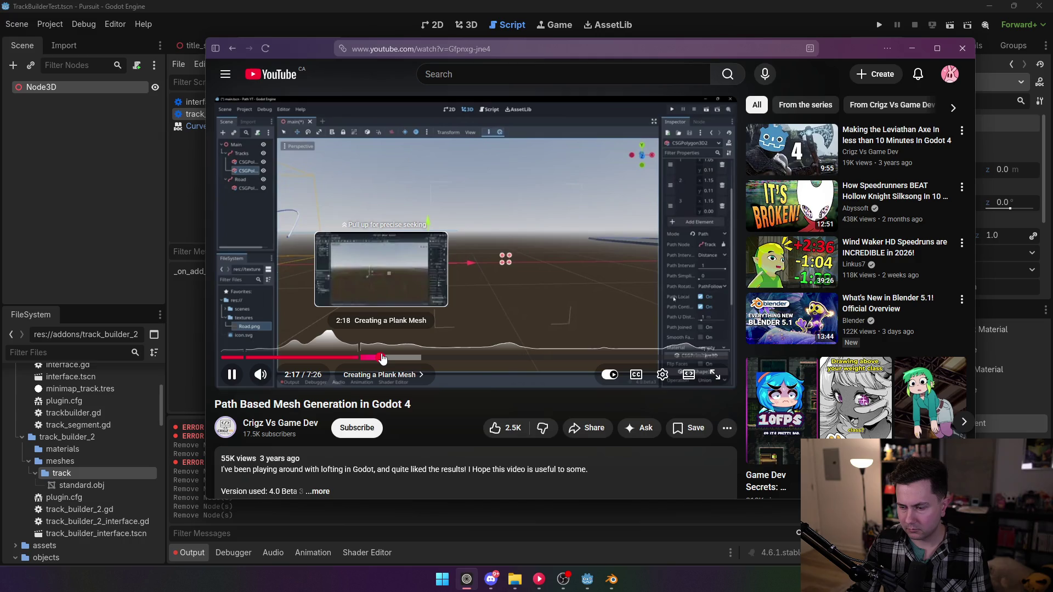
pyautogui.moveTo(383, 359); pyautogui.dragTo(601, 360)
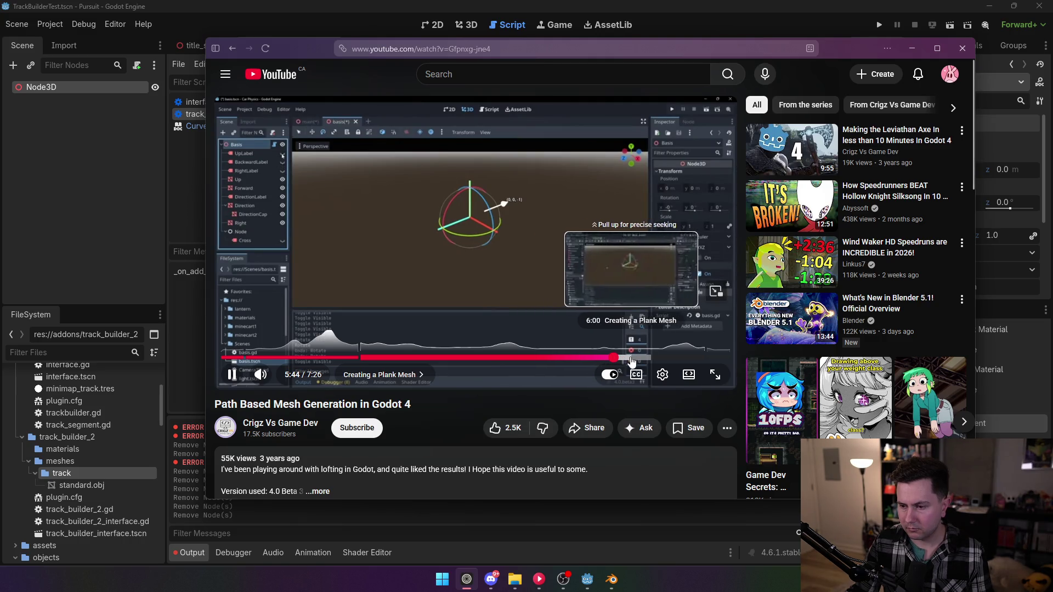
# - Seek to the sample_baked code around 5:33, pause, then minimize the browser
pyautogui.click(641, 359)
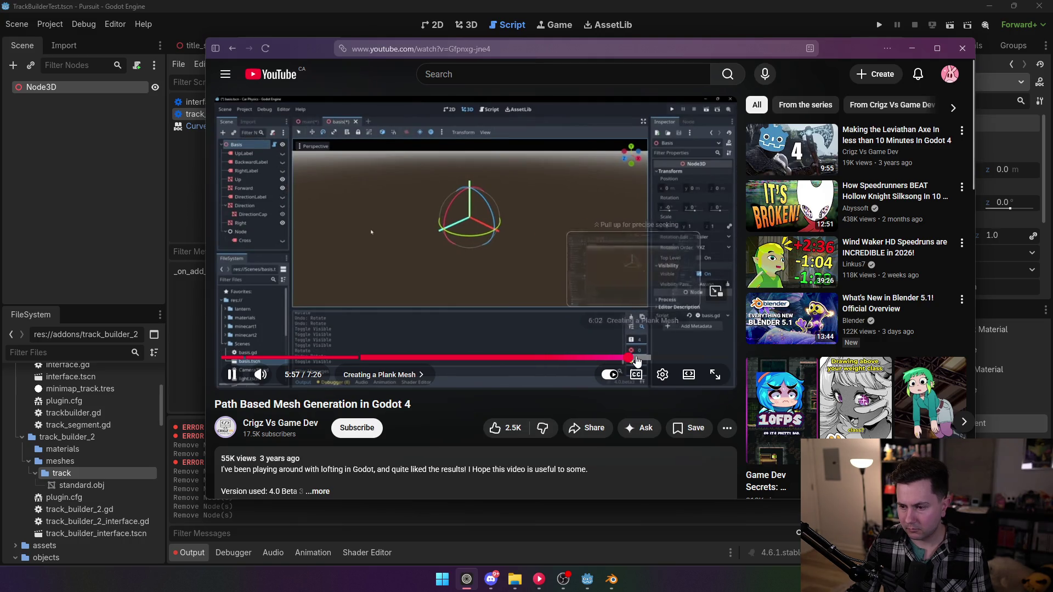
pyautogui.click(668, 359)
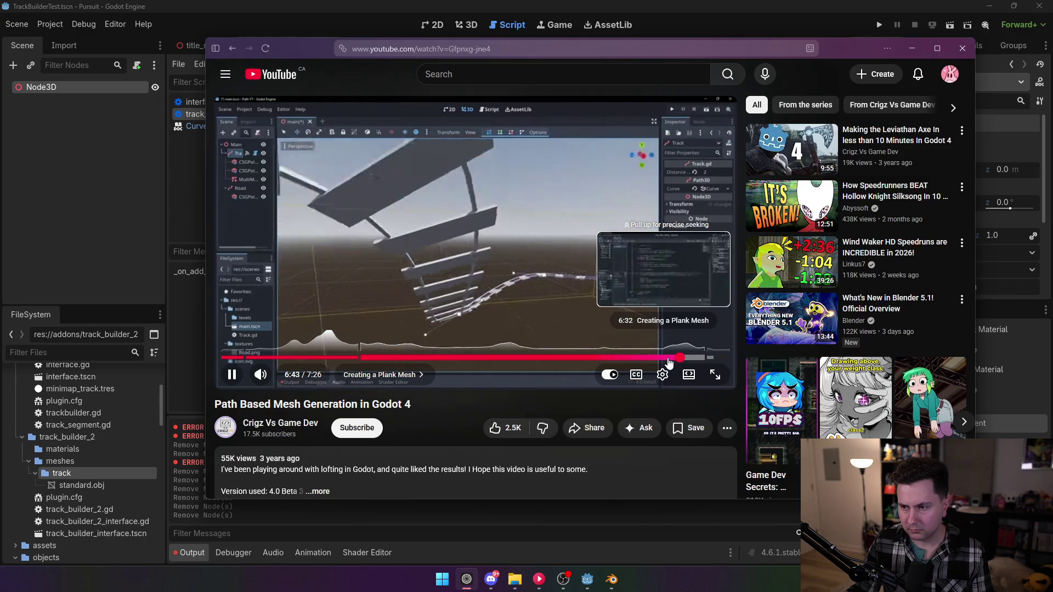
pyautogui.click(657, 357)
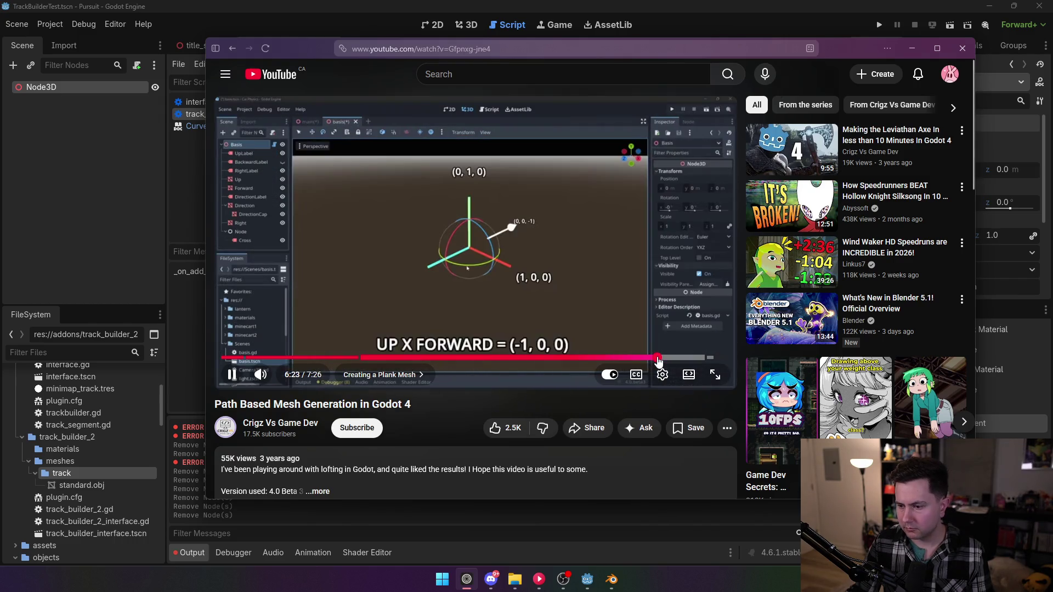
pyautogui.click(639, 357)
pyautogui.moveTo(639, 359)
pyautogui.mouseDown()
pyautogui.moveTo(686, 361)
pyautogui.moveTo(601, 359)
pyautogui.mouseUp()
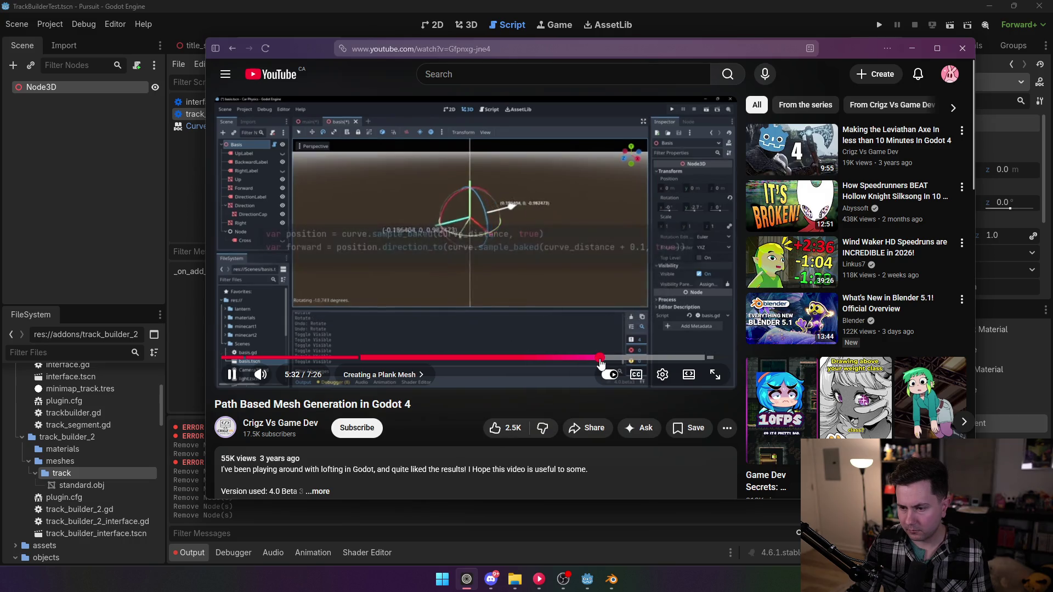
pyautogui.click(566, 284)
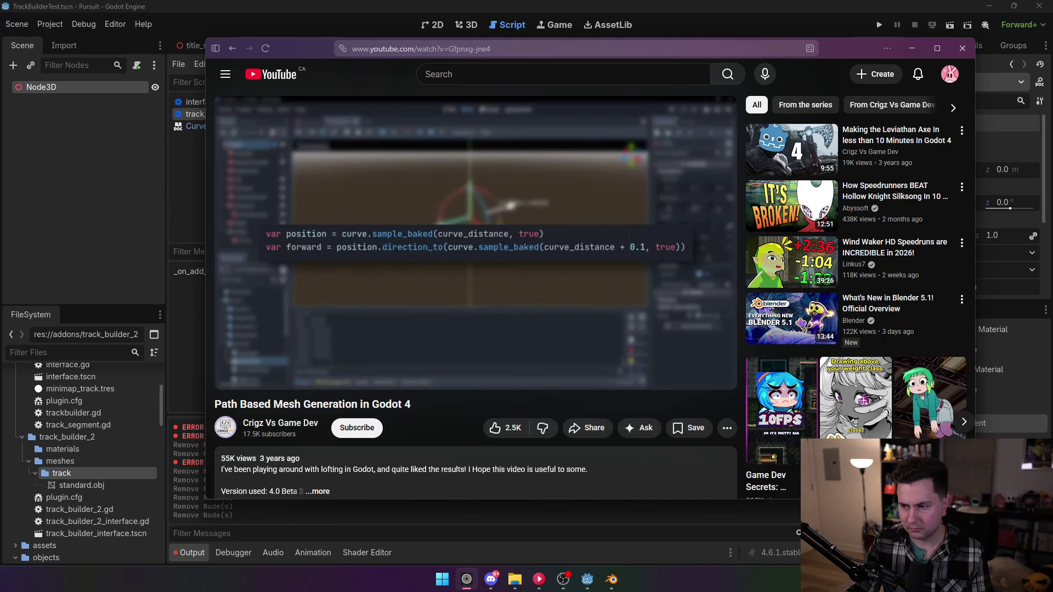
pyautogui.click(911, 49)
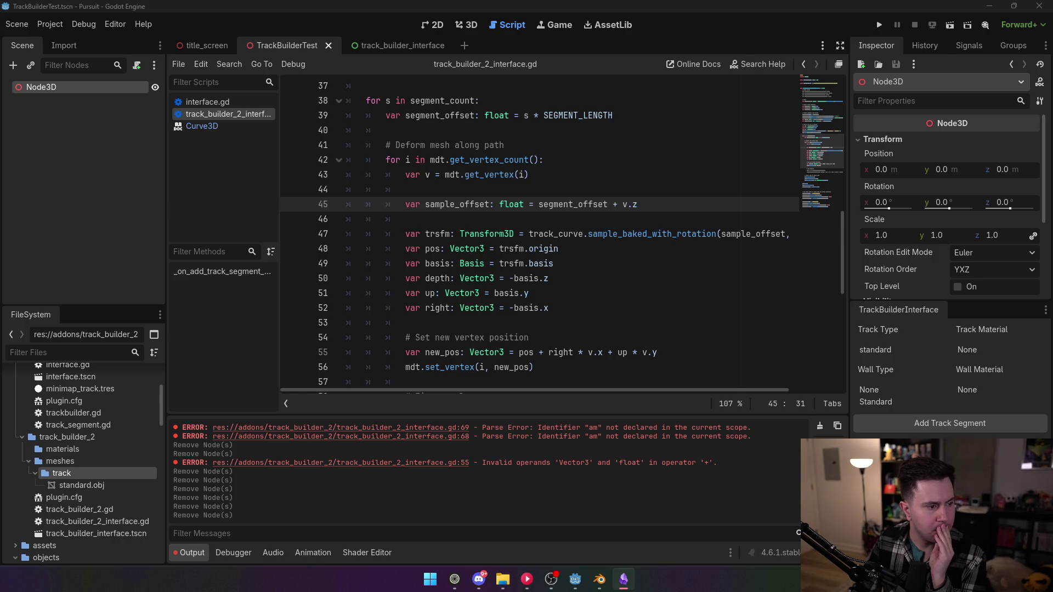
# - Bring up the browser with the r/godot post on repeating meshes along a 3D curve and reposition it
pyautogui.hotkey('alt', 'Tab')
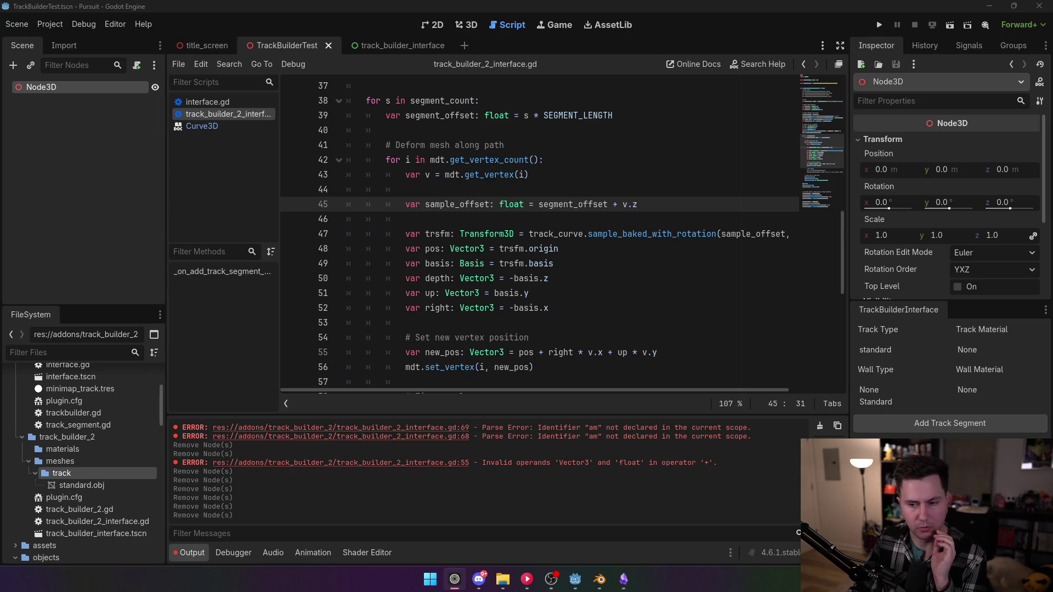
pyautogui.hotkey('alt', 'Tab')
pyautogui.moveTo(759, 72); pyautogui.dragTo(750, 39)
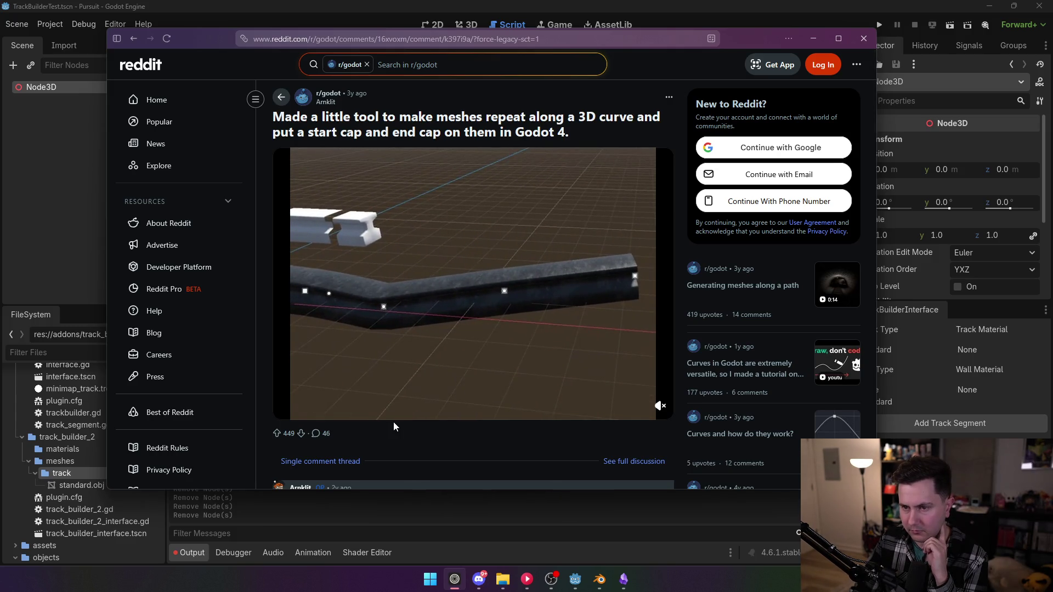
# - Watch the Reddit post's demo video, then minimize the browser to reveal the Godot script
pyautogui.moveTo(396, 424)
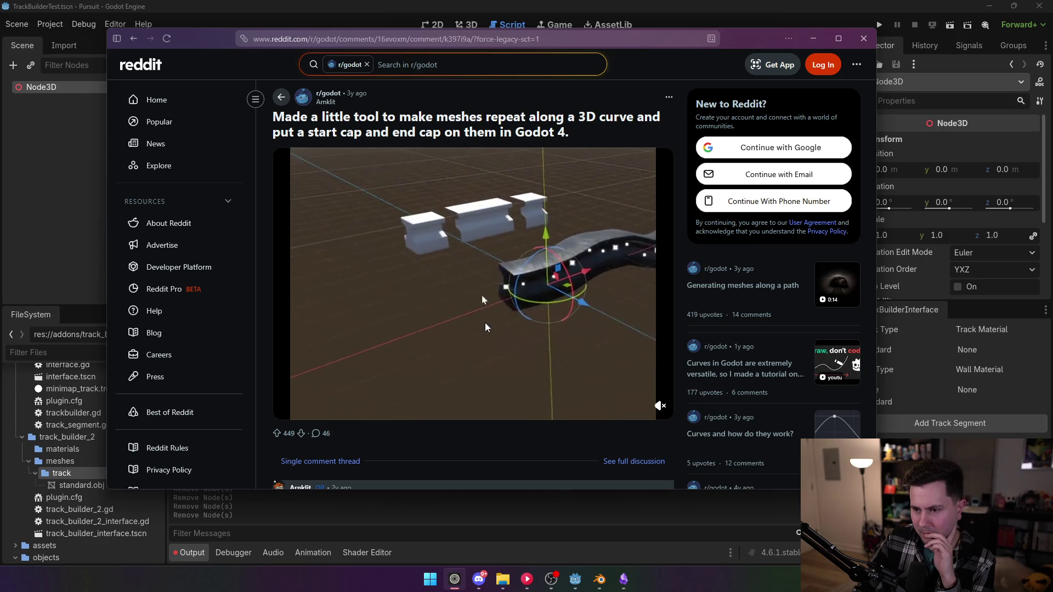
pyautogui.click(813, 38)
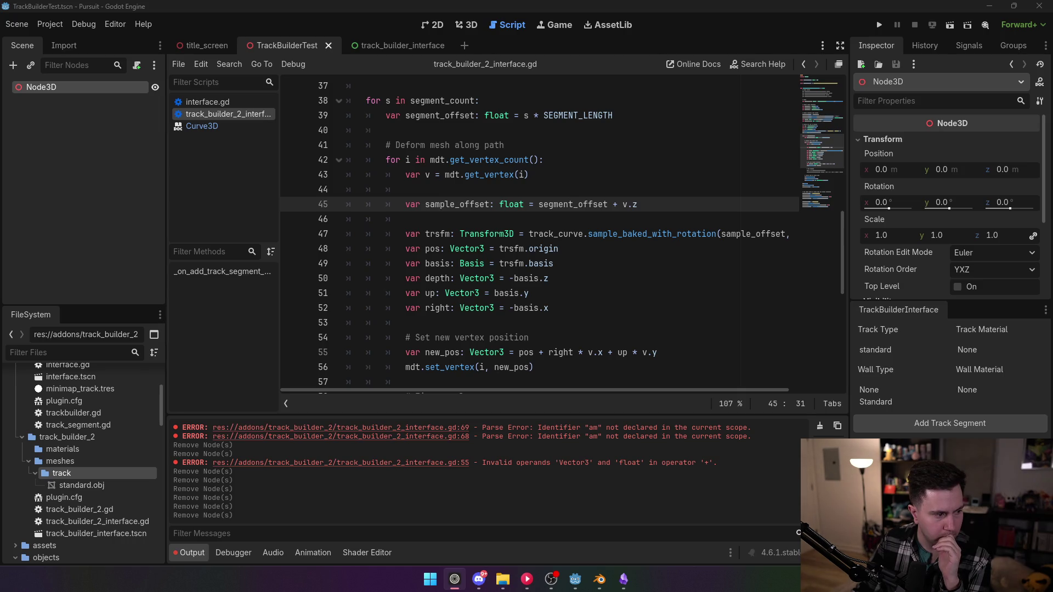
pyautogui.hotkey('alt', 'Tab')
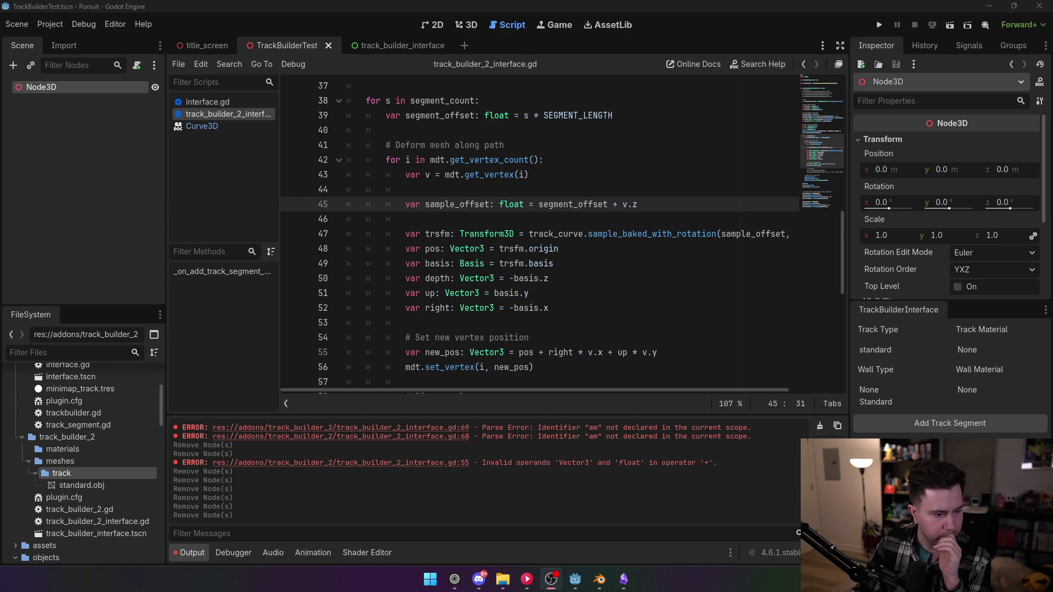
pyautogui.click(494, 335)
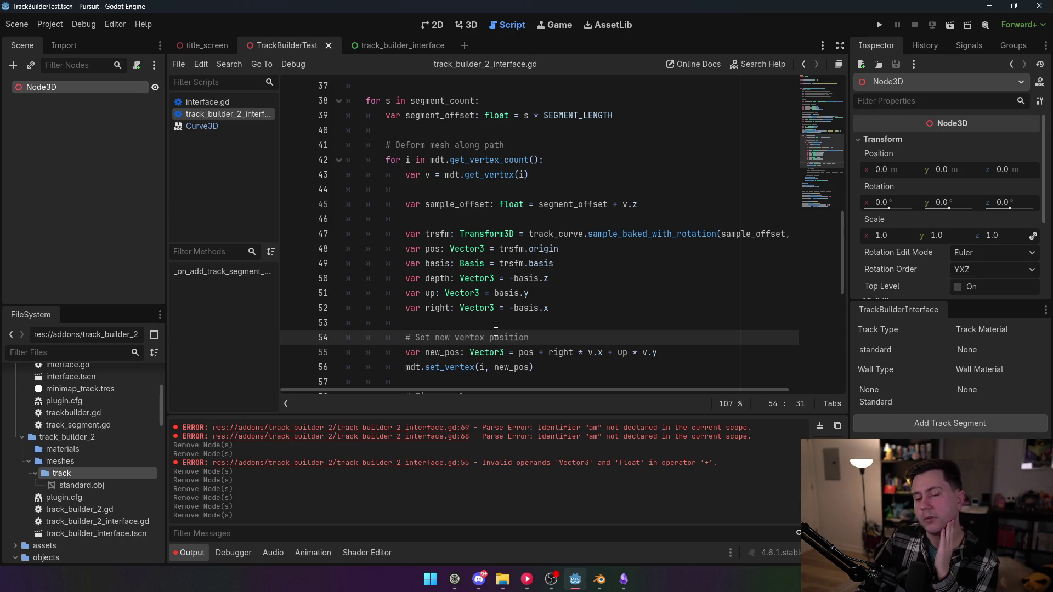
pyautogui.doubleClick(526, 351)
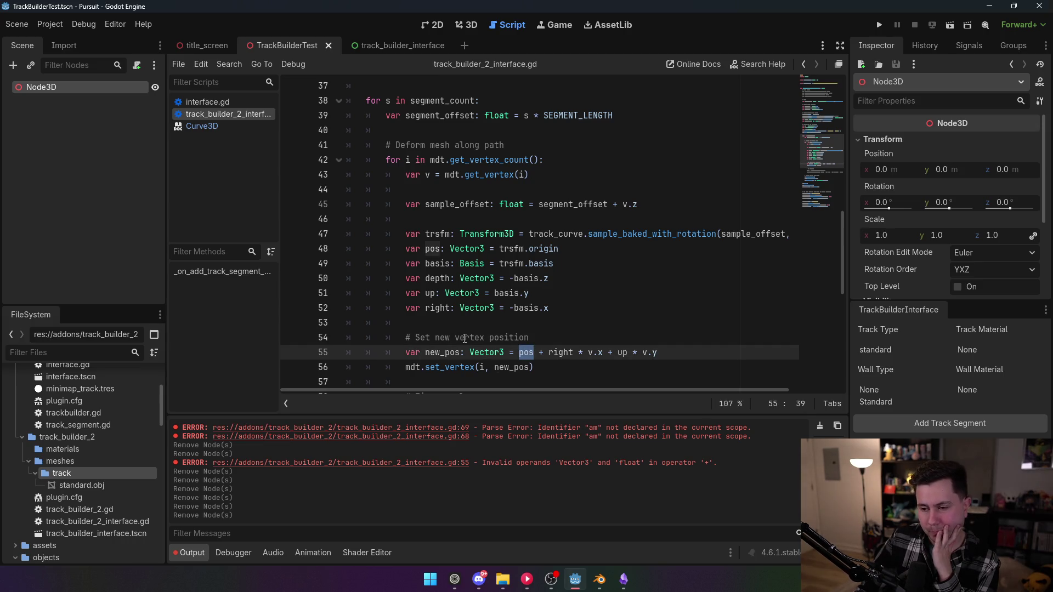
pyautogui.click(553, 278)
pyautogui.press('Down')
pyautogui.press('Down')
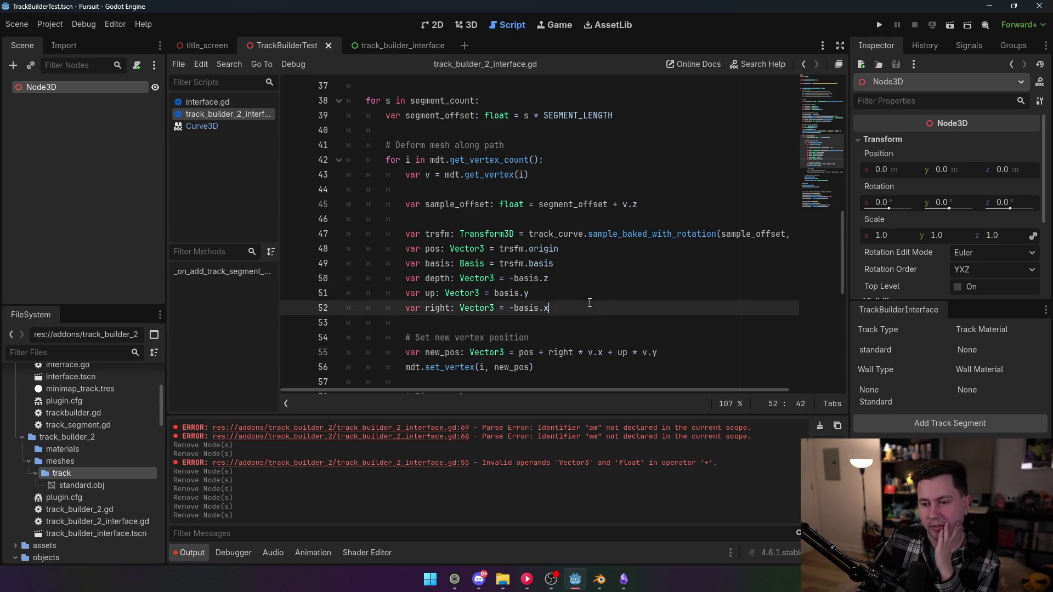
pyautogui.hotkey('shift', 'Up')
pyautogui.hotkey('shift', 'Up')
pyautogui.hotkey('shift', 'Up')
pyautogui.hotkey('shift', 'Home')
pyautogui.click(546, 283)
pyautogui.scroll(-2, 545, 290)
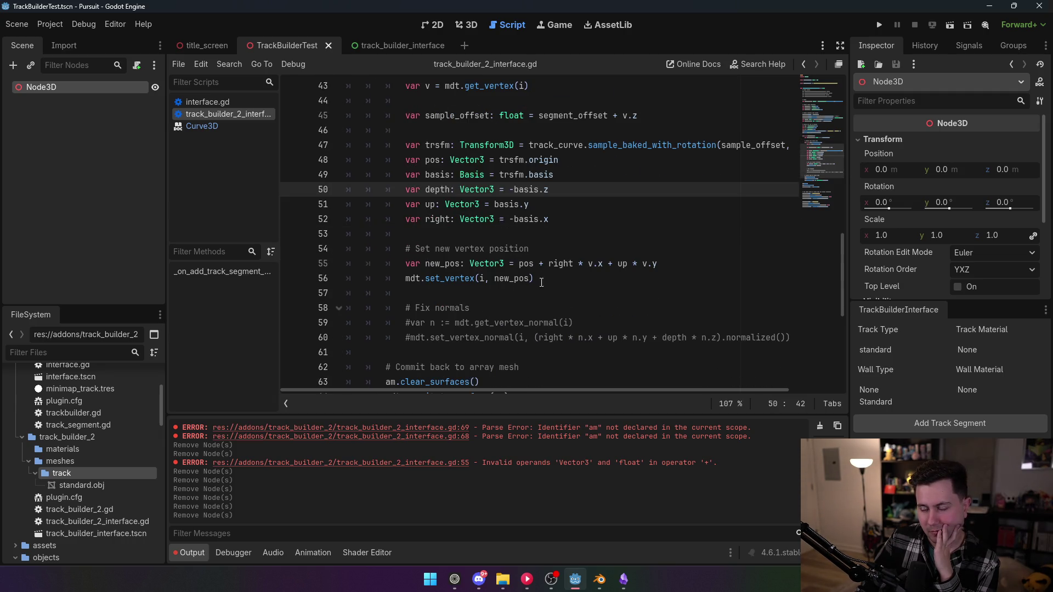
pyautogui.moveTo(530, 264)
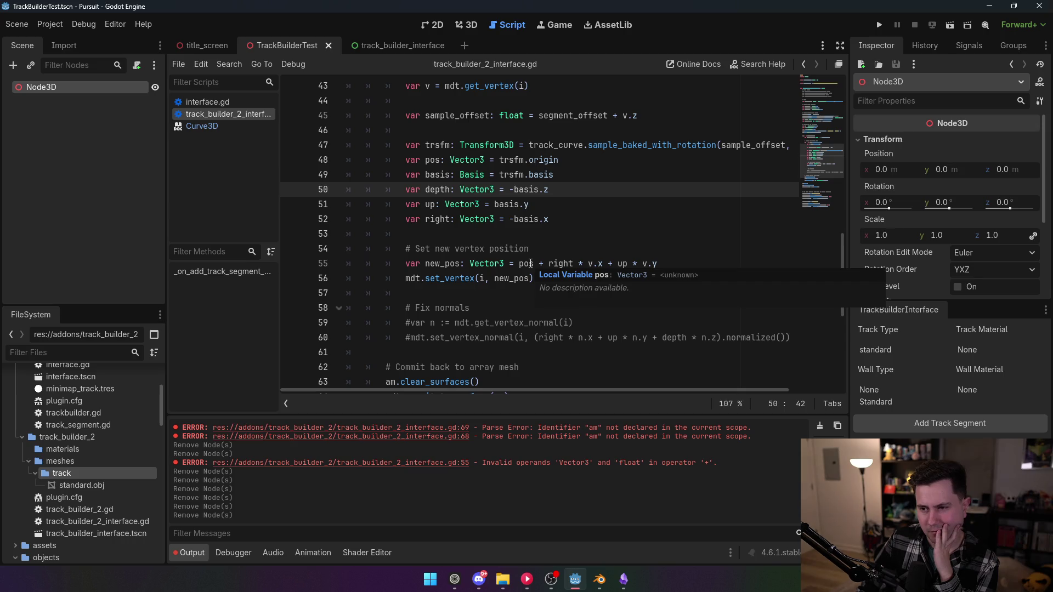
pyautogui.moveTo(634, 150)
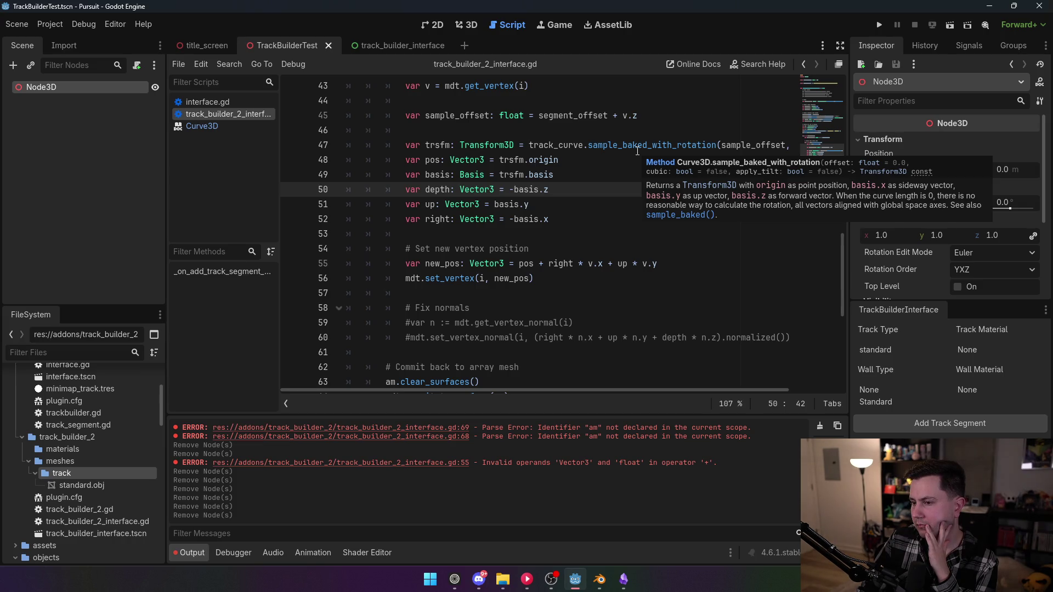
pyautogui.moveTo(507, 282)
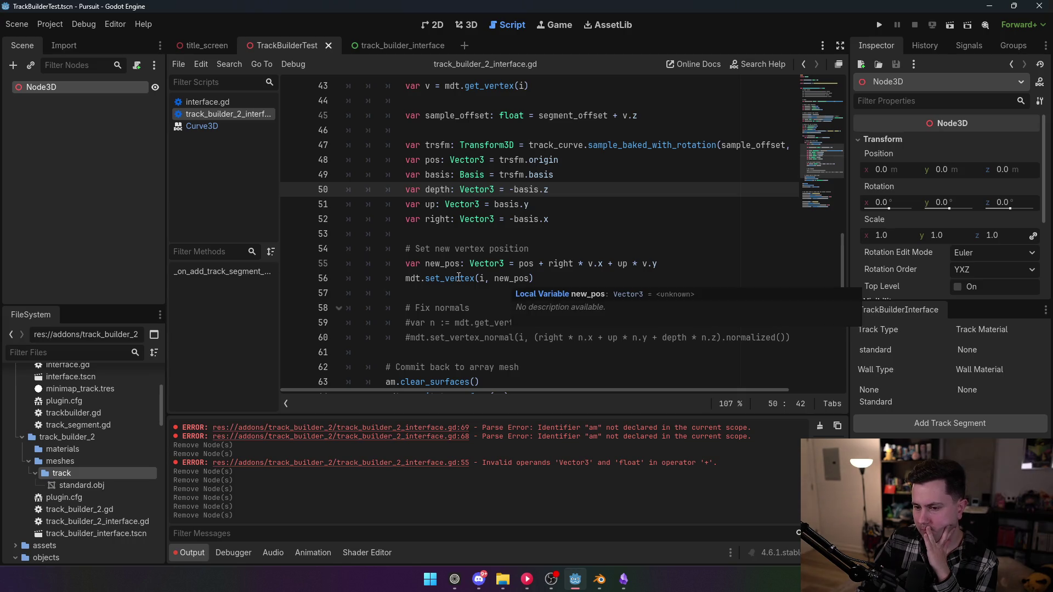
pyautogui.moveTo(452, 276)
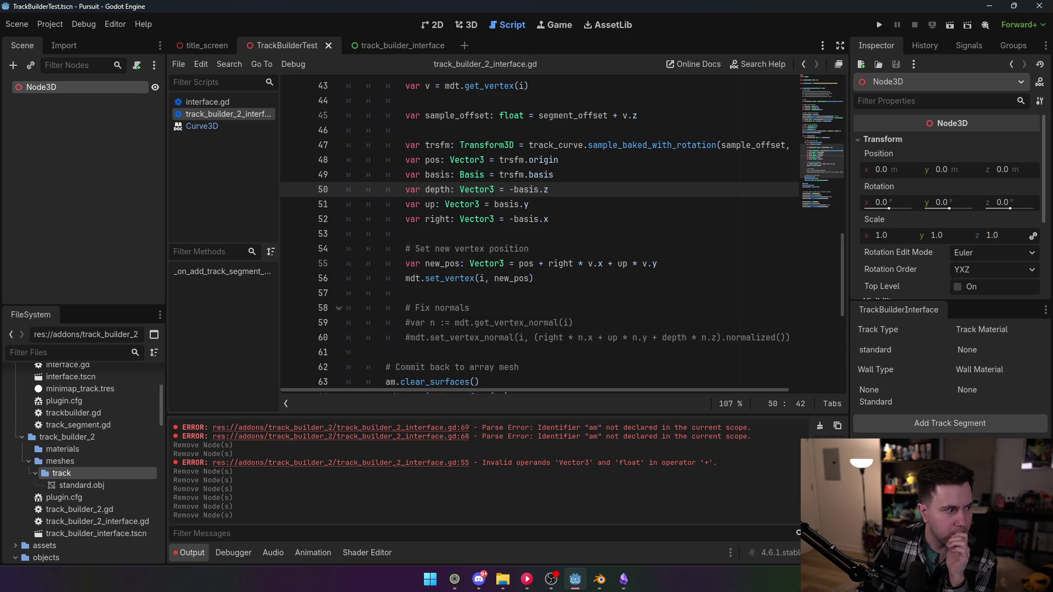
pyautogui.hotkey('alt', 'Tab')
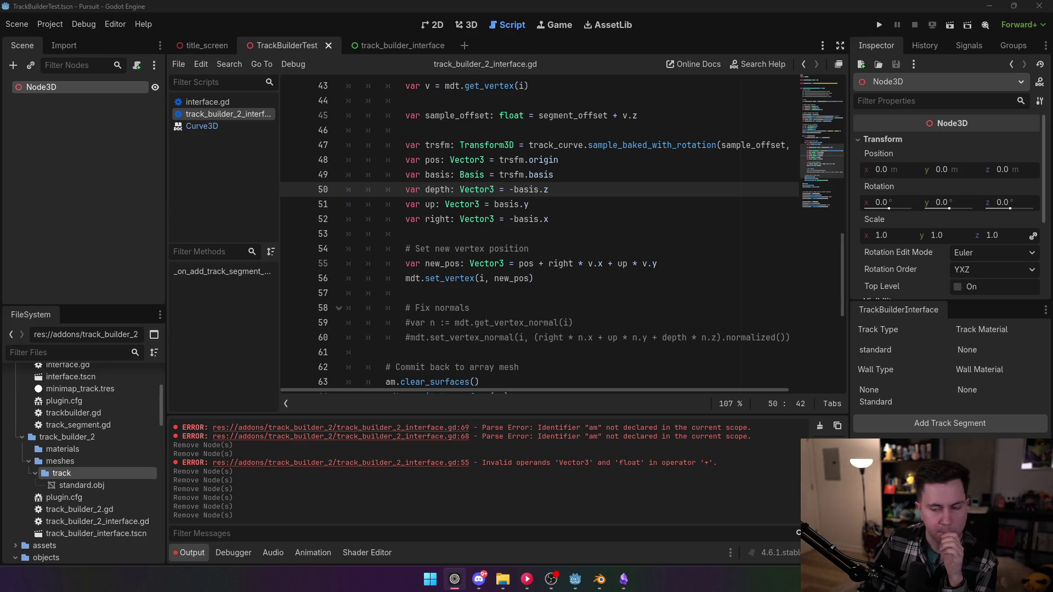
pyautogui.scroll(4, 452, 262)
pyautogui.scroll(1, 452, 261)
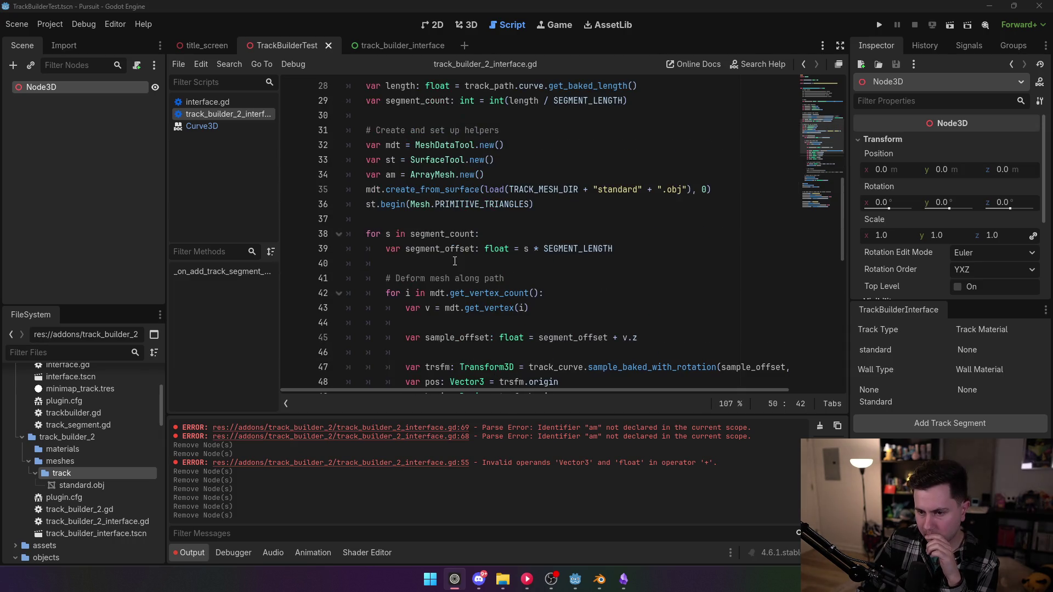
pyautogui.scroll(-3, 457, 262)
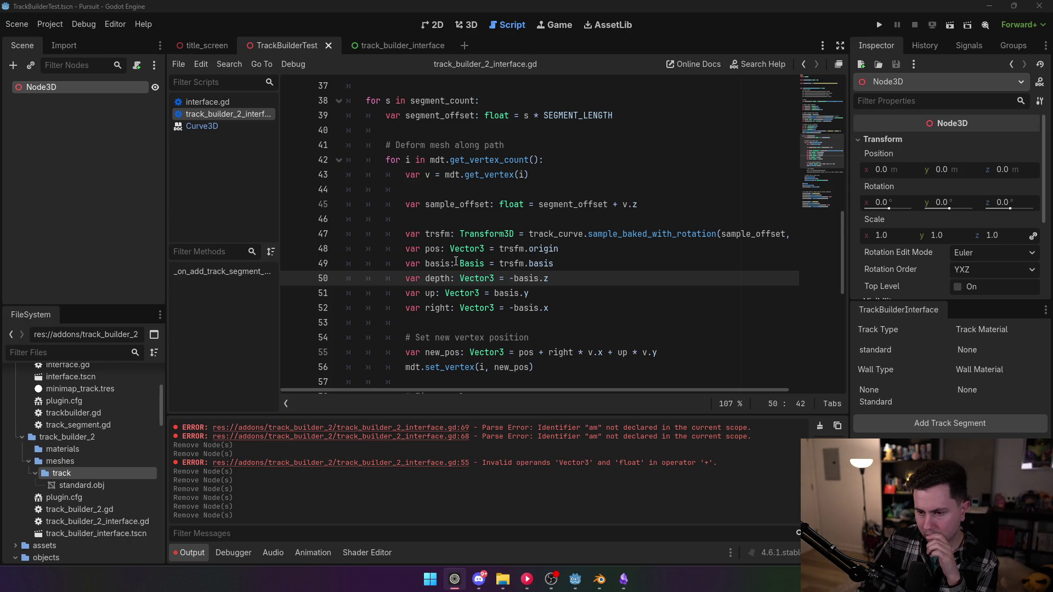
pyautogui.scroll(-6, 456, 262)
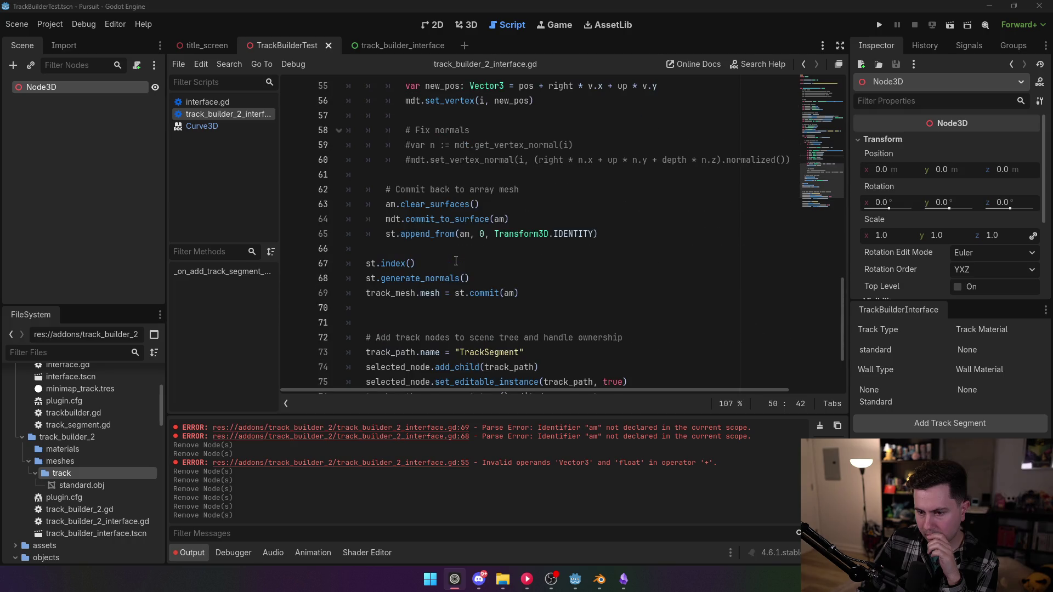
pyautogui.moveTo(401, 264)
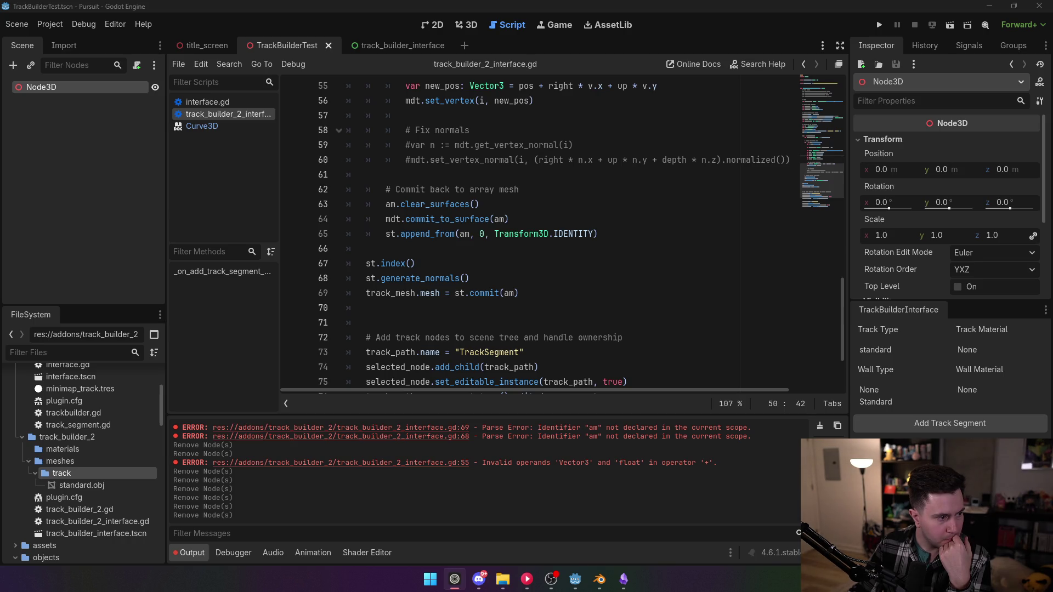
pyautogui.scroll(4, 683, 235)
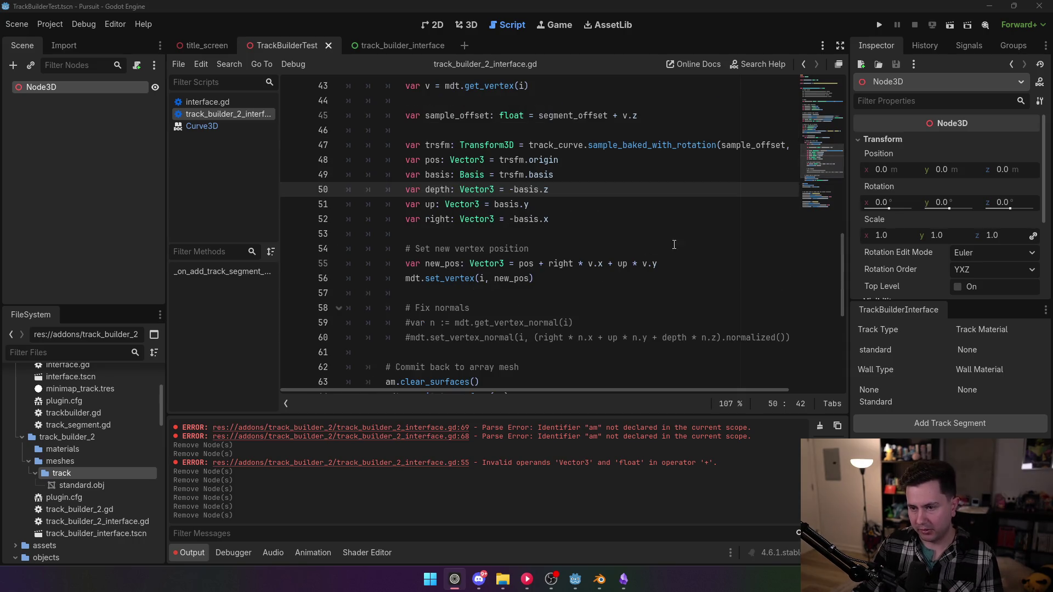
pyautogui.scroll(13, 684, 235)
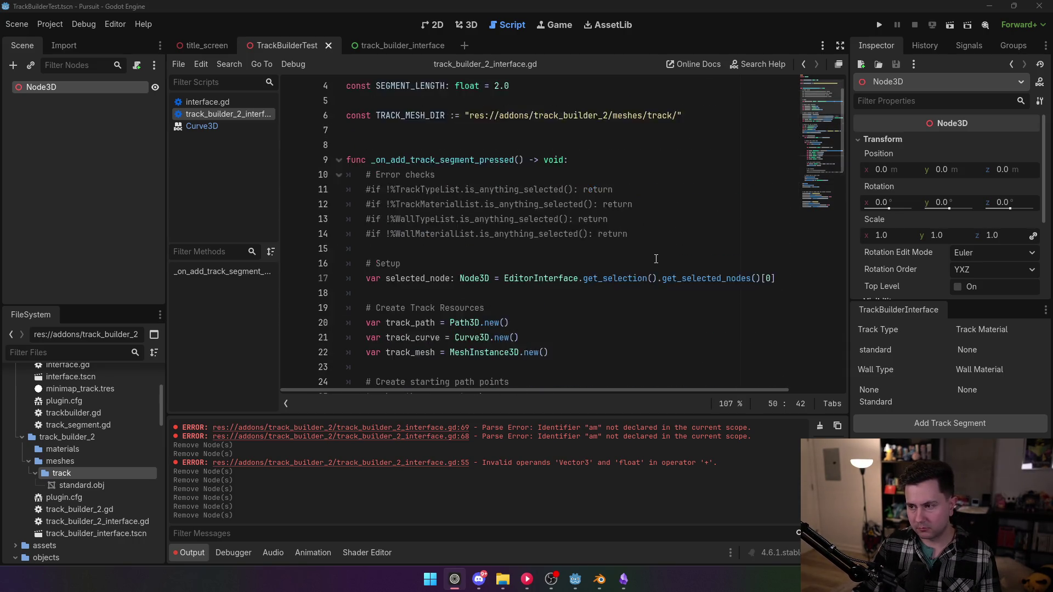
pyautogui.scroll(1, 655, 259)
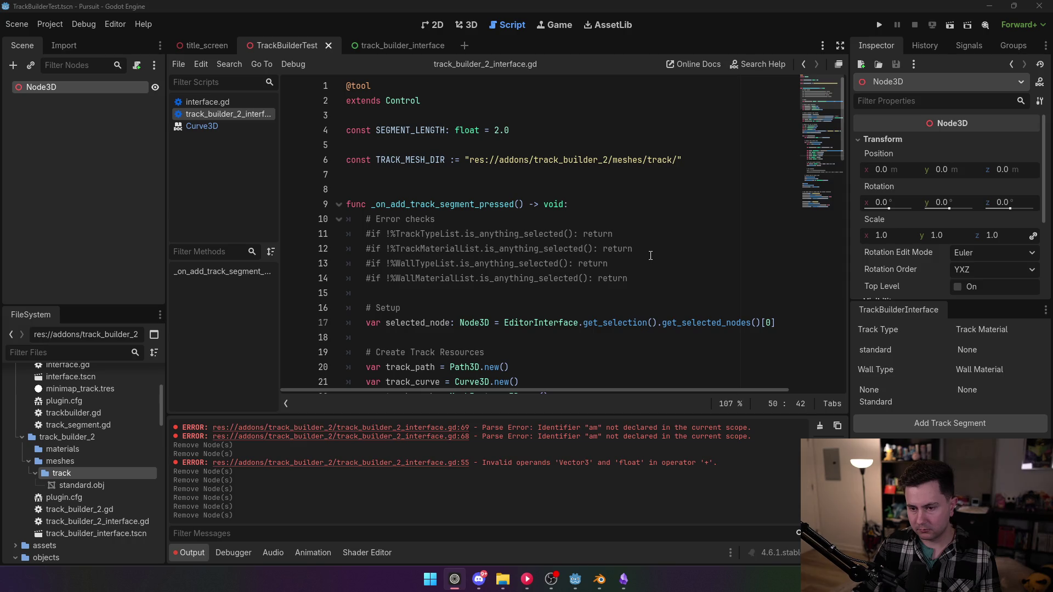
pyautogui.scroll(-1, 647, 255)
pyautogui.scroll(-2, 641, 255)
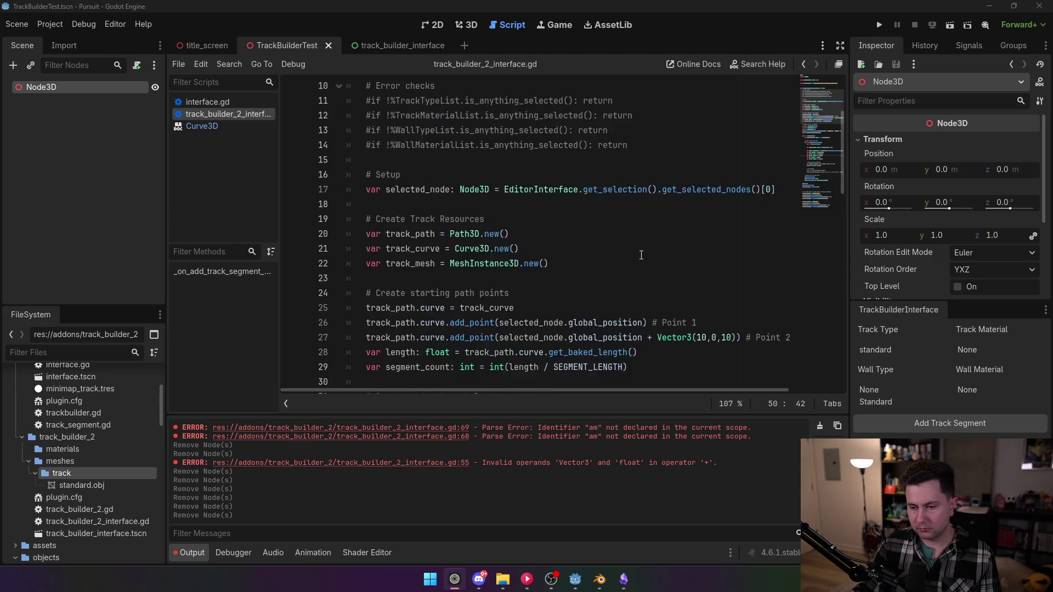
pyautogui.scroll(-1, 641, 255)
pyautogui.scroll(4, 640, 254)
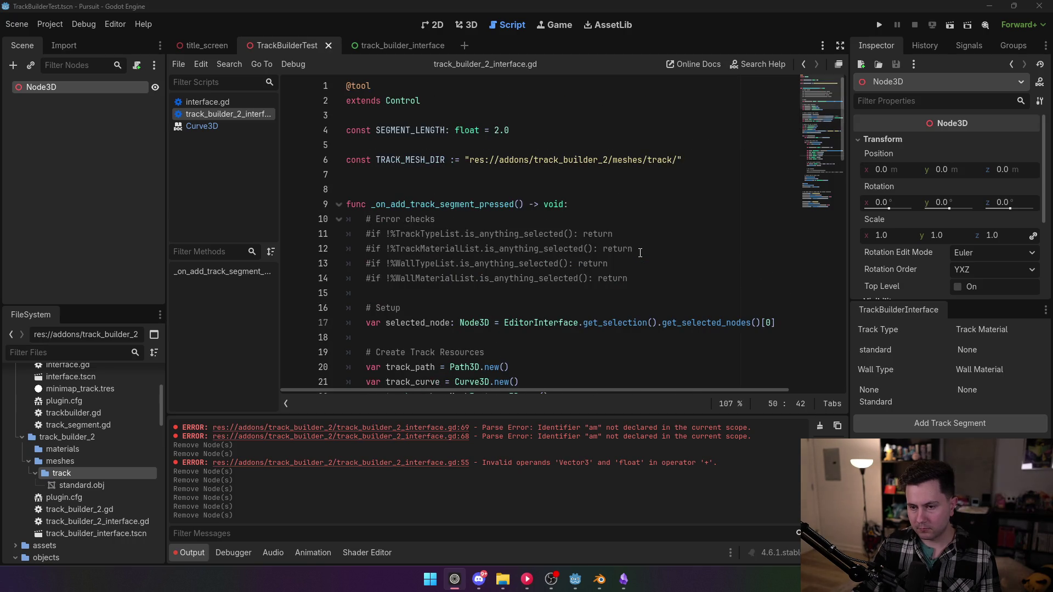
pyautogui.scroll(-1, 640, 253)
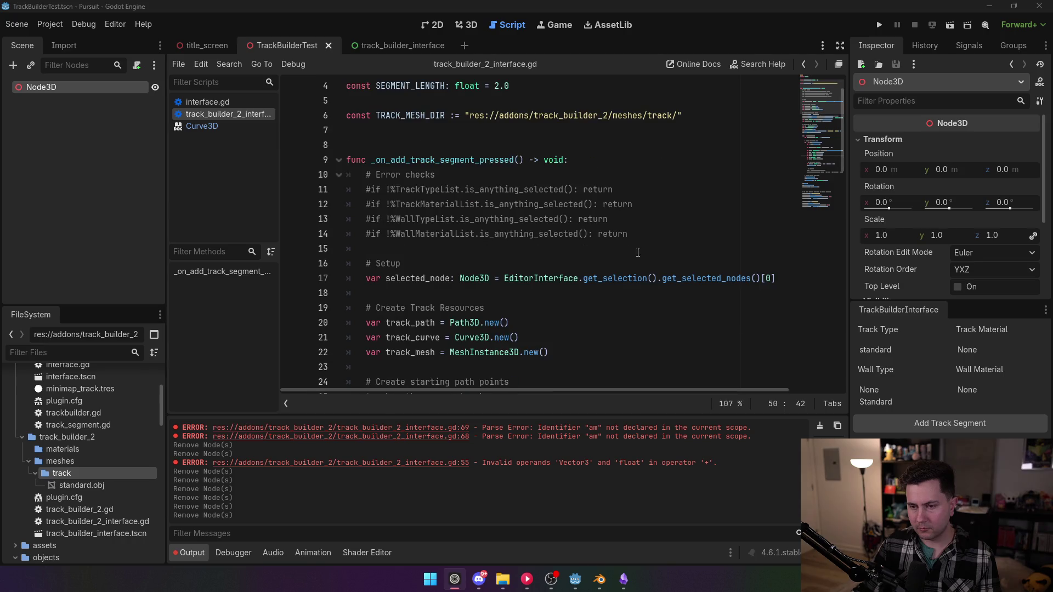
pyautogui.scroll(1, 481, 236)
pyautogui.click(483, 174)
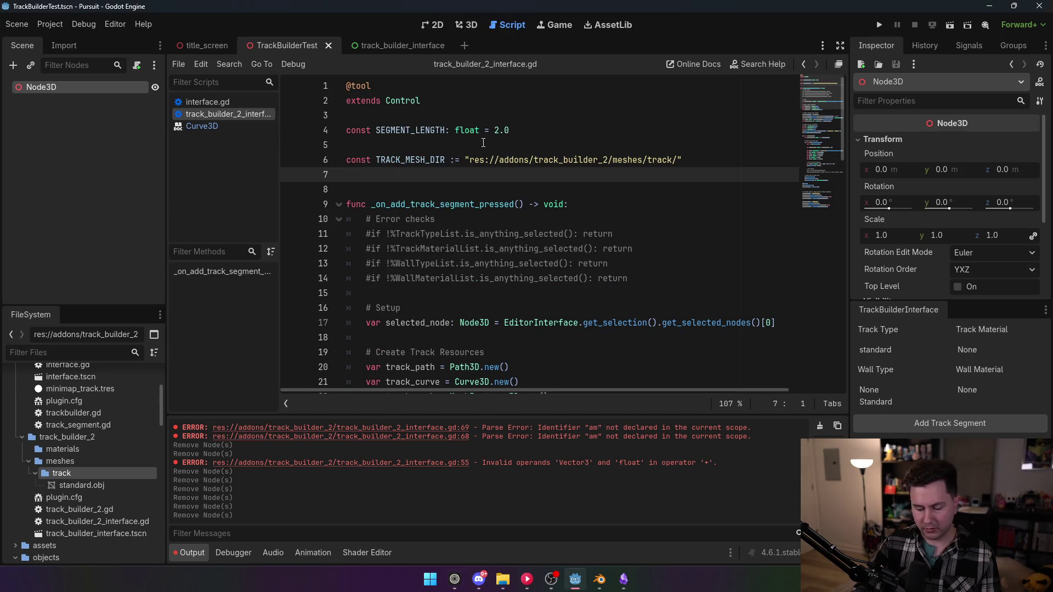
pyautogui.press('Return')
pyautogui.write('func ')
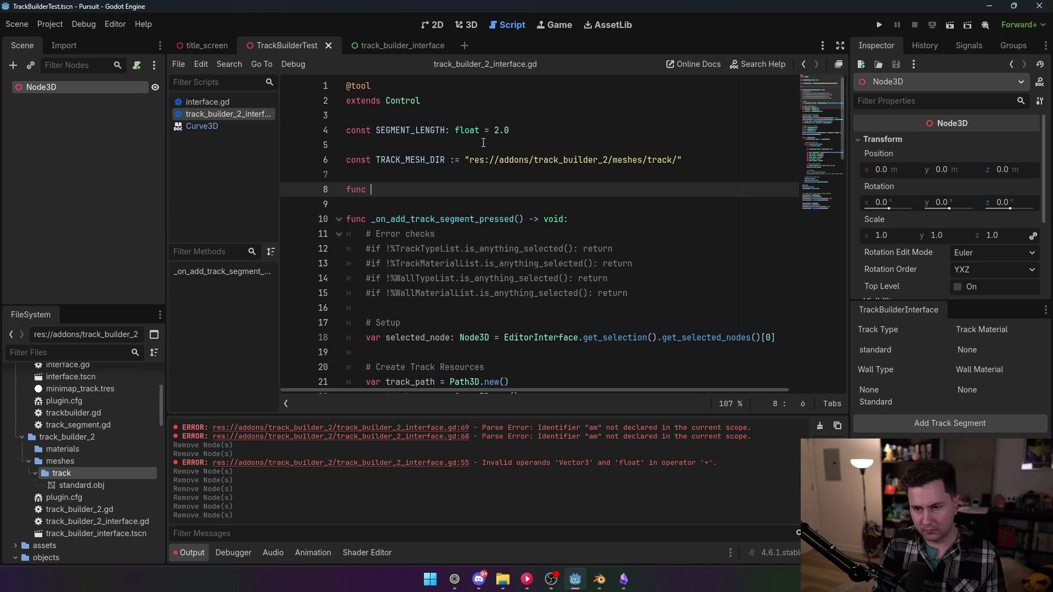
pyautogui.write('generate')
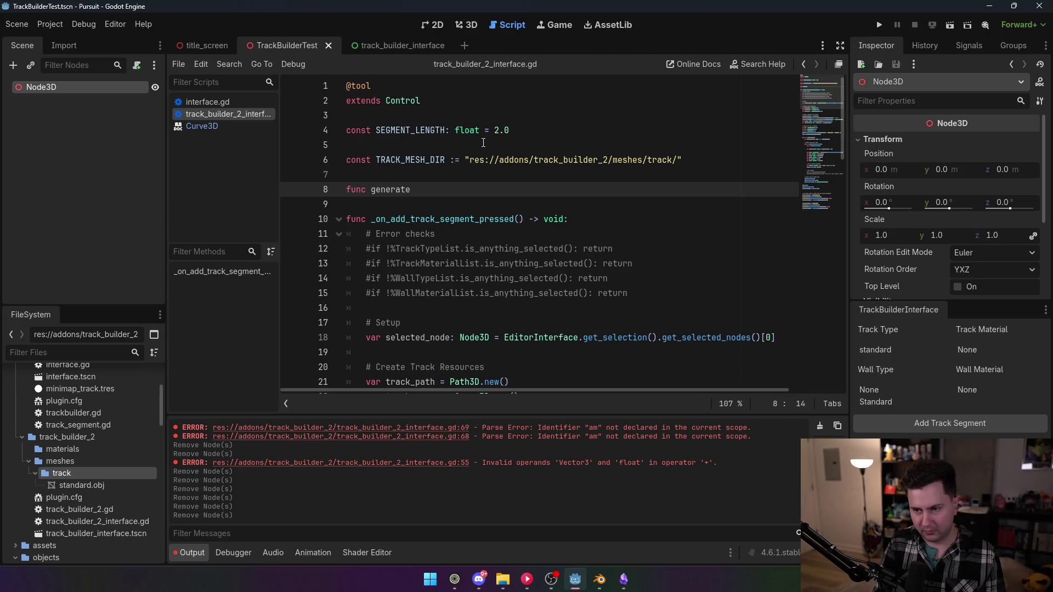
pyautogui.write('() -> void:')
pyautogui.press('Return')
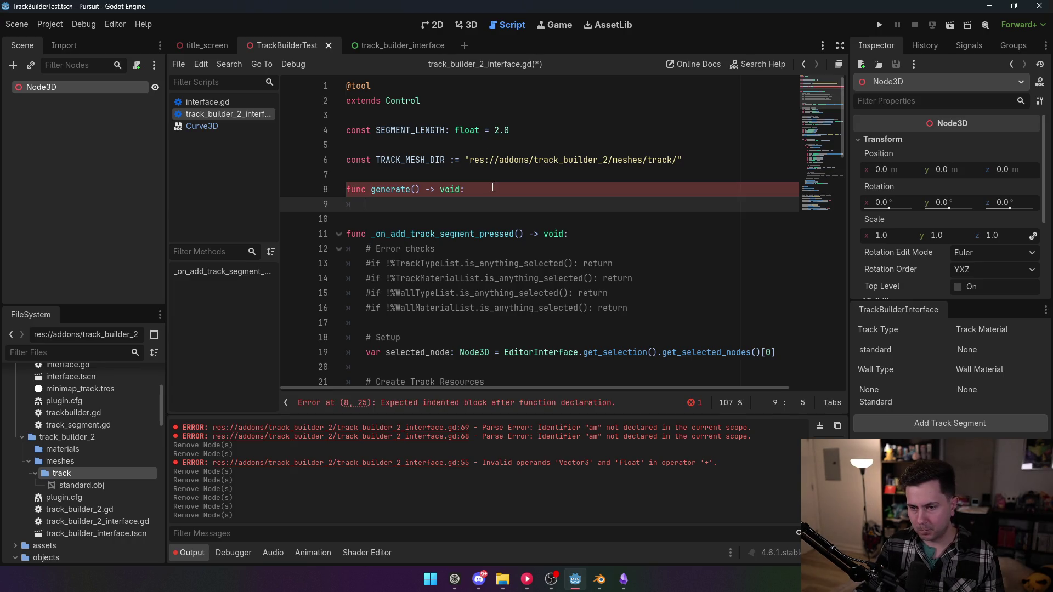
pyautogui.scroll(-5, 492, 187)
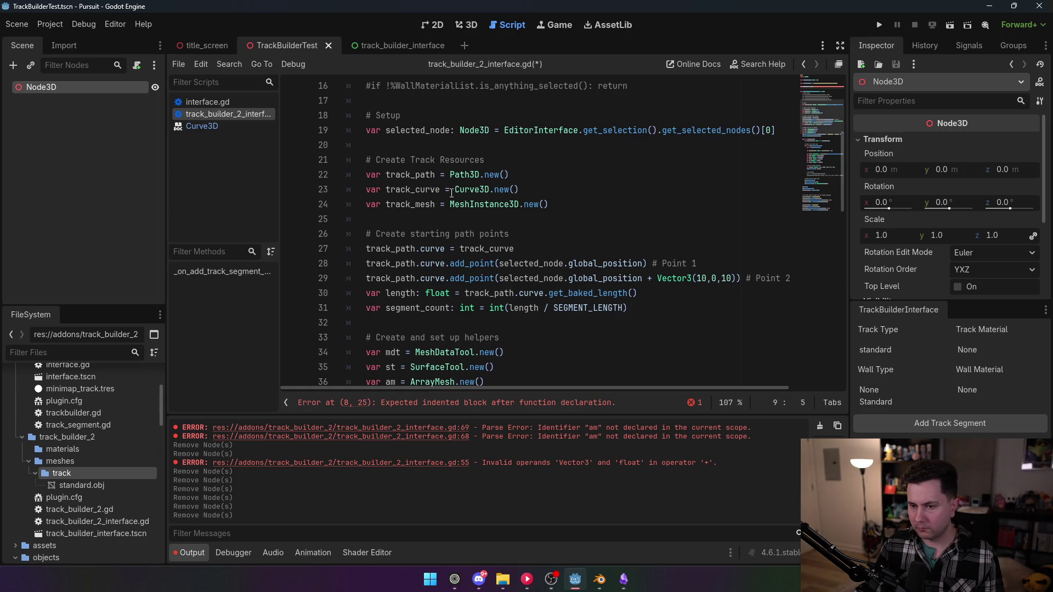
pyautogui.scroll(-1, 446, 195)
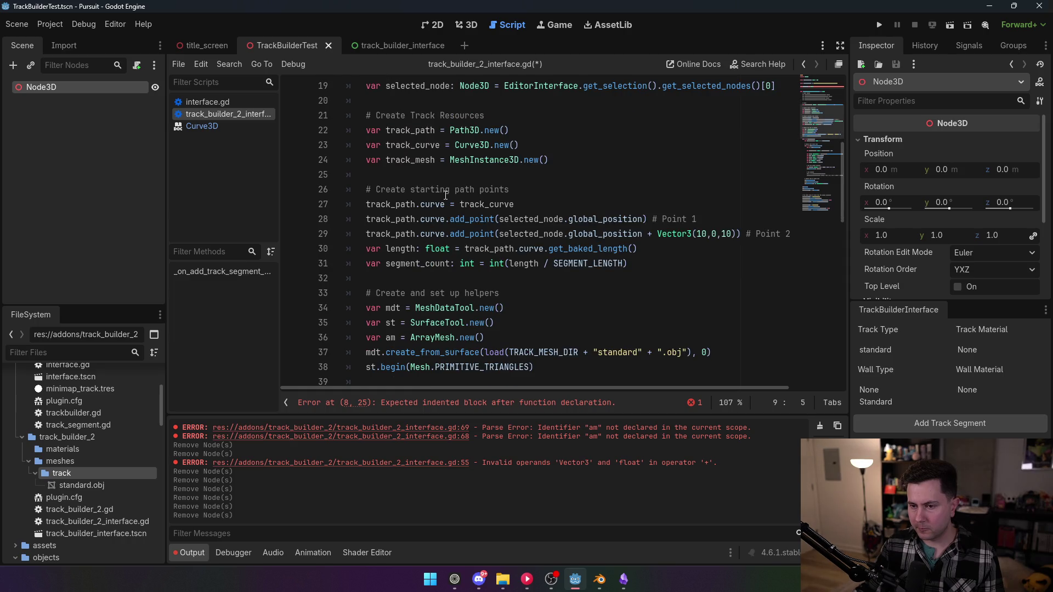
pyautogui.scroll(-2, 446, 194)
# - Move the mesh-building block out of the add-segment handler into generate()
pyautogui.moveTo(345, 204)
pyautogui.mouseDown()
pyautogui.moveTo(493, 241)
pyautogui.moveTo(494, 165)
pyautogui.moveTo(494, 236)
pyautogui.moveTo(502, 205)
pyautogui.moveTo(549, 189)
pyautogui.mouseUp()
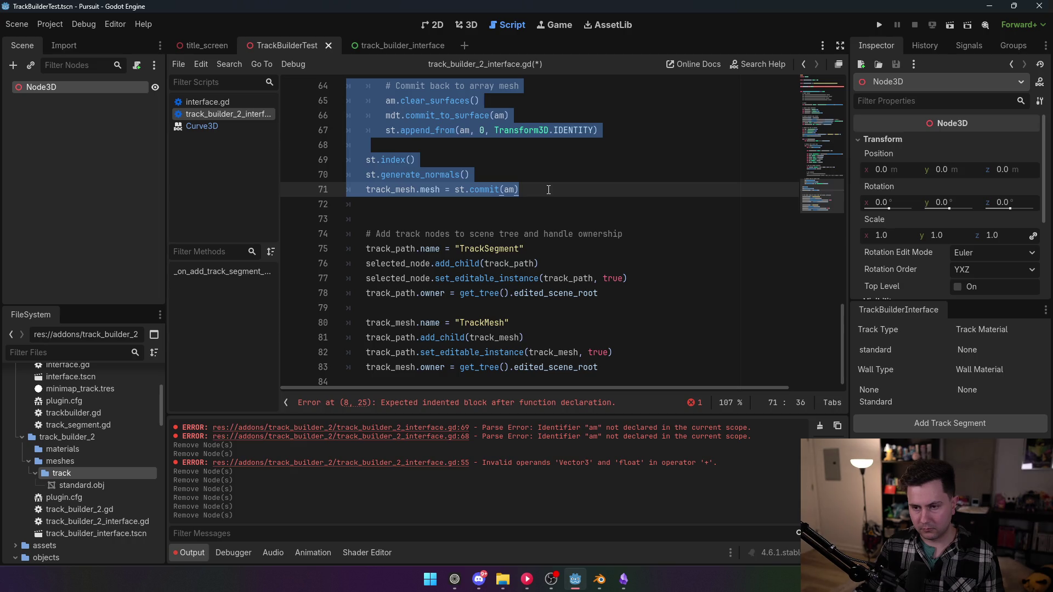
pyautogui.press('Delete')
pyautogui.scroll(5, 561, 233)
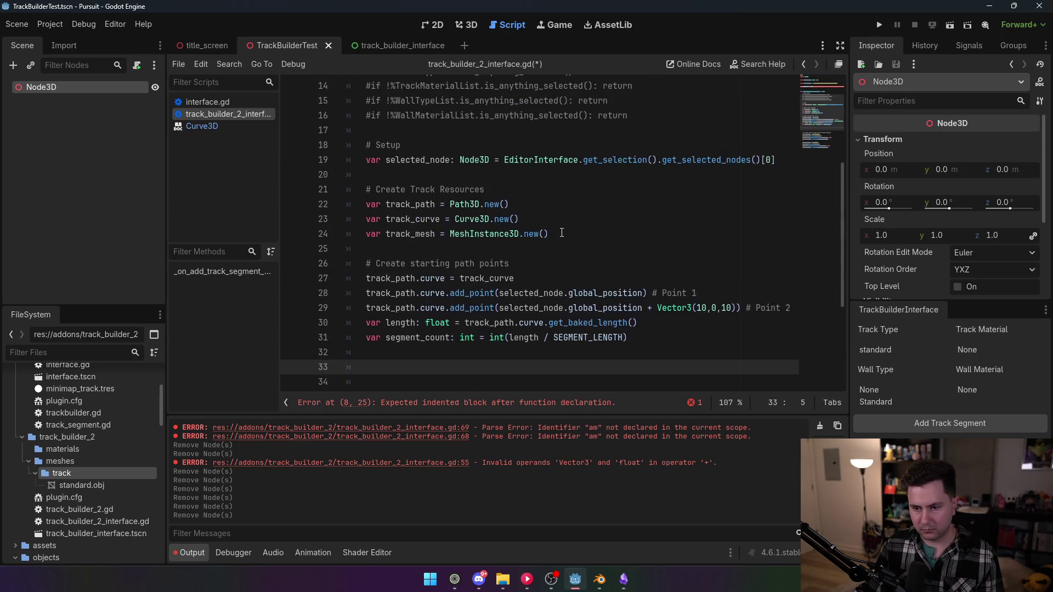
pyautogui.scroll(-1, 562, 233)
pyautogui.press('Up')
pyautogui.press('Up')
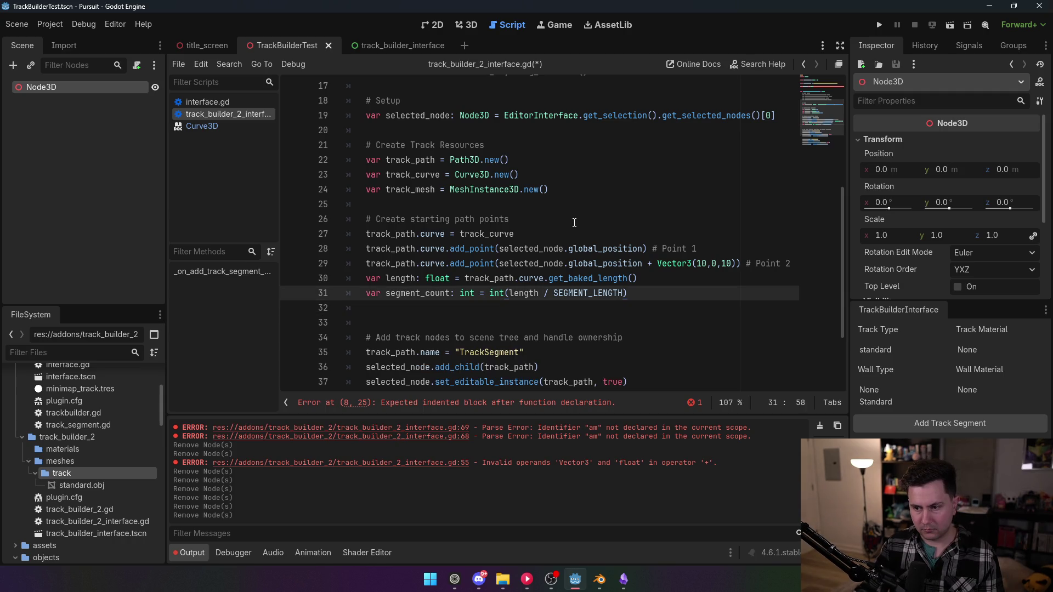
pyautogui.scroll(5, 414, 201)
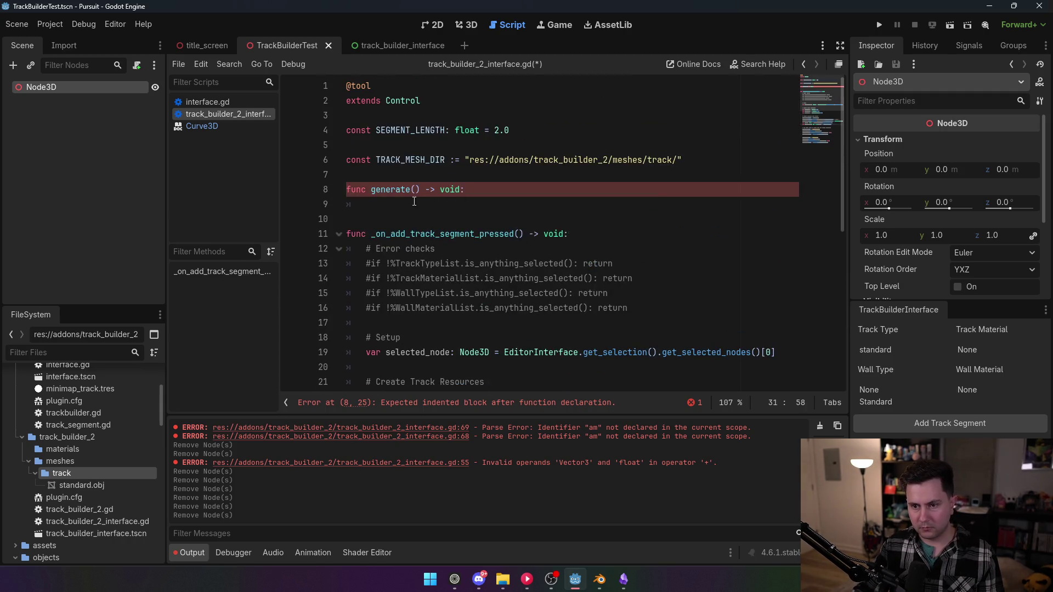
pyautogui.click(414, 201)
pyautogui.hotkey('ctrl', 'v')
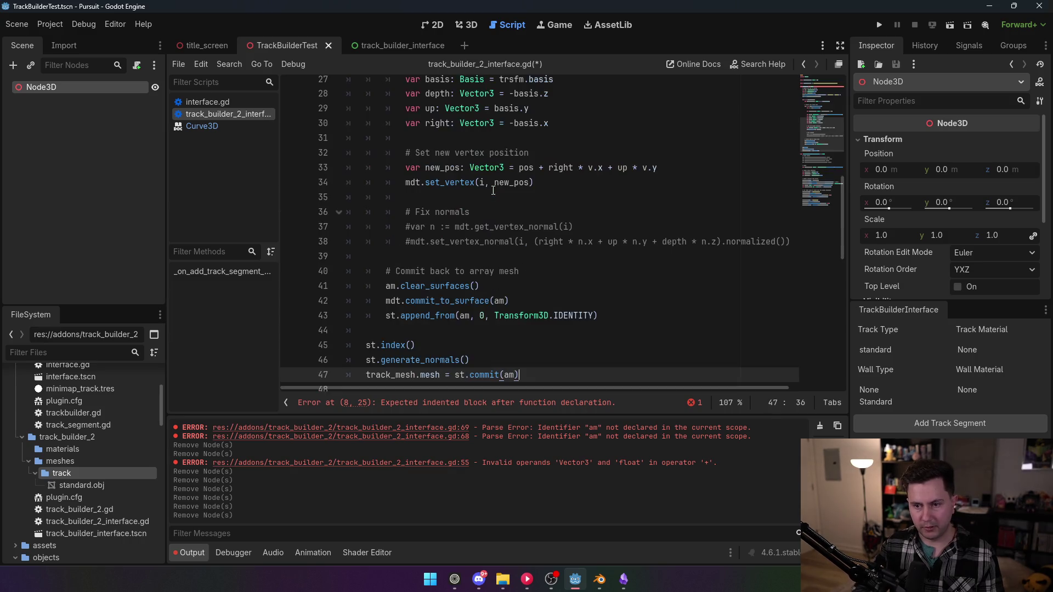
# - Cut the length and segment_count lines from the handler and call generate() in their place
pyautogui.scroll(-1, 699, 281)
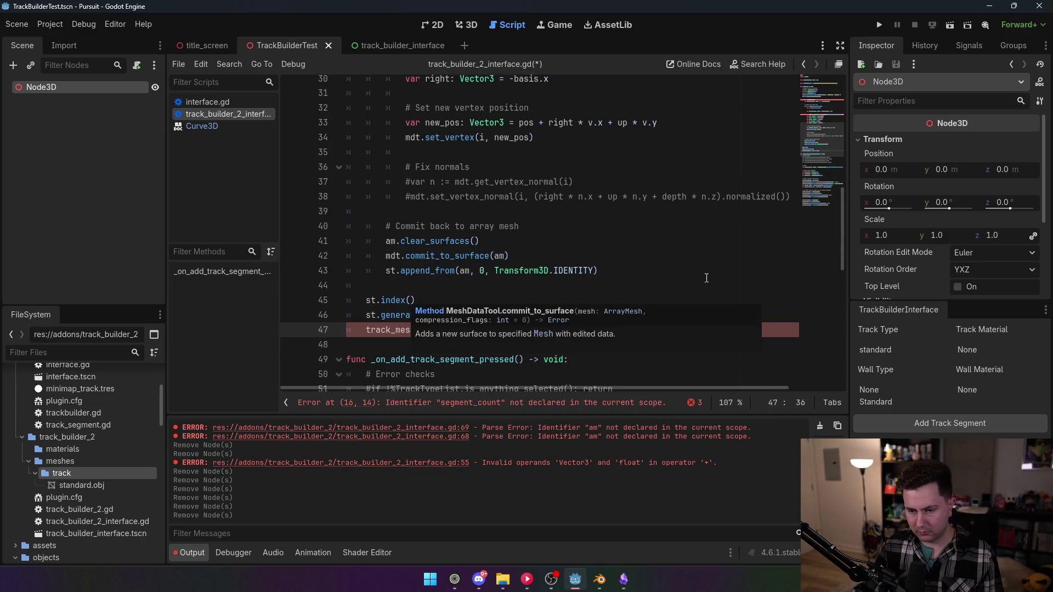
pyautogui.click(541, 187)
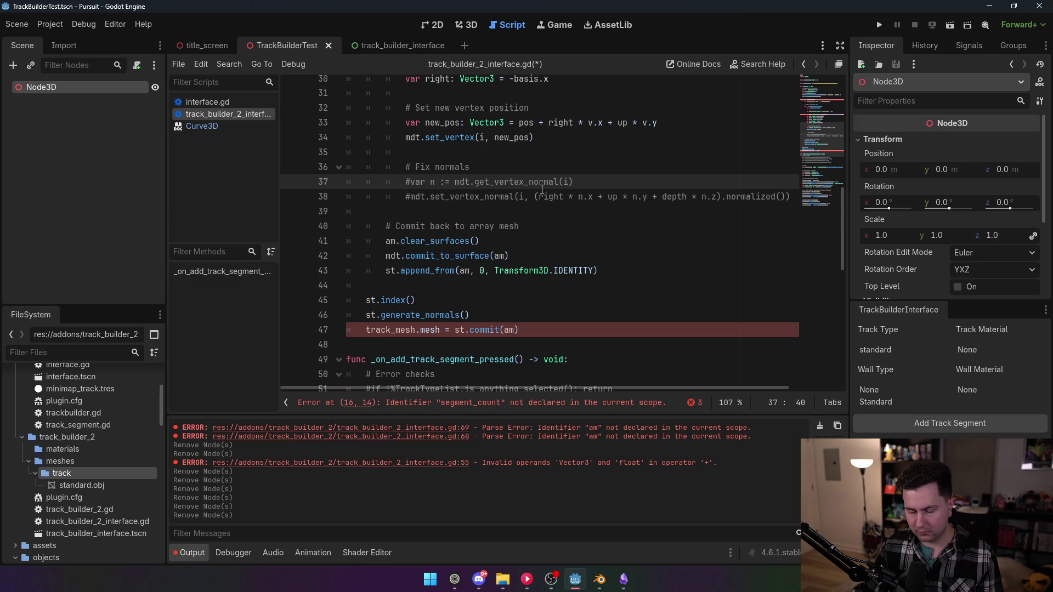
pyautogui.scroll(10, 484, 324)
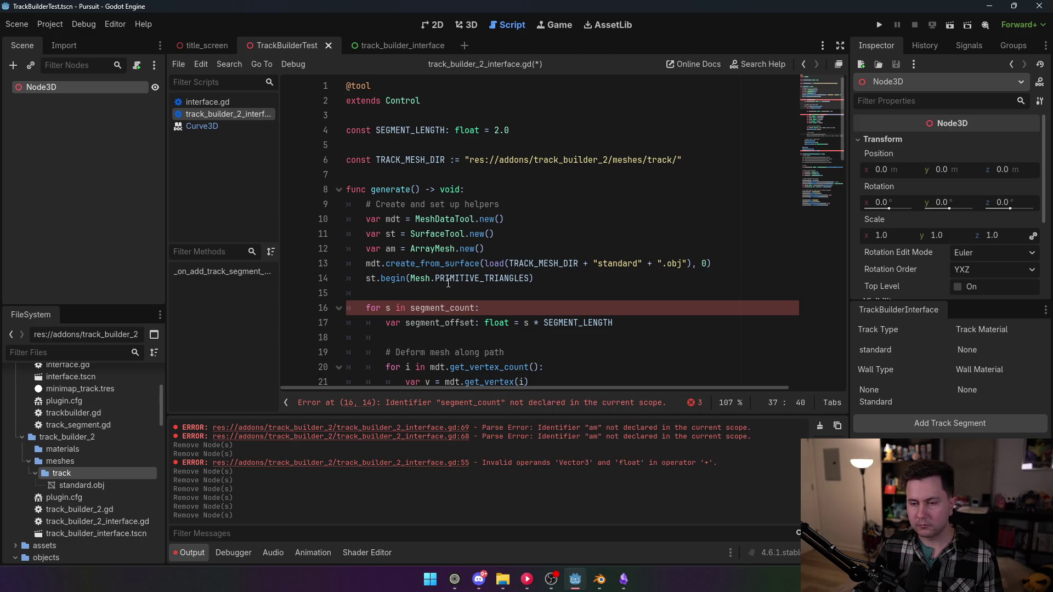
pyautogui.scroll(-1, 451, 274)
pyautogui.scroll(-15, 450, 274)
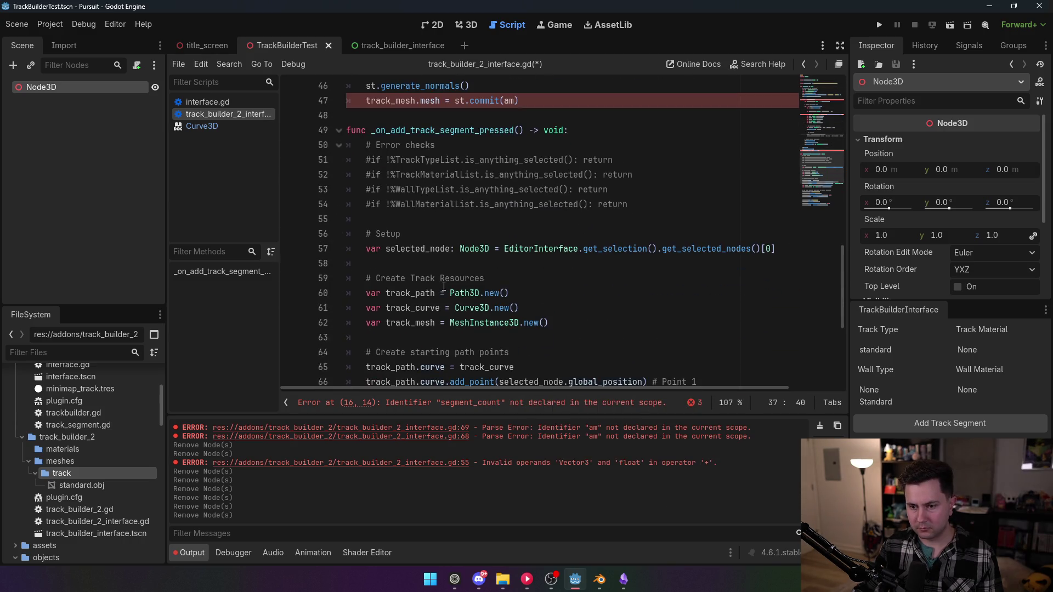
pyautogui.scroll(-2, 444, 286)
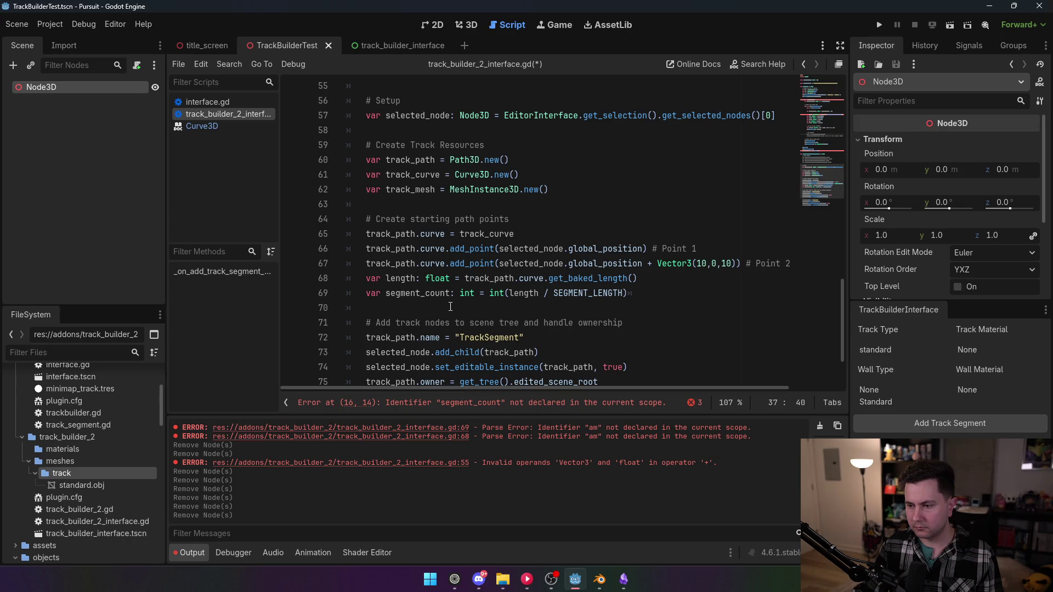
pyautogui.scroll(-1, 450, 304)
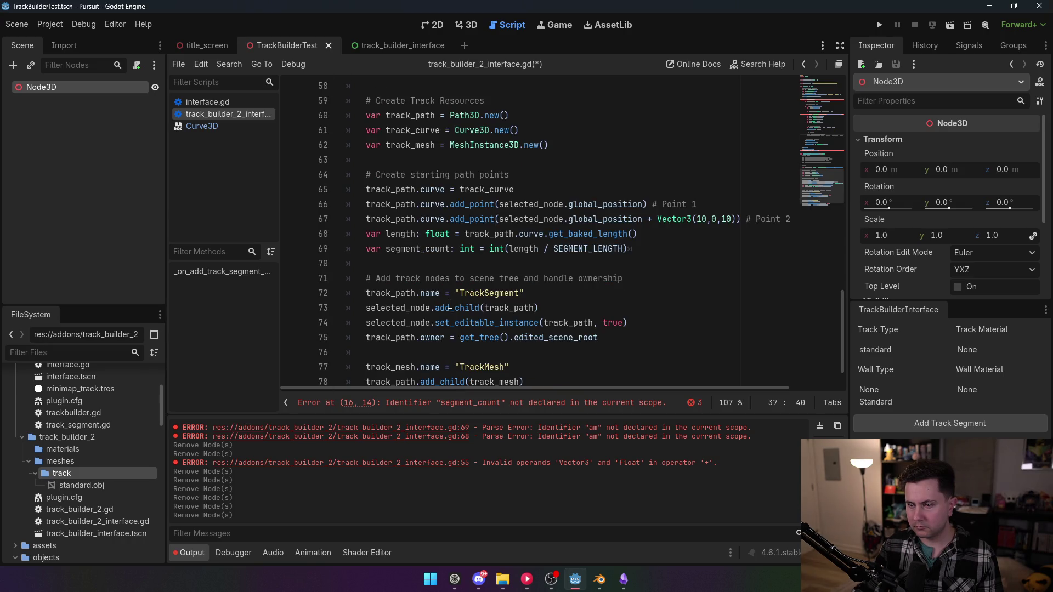
pyautogui.moveTo(638, 248)
pyautogui.mouseDown()
pyautogui.moveTo(366, 248)
pyautogui.moveTo(349, 233)
pyautogui.mouseUp()
pyautogui.hotkey('ctrl', 'c')
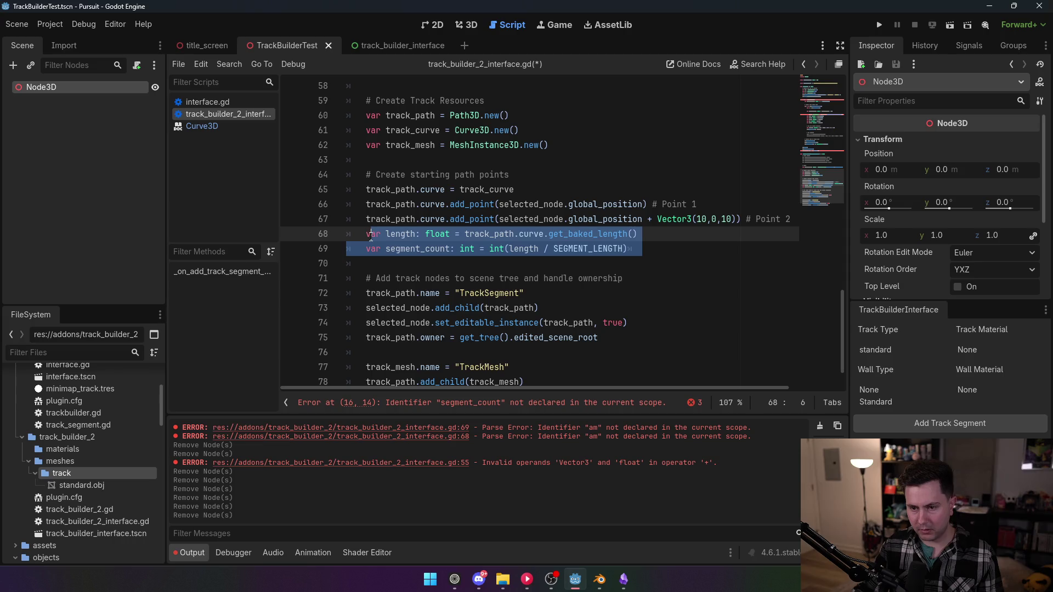
pyautogui.press('BackSpace')
pyautogui.press('BackSpace')
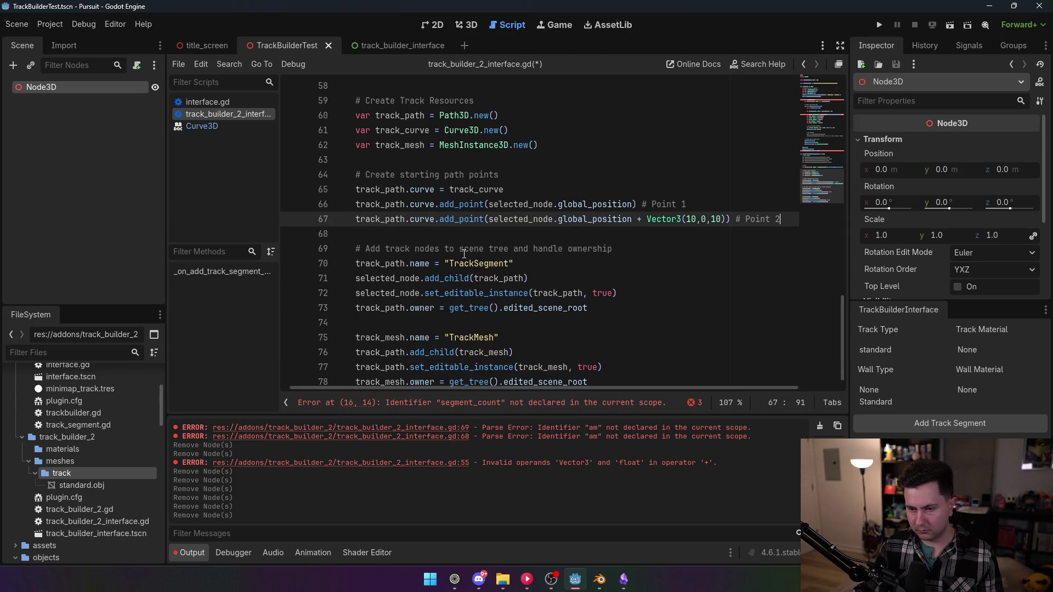
pyautogui.click(495, 228)
pyautogui.press('Return')
pyautogui.write('generate()')
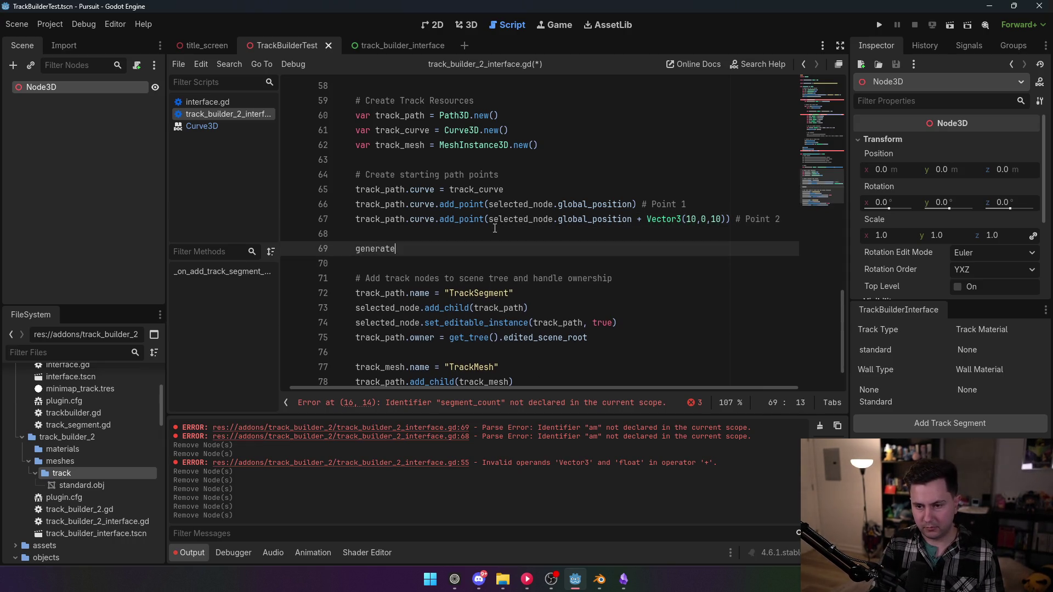
# - Paste the length and segment_count lines into generate() above the segment loop
pyautogui.scroll(7, 495, 228)
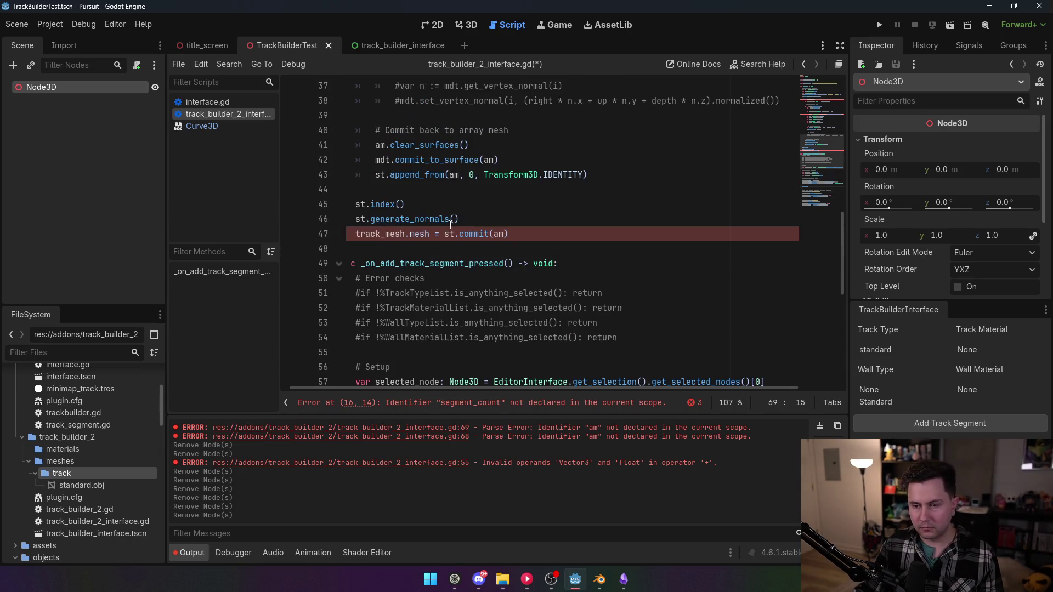
pyautogui.scroll(-5, 438, 234)
pyautogui.scroll(5, 438, 235)
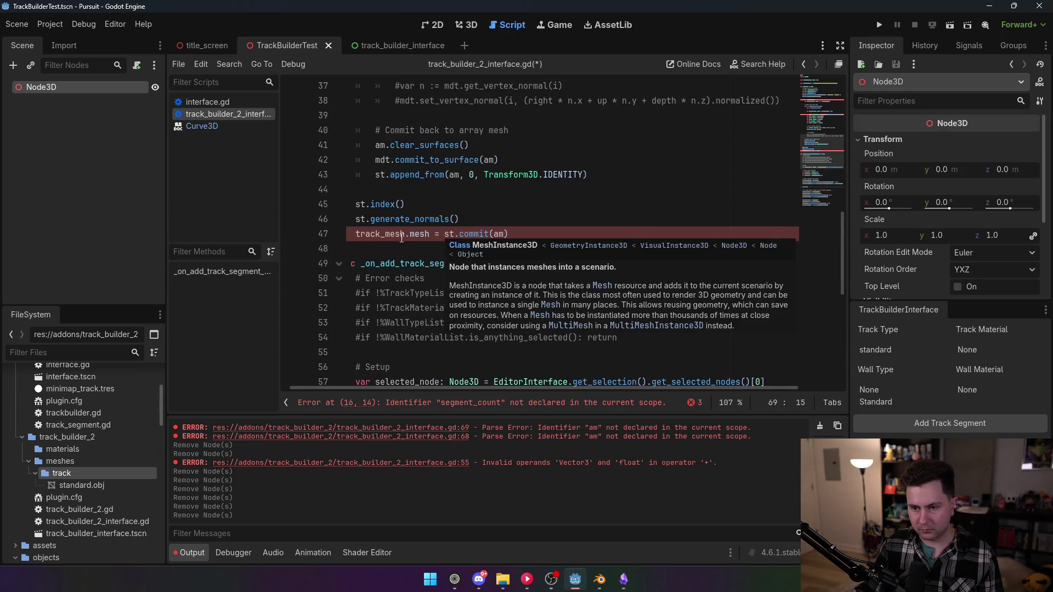
pyautogui.scroll(4, 381, 238)
pyautogui.scroll(8, 382, 237)
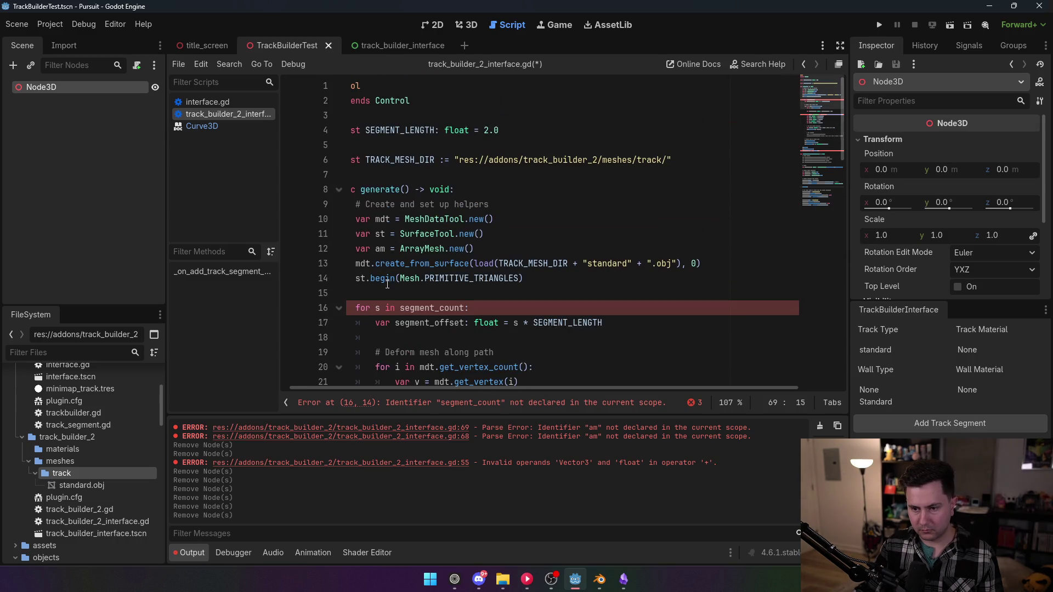
pyautogui.click(388, 284)
pyautogui.click(430, 293)
pyautogui.press('Return')
pyautogui.press('Return')
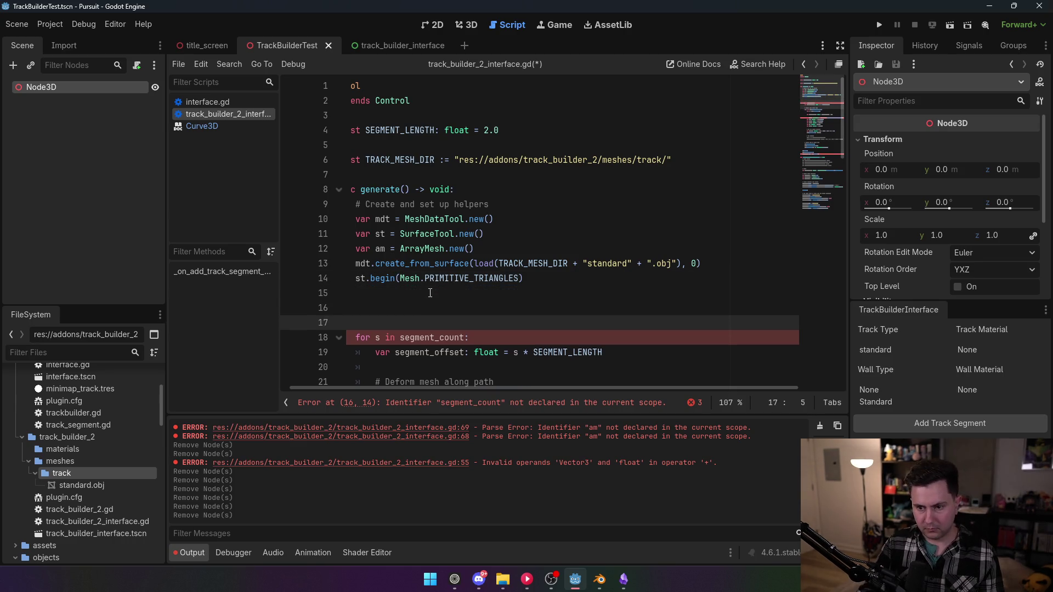
pyautogui.hotkey('ctrl', 'v')
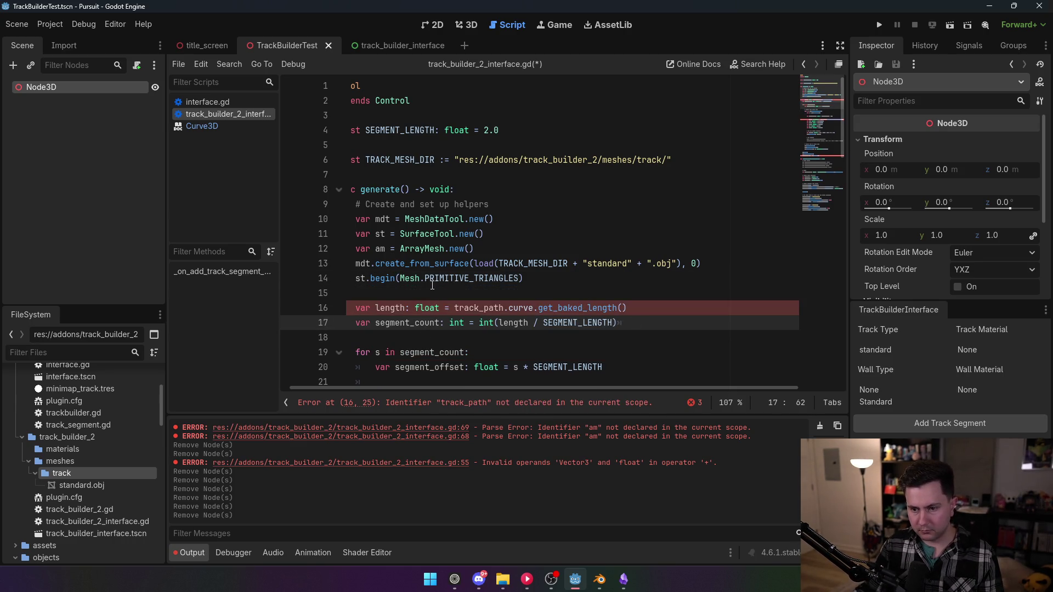
pyautogui.click(424, 278)
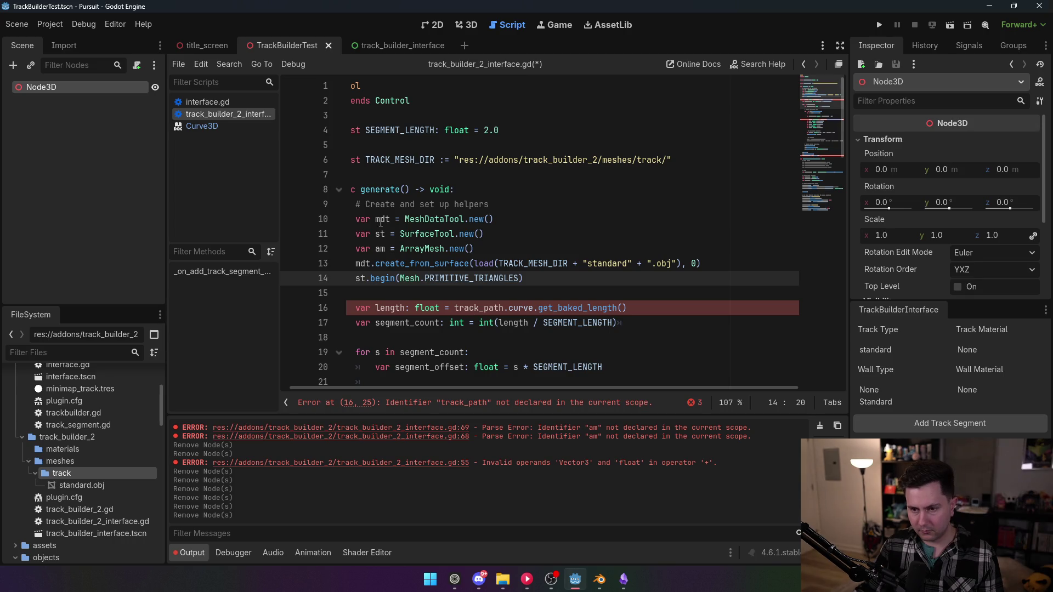
pyautogui.click(468, 192)
pyautogui.press('Return')
pyautogui.press('Return')
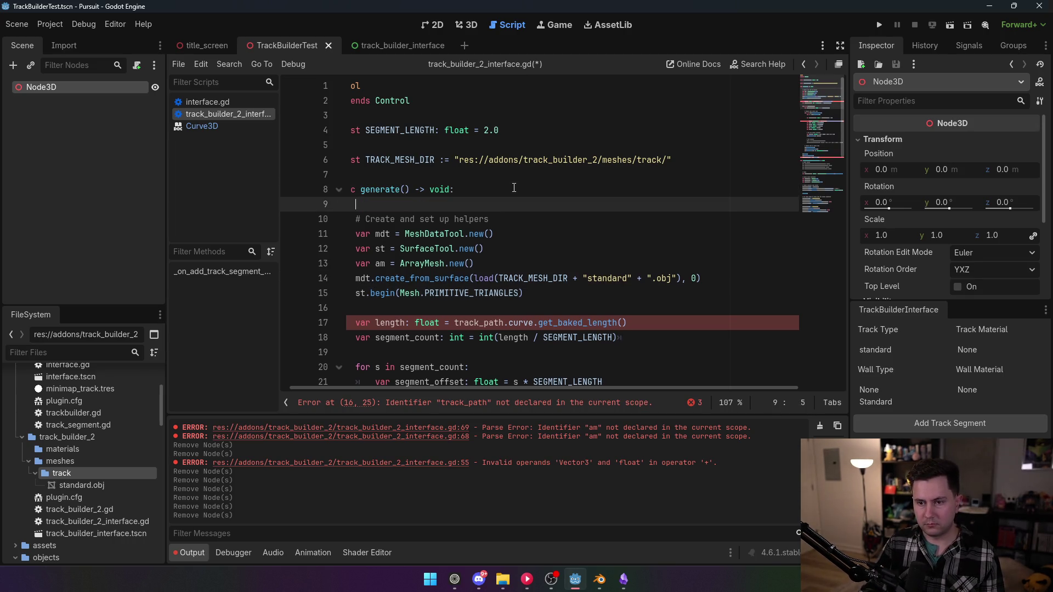
# - Start a 'var track_path: Path3D =' declaration at the top of generate()
pyautogui.press('Up')
pyautogui.hscroll(-1, 548, 230)
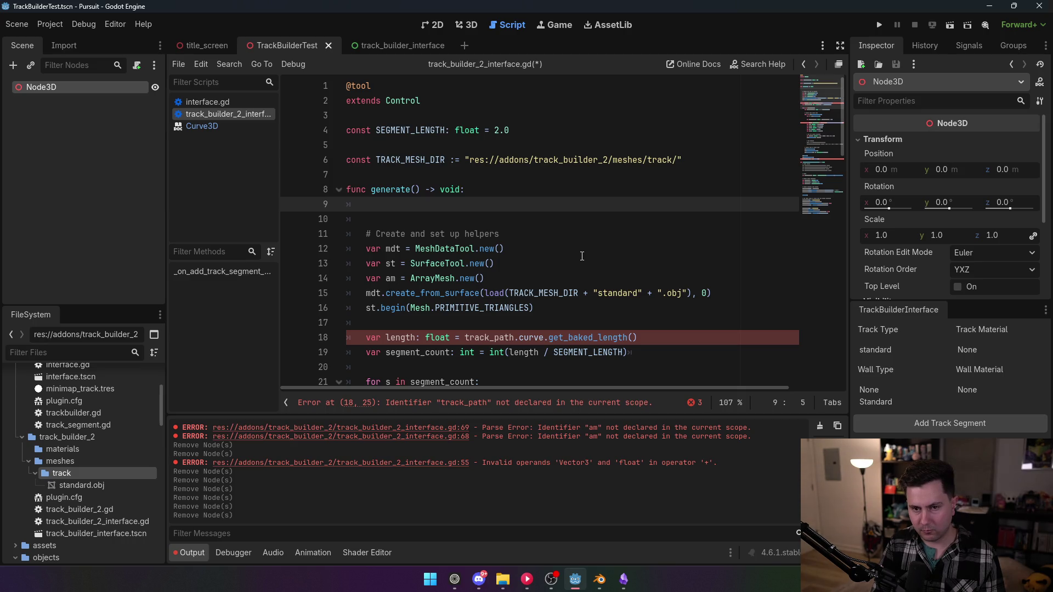
pyautogui.write('var')
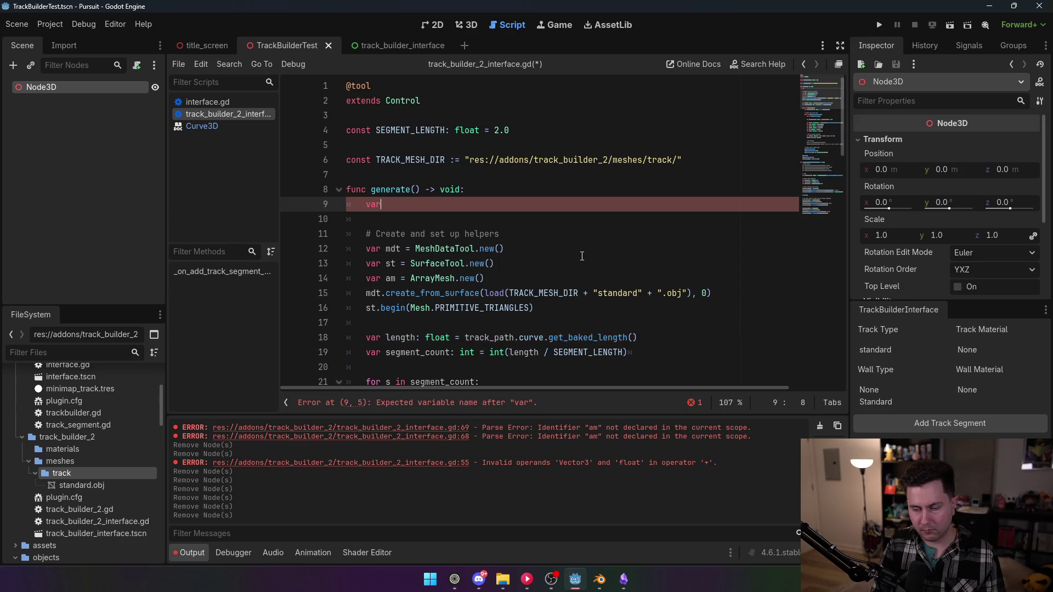
pyautogui.write(' track_')
pyautogui.write('path')
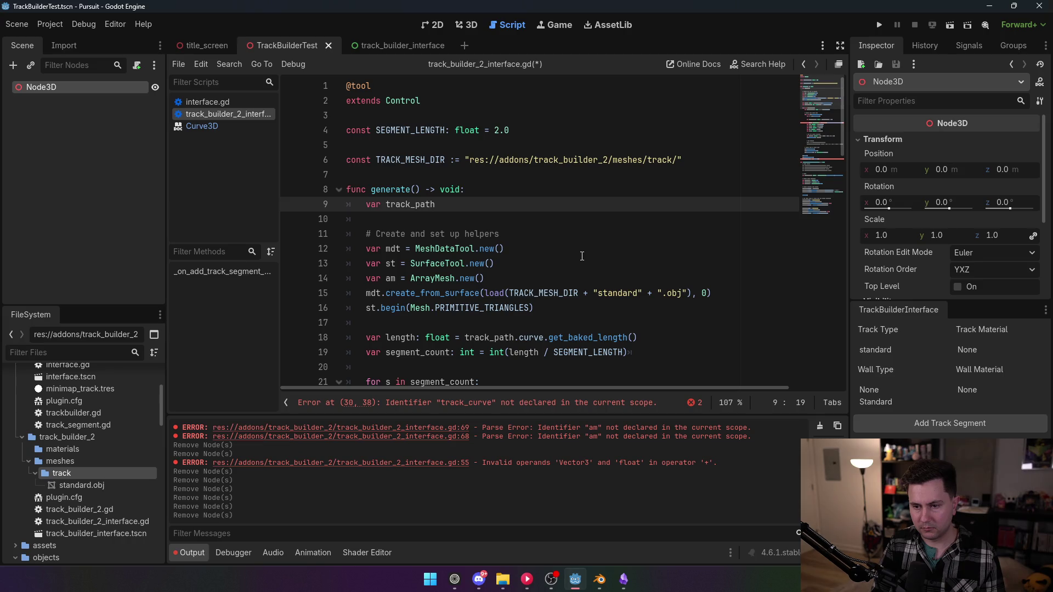
pyautogui.write(': Path3D')
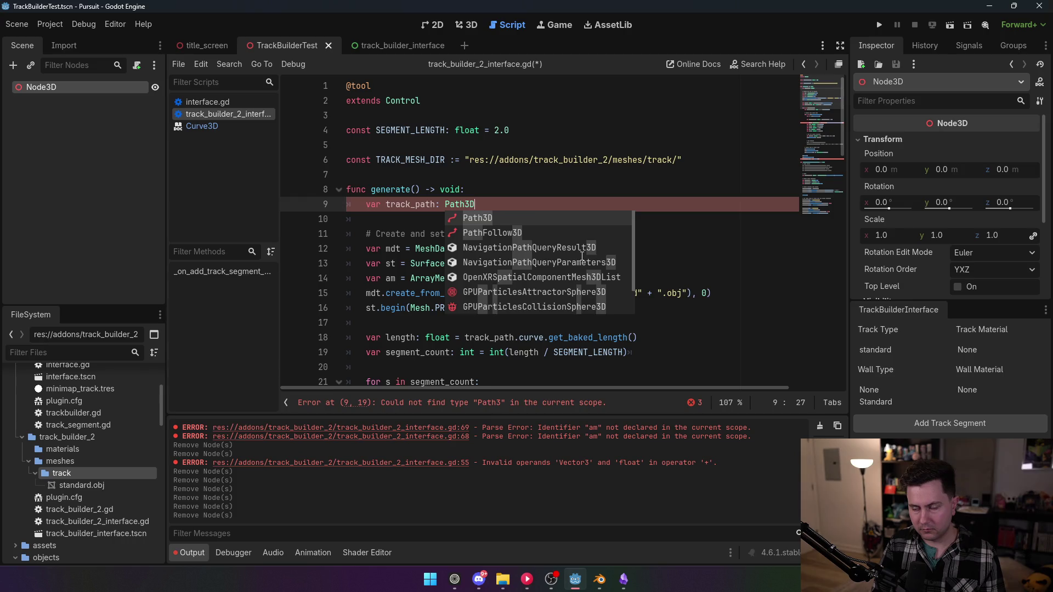
pyautogui.write(' =')
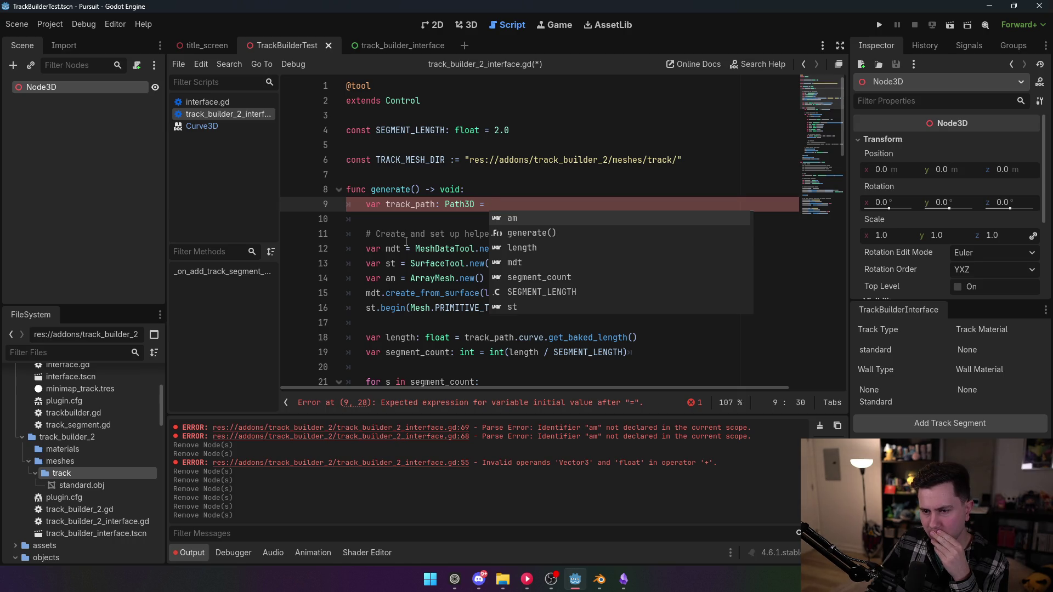
pyautogui.click(417, 220)
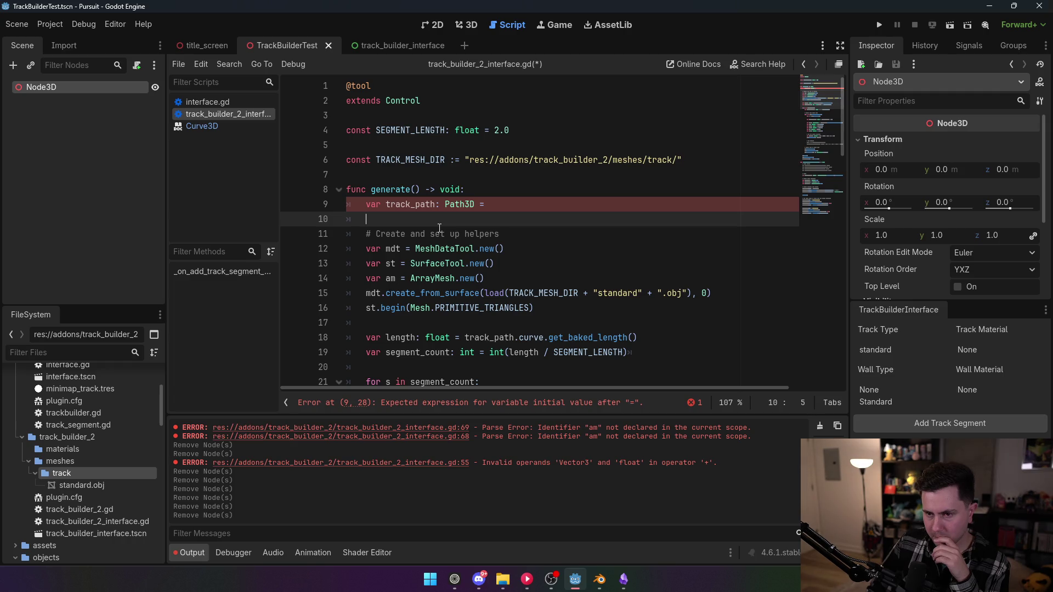
# - Remove the unfinished track_path declaration and add blank lines above func generate()
pyautogui.moveTo(485, 204); pyautogui.dragTo(314, 209)
pyautogui.press('BackSpace')
pyautogui.press('Delete')
pyautogui.press('Delete')
pyautogui.press('Delete')
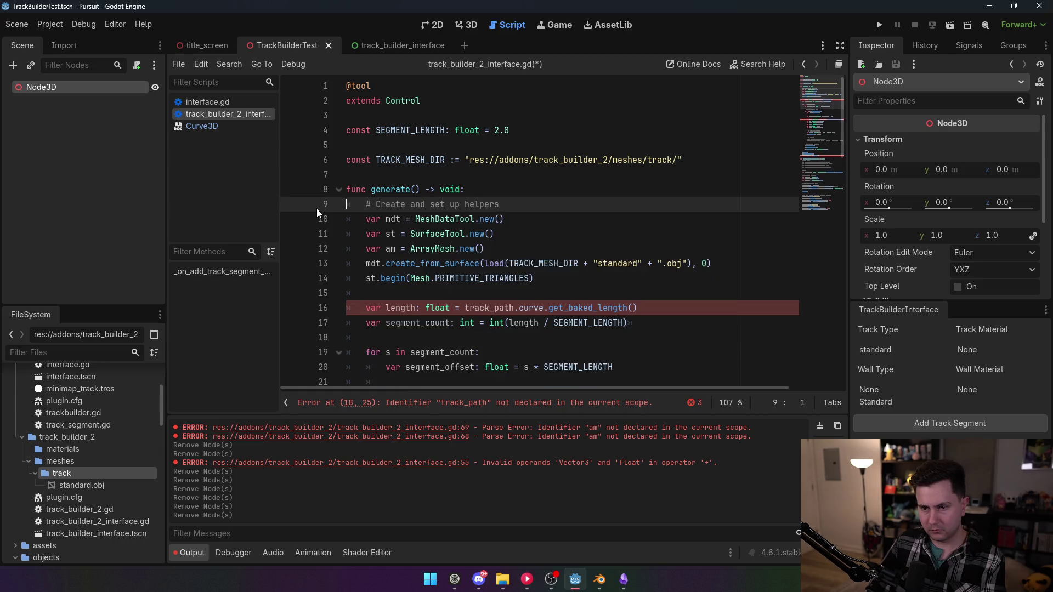
pyautogui.click(497, 177)
pyautogui.press('Return')
pyautogui.press('Return')
pyautogui.press('Return')
pyautogui.press('Up')
pyautogui.press('Up')
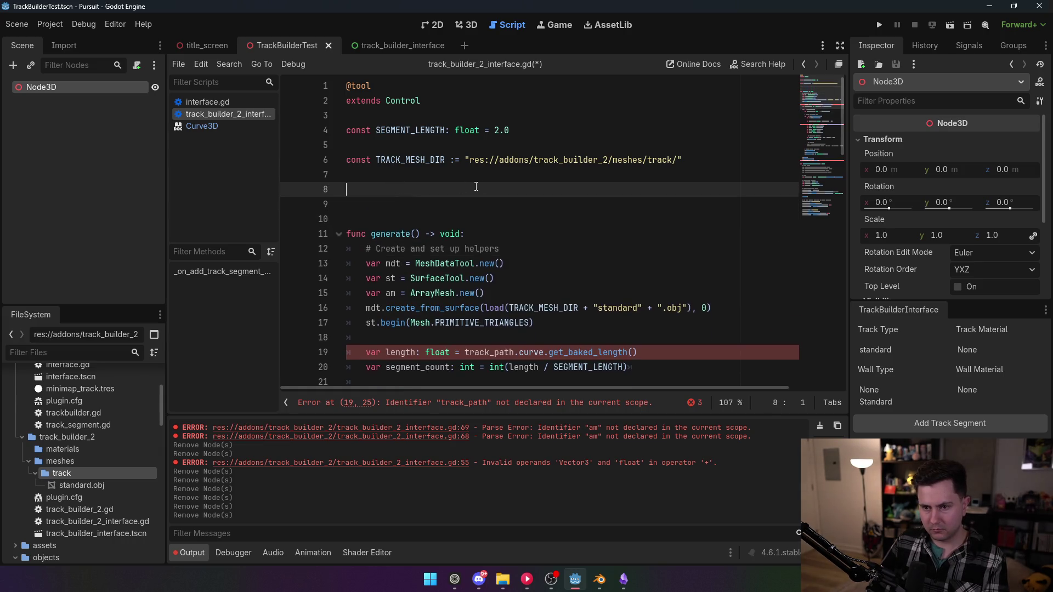
# - Declare track_path: Path3D, track_curve: Curve3D and track_mesh: MeshInstance3D above generate()
pyautogui.write('track_path')
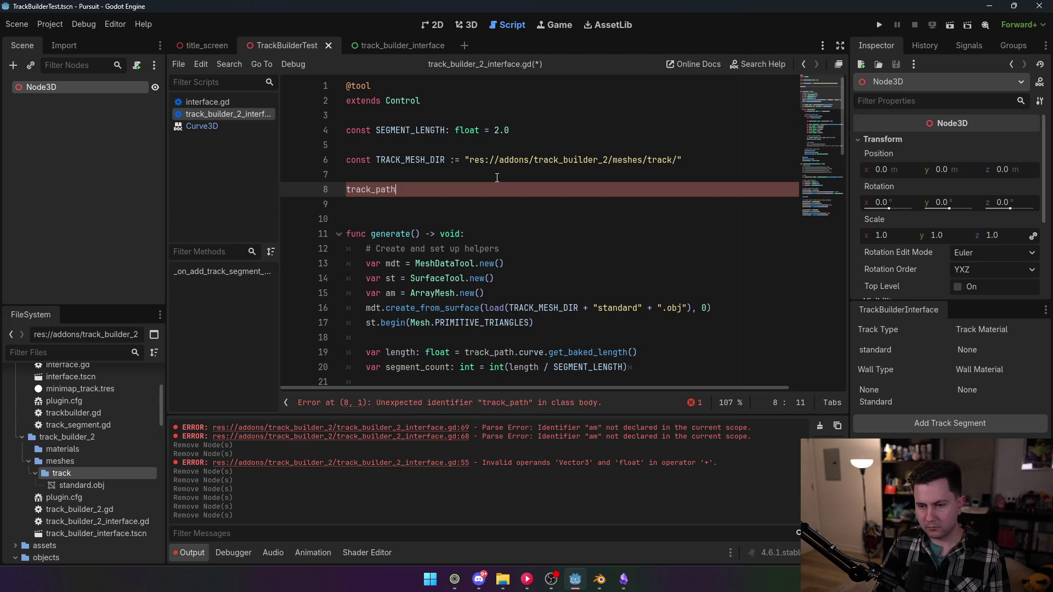
pyautogui.press('BackSpace')
pyautogui.press('BackSpace')
pyautogui.press('BackSpace')
pyautogui.write('var track_')
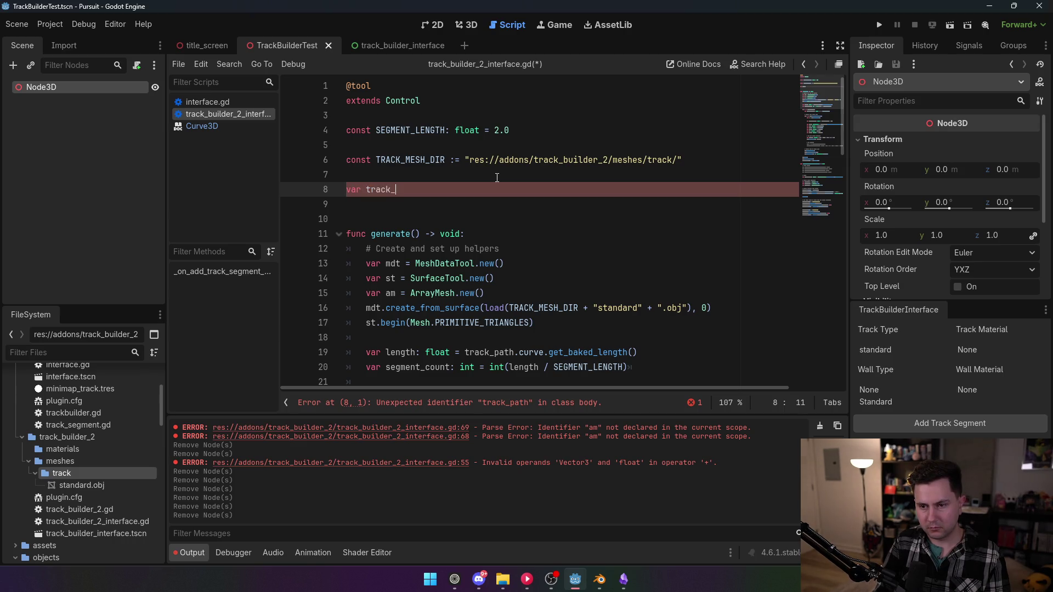
pyautogui.write('path: P')
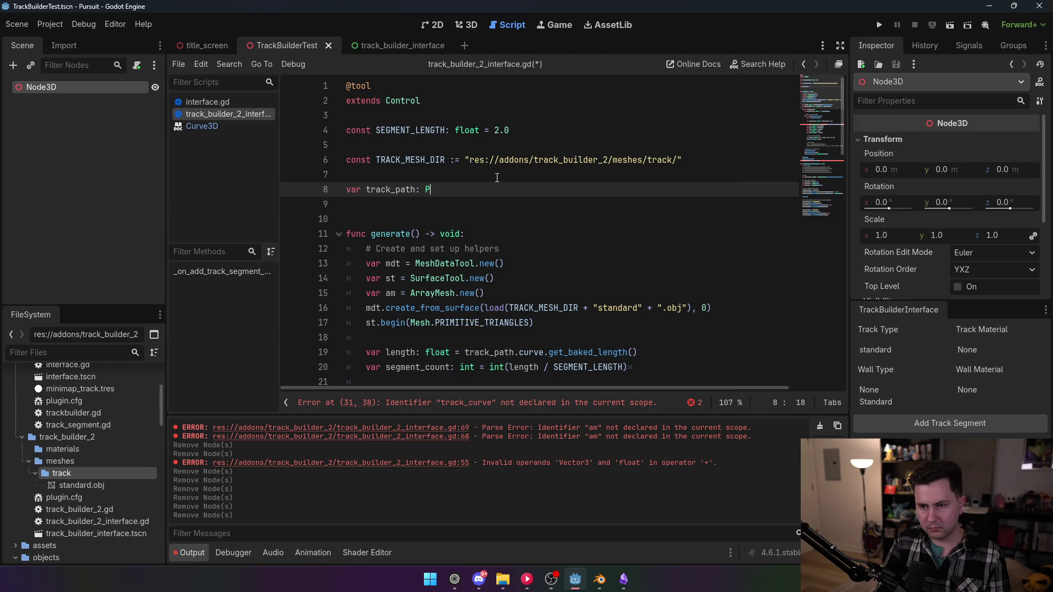
pyautogui.write('ath3D')
pyautogui.press('Escape')
pyautogui.press('Return')
pyautogui.write('var track_cur')
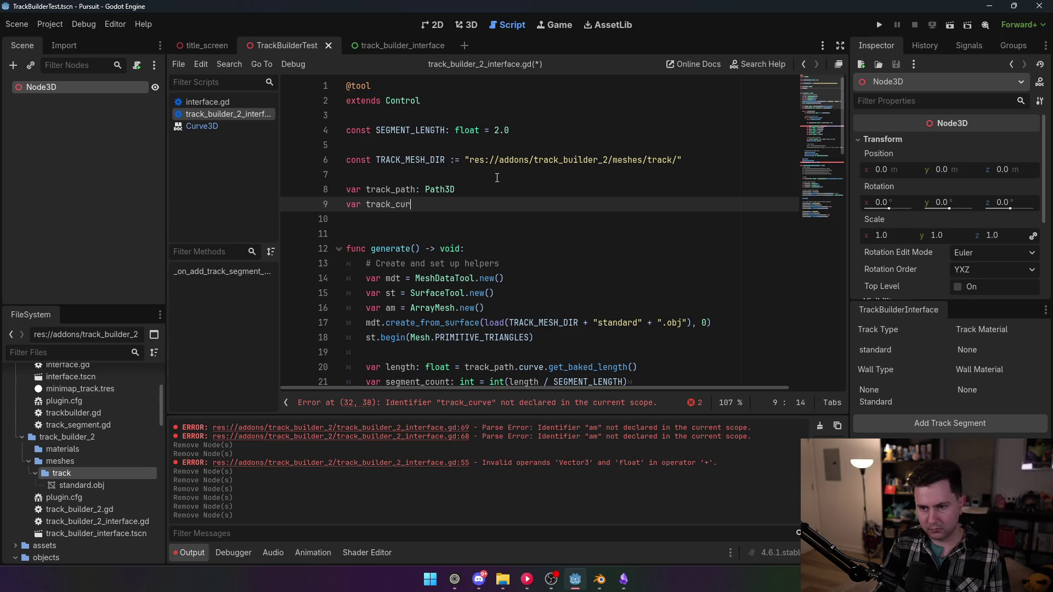
pyautogui.write('ve: Curve3D')
pyautogui.press('Return')
pyautogui.write('var track_m')
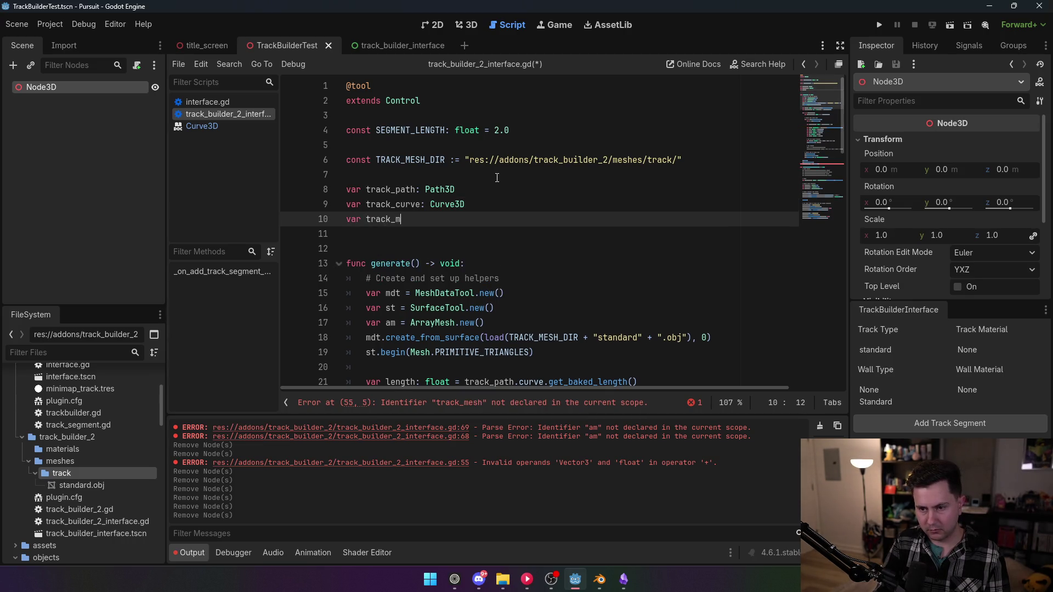
pyautogui.write('esh: MeshInstan')
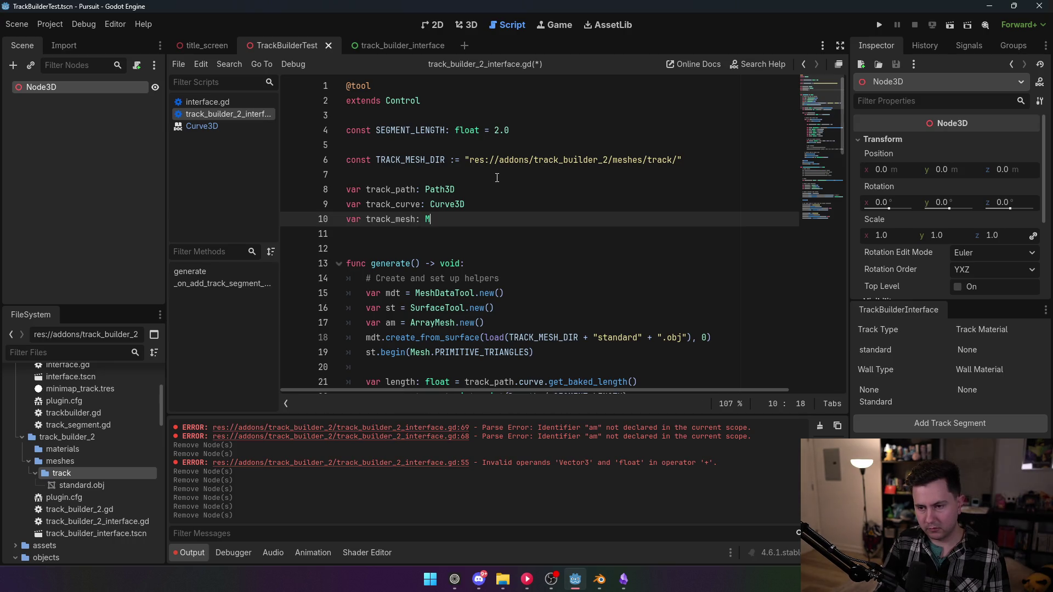
pyautogui.press('Down')
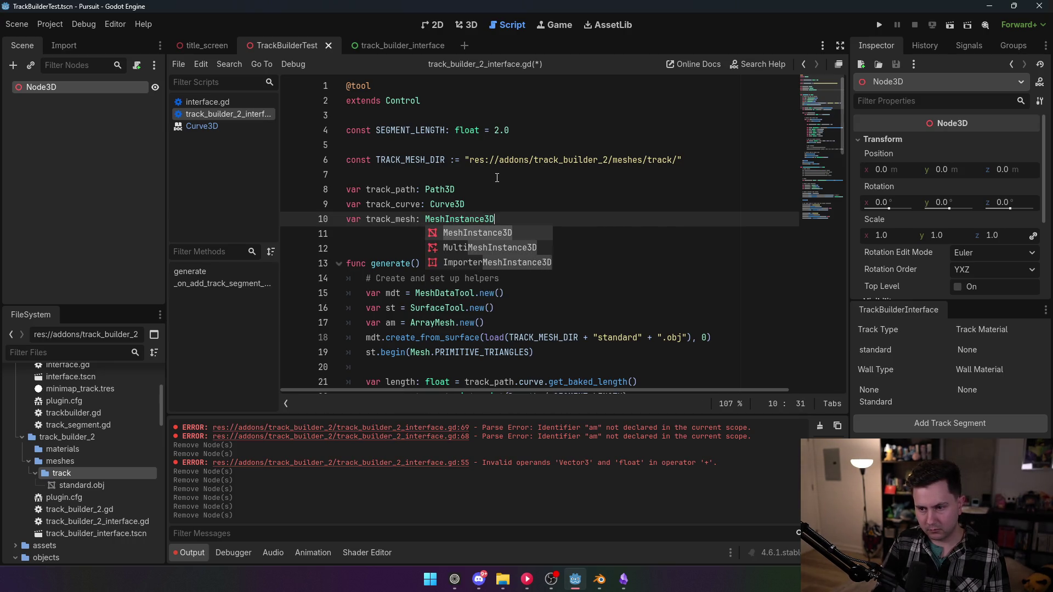
pyautogui.press('Return')
pyautogui.click(419, 249)
pyautogui.press('BackSpace')
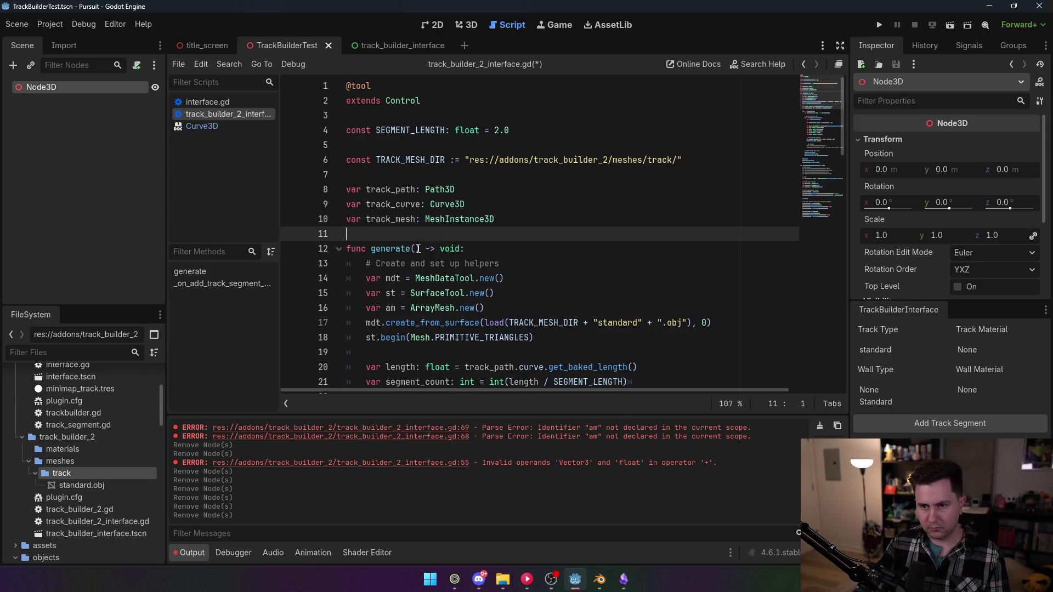
# - Move the three declarations just below 'extends Control' and remove leftover blank lines
pyautogui.moveTo(506, 221); pyautogui.dragTo(346, 190)
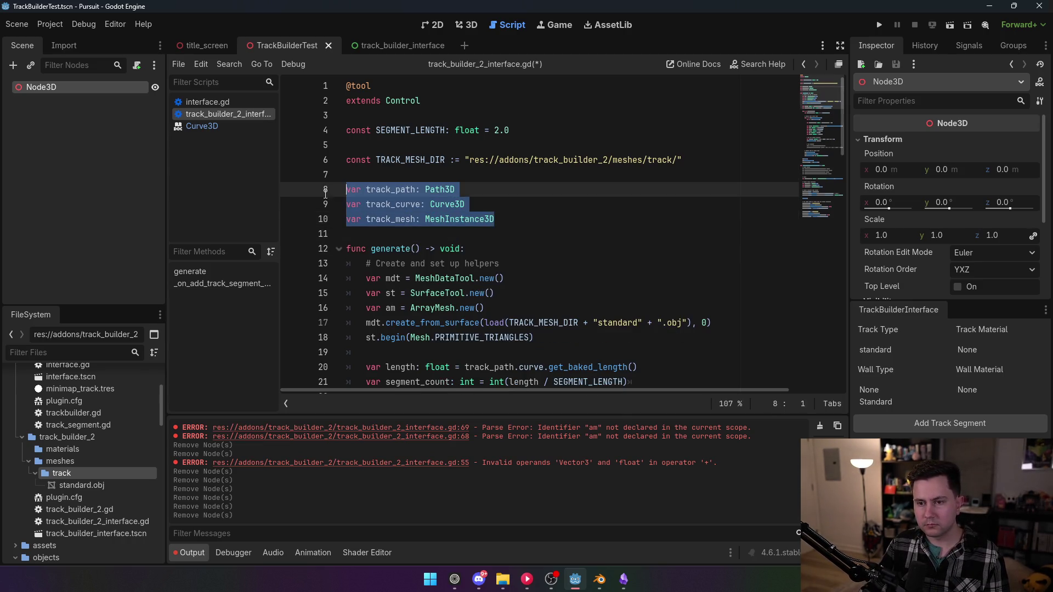
pyautogui.hotkey('ctrl', 'x')
pyautogui.click(397, 121)
pyautogui.press('Return')
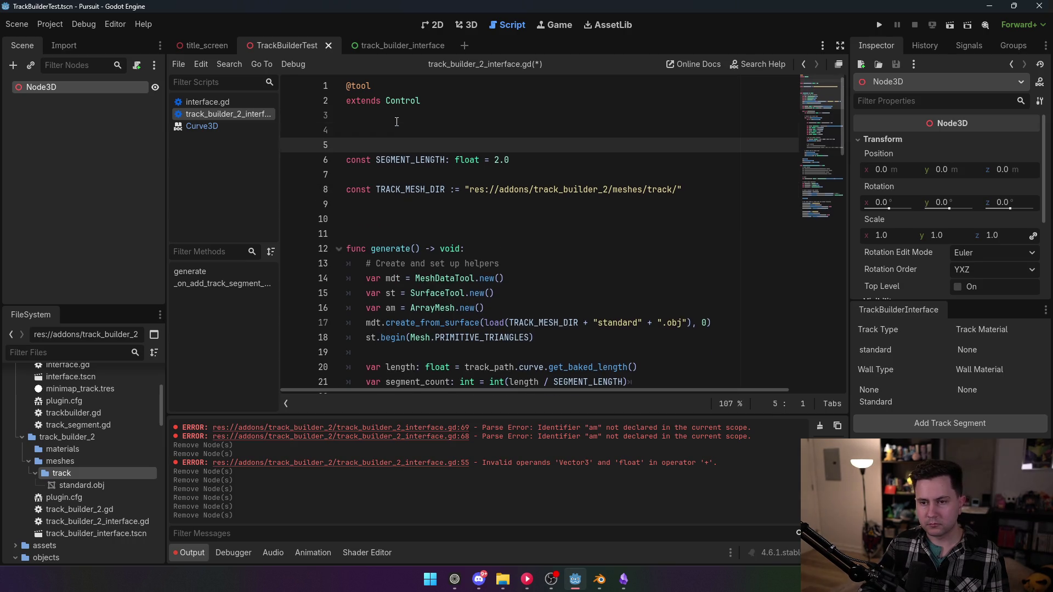
pyautogui.hotkey('ctrl', 'v')
pyautogui.click(384, 250)
pyautogui.press('BackSpace')
pyautogui.press('BackSpace')
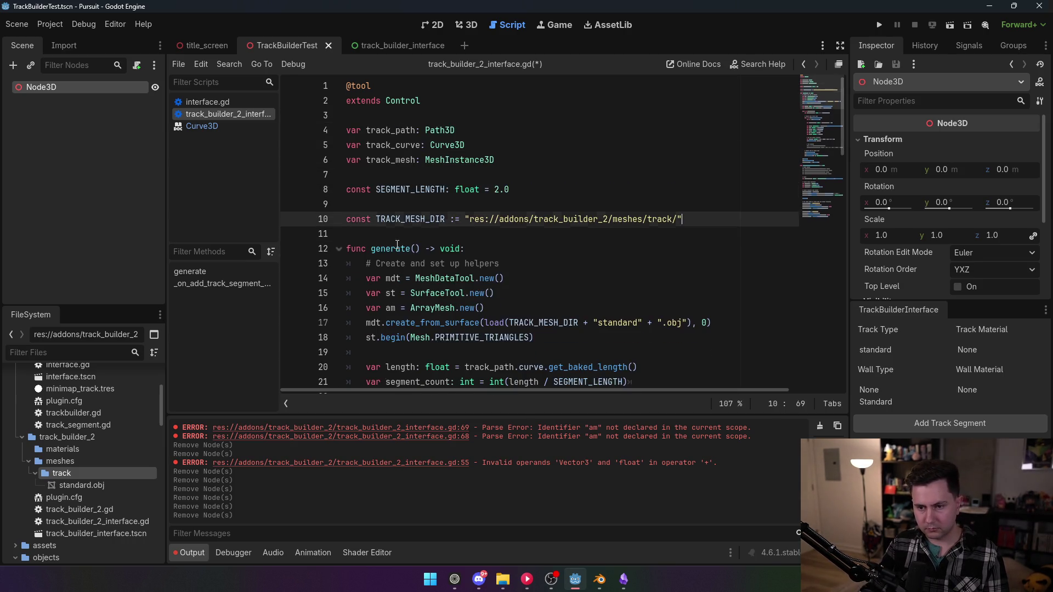
pyautogui.click(464, 287)
pyautogui.scroll(-19, 465, 285)
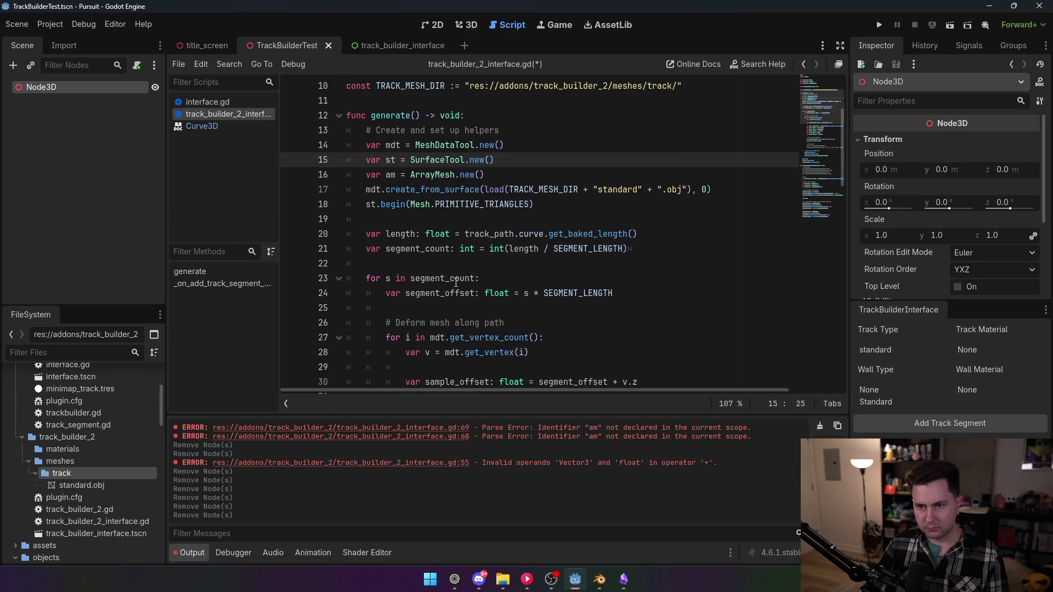
# - Remove 'var' from the track_path, track_curve and track_mesh assignments in the add-segment handler
pyautogui.scroll(-3, 453, 283)
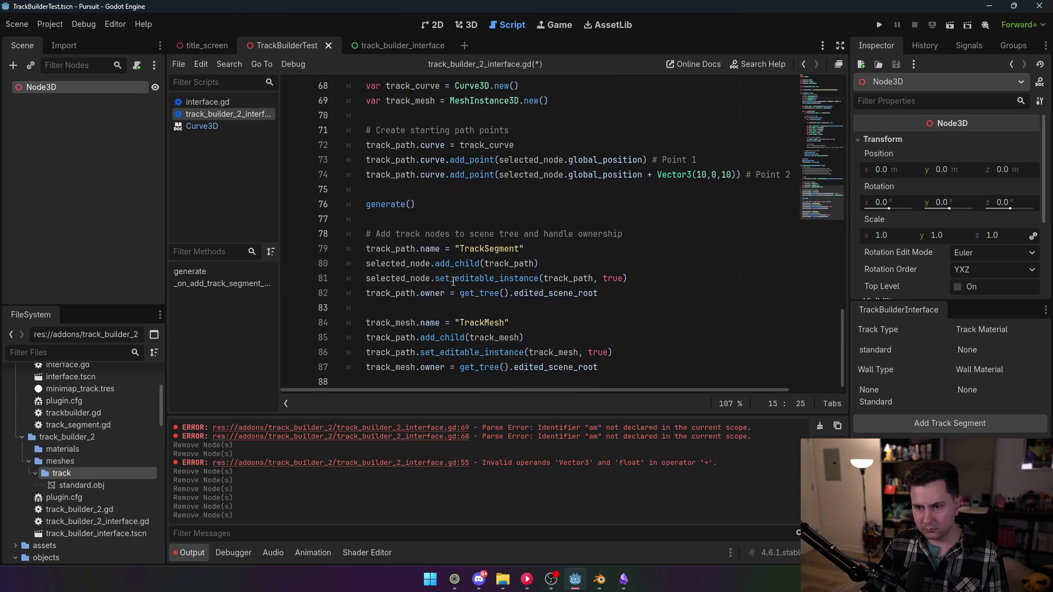
pyautogui.scroll(2, 453, 278)
pyautogui.moveTo(386, 163)
pyautogui.mouseDown()
pyautogui.moveTo(366, 163)
pyautogui.moveTo(366, 189)
pyautogui.mouseUp()
pyautogui.press('BackSpace')
pyautogui.press('BackSpace')
pyautogui.press('BackSpace')
pyautogui.click(429, 144)
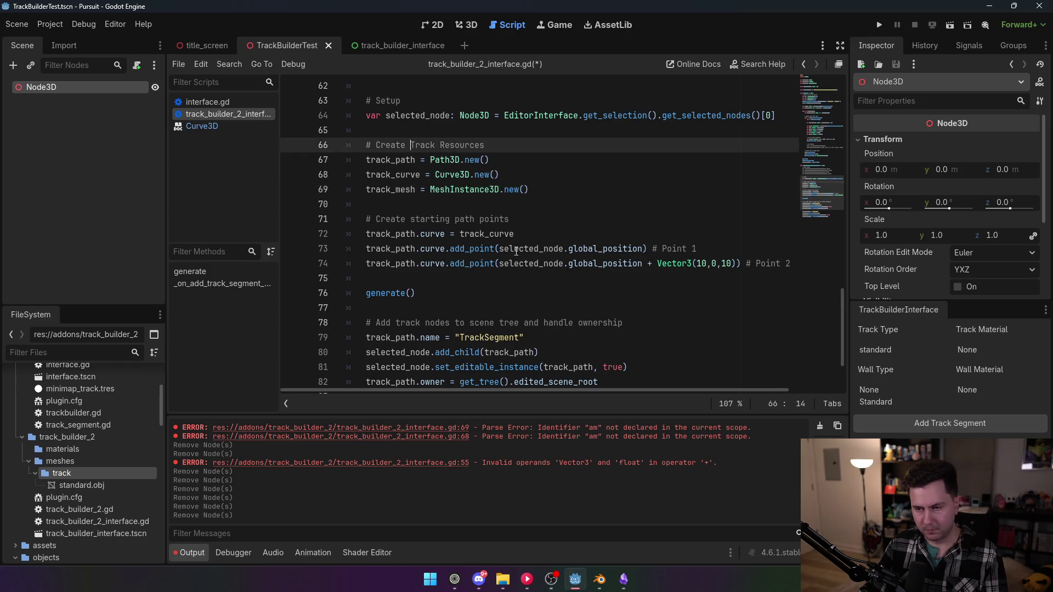
# - Save the script and scroll through it to review the changes
pyautogui.scroll(1, 501, 267)
pyautogui.scroll(2, 501, 267)
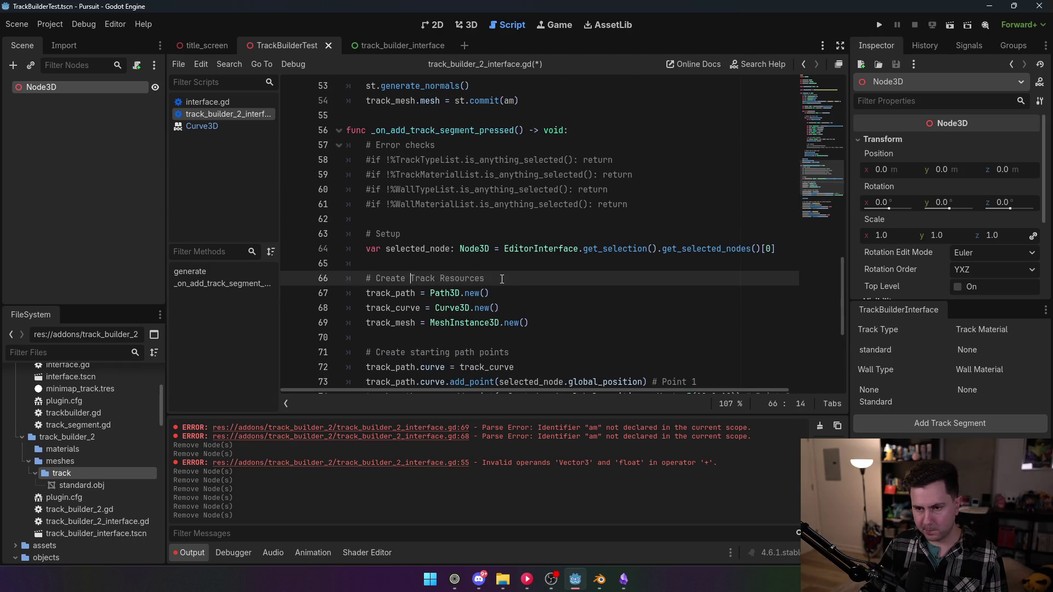
pyautogui.scroll(7, 501, 279)
pyautogui.scroll(6, 501, 279)
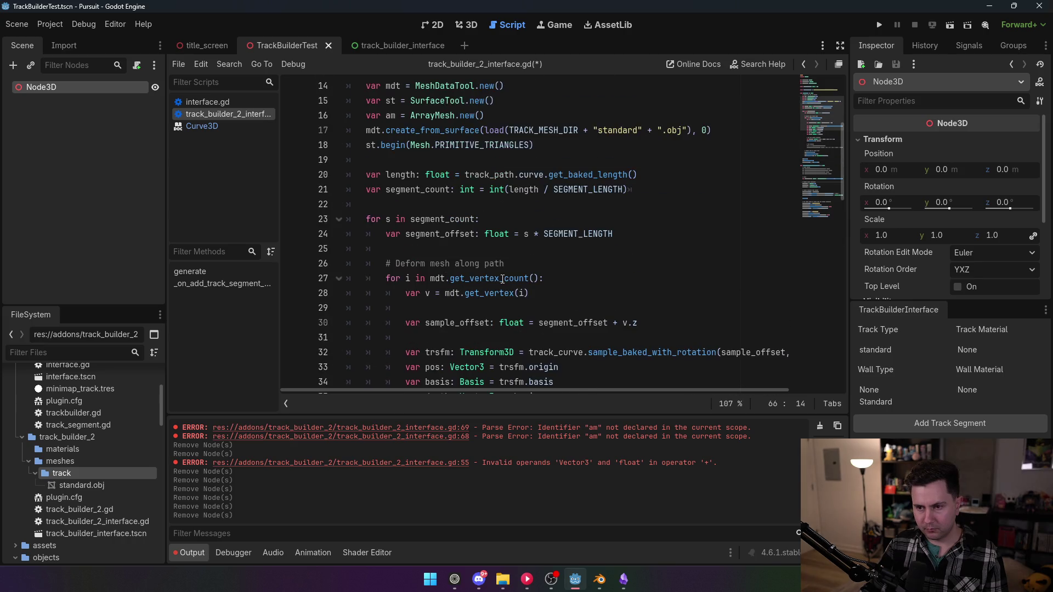
pyautogui.scroll(3, 503, 279)
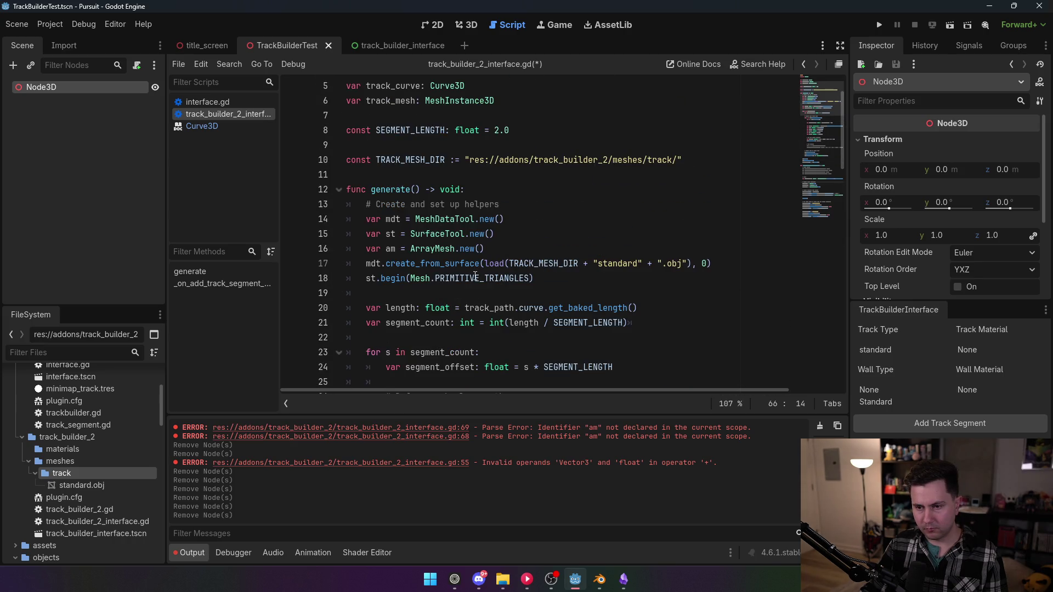
pyautogui.click(480, 279)
pyautogui.hotkey('ctrl', 's')
pyautogui.scroll(-17, 402, 273)
pyautogui.scroll(2, 403, 272)
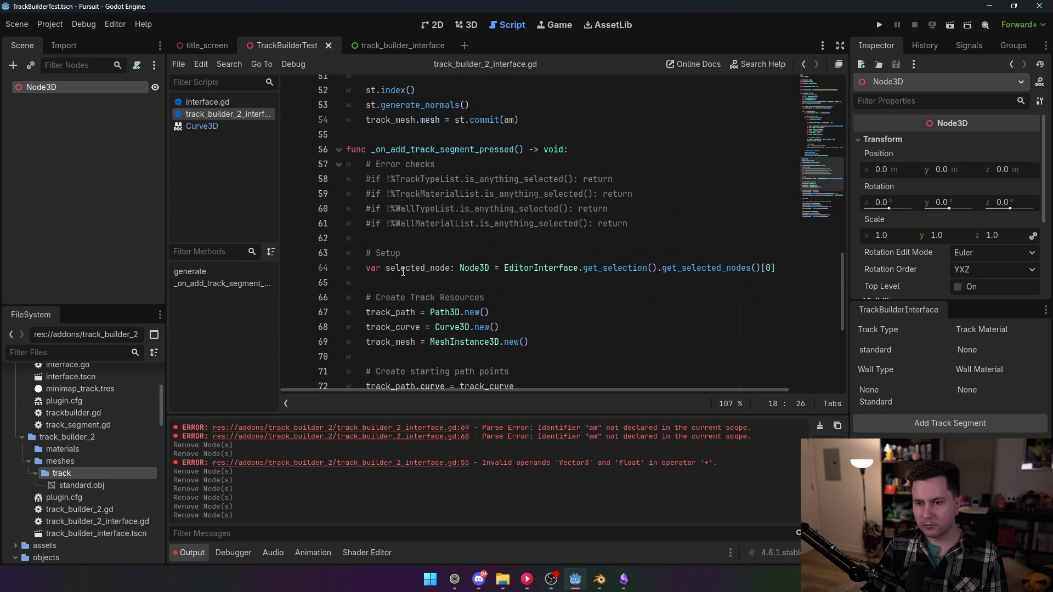
pyautogui.scroll(-1, 404, 271)
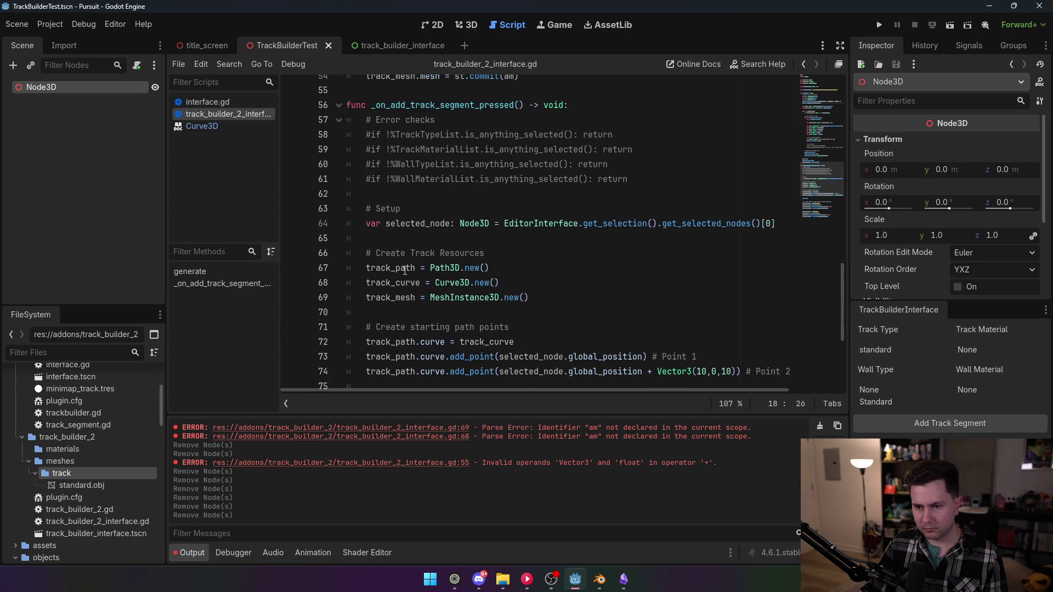
pyautogui.scroll(-4, 404, 271)
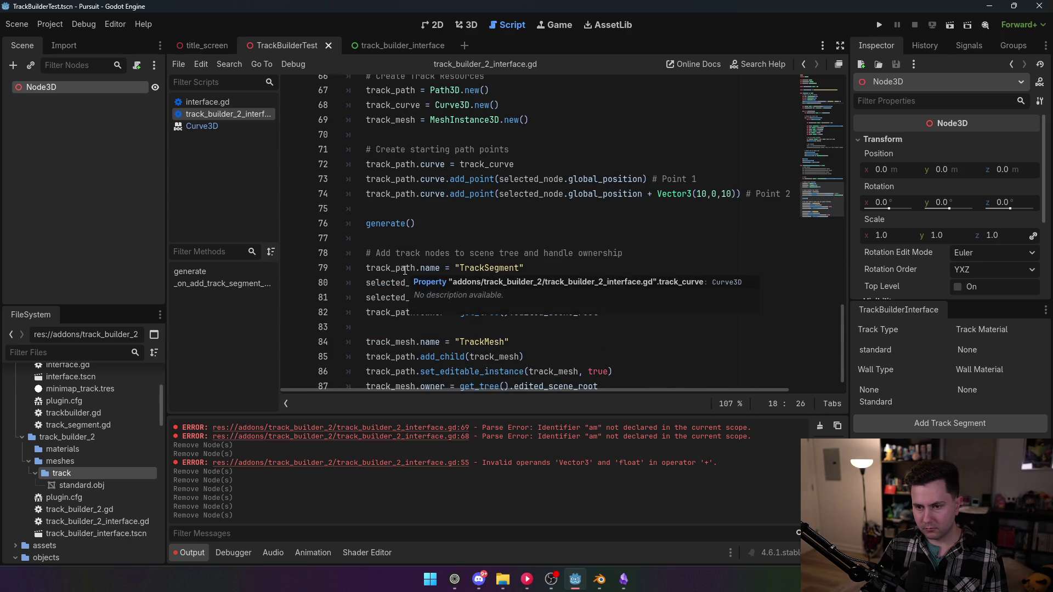
pyautogui.scroll(16, 406, 269)
pyautogui.scroll(6, 406, 270)
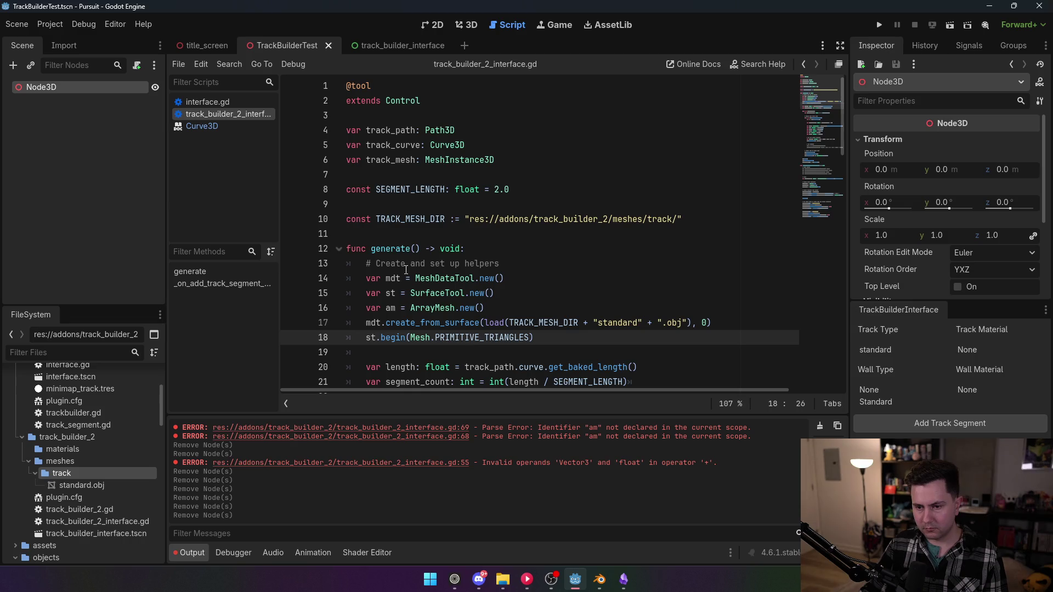
pyautogui.scroll(-18, 406, 269)
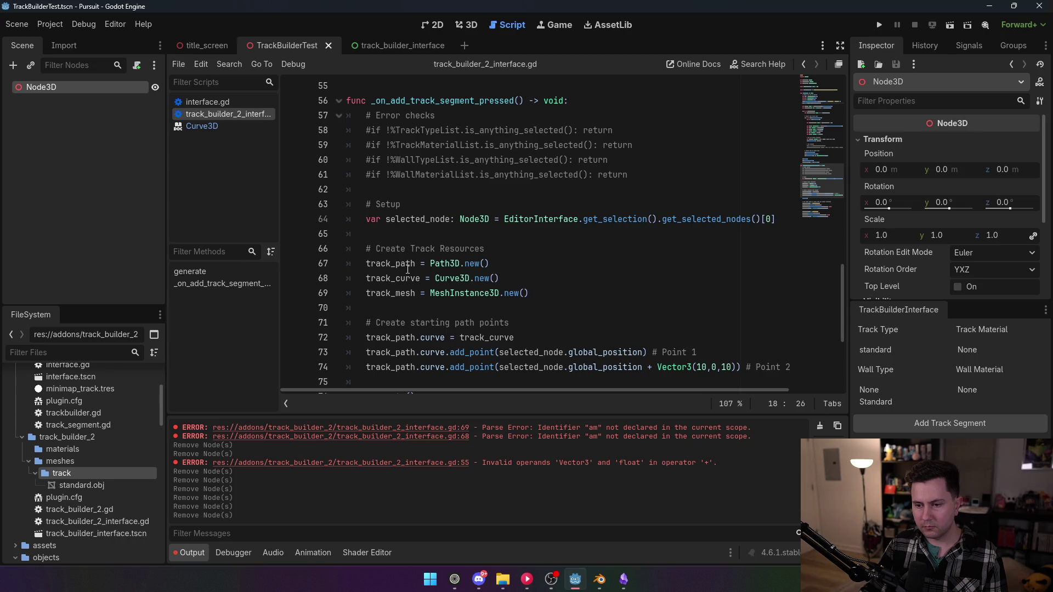
pyautogui.scroll(-4, 407, 270)
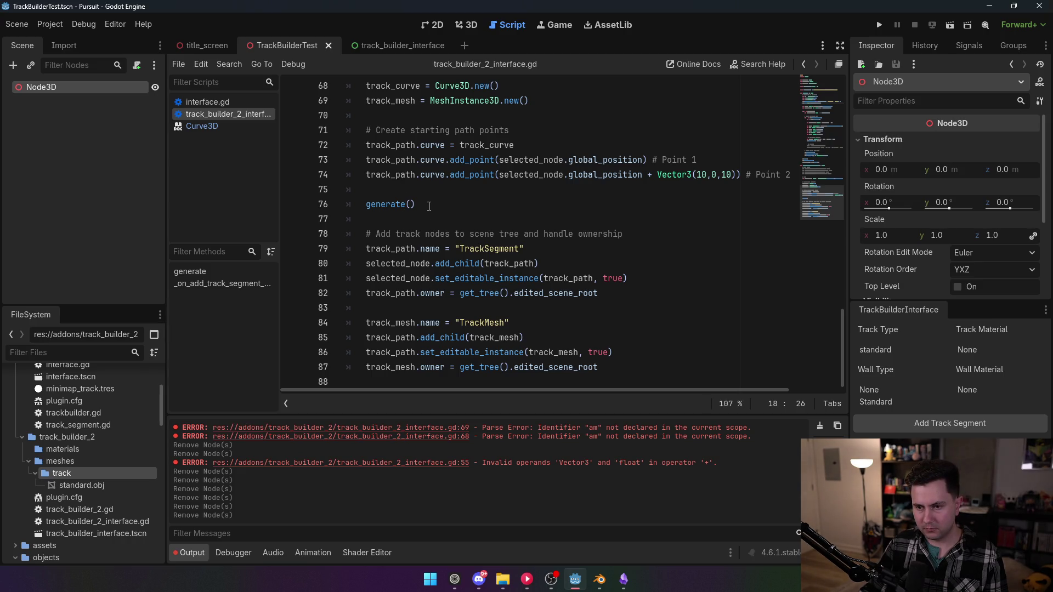
pyautogui.moveTo(429, 206); pyautogui.dragTo(344, 204)
pyautogui.press('BackSpace')
pyautogui.press('BackSpace')
pyautogui.press('BackSpace')
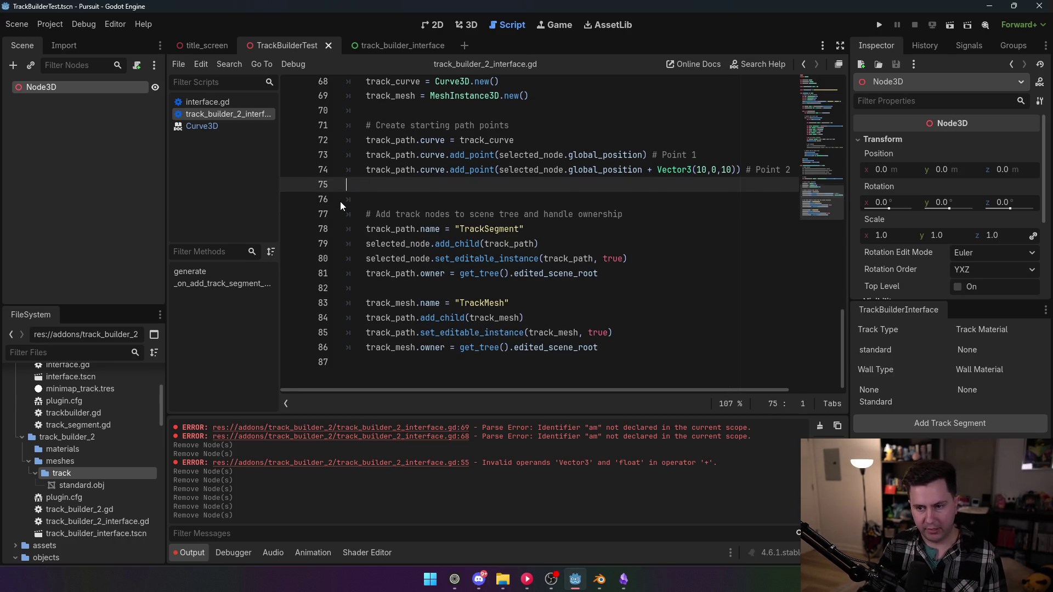
pyautogui.click(463, 243)
pyautogui.rightClick(60, 90)
pyautogui.click(93, 104)
pyautogui.write('path3d')
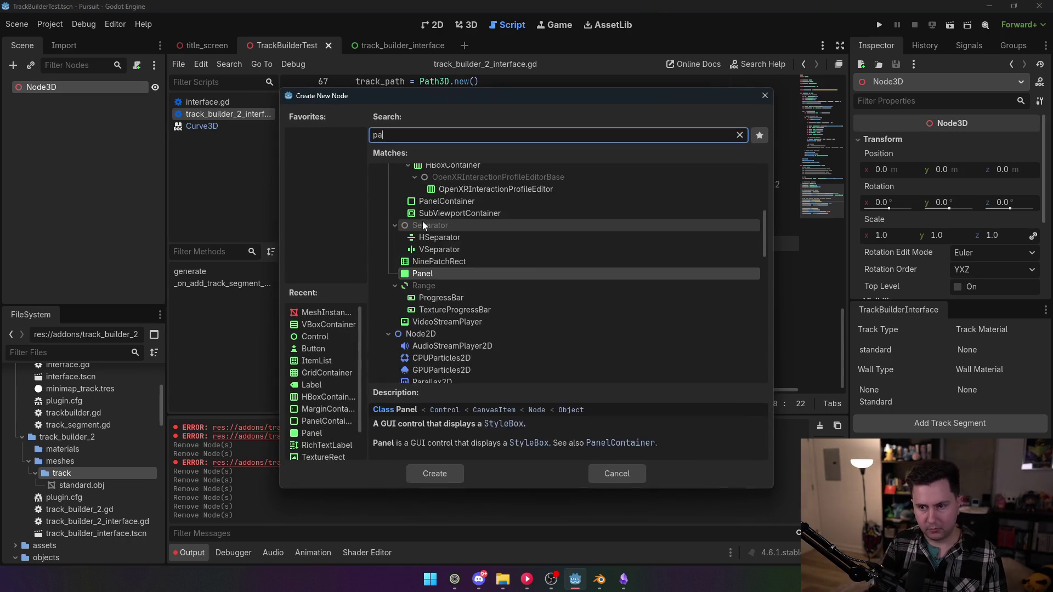
pyautogui.doubleClick(422, 268)
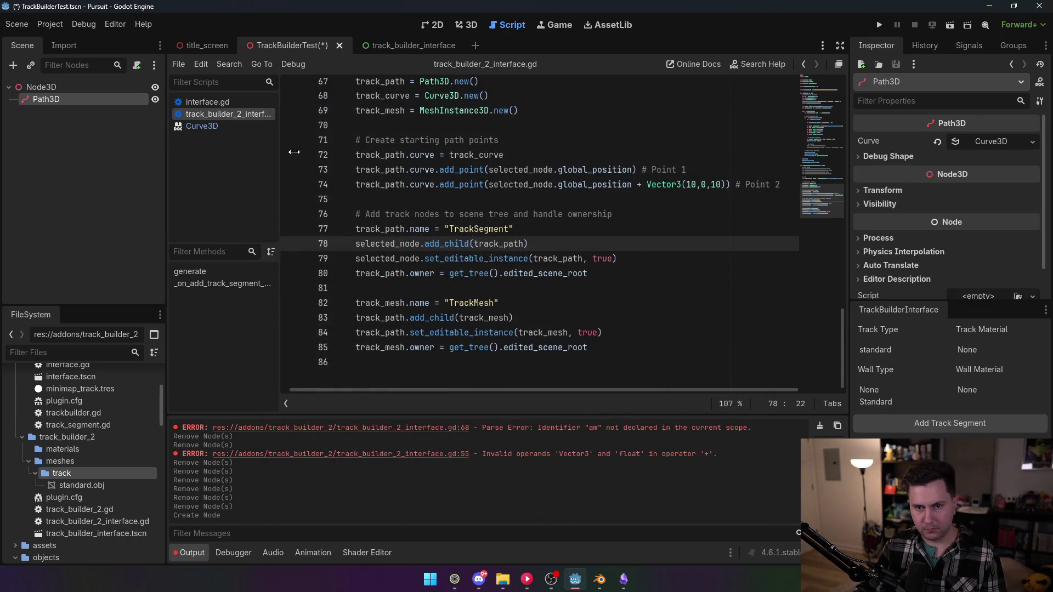
pyautogui.click(957, 48)
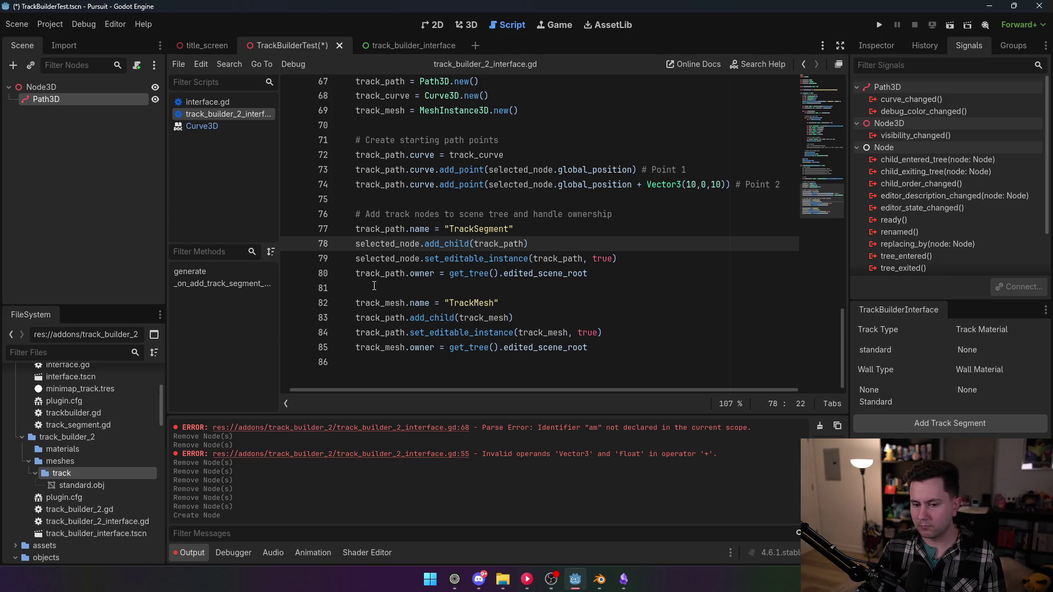
pyautogui.scroll(5, 563, 311)
pyautogui.scroll(-5, 554, 310)
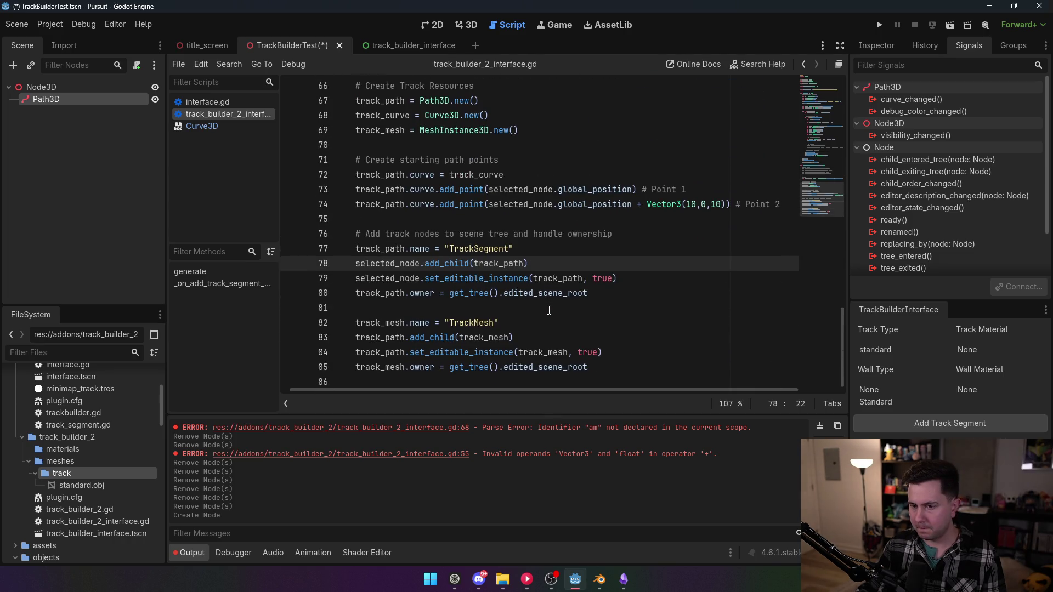
pyautogui.scroll(10, 549, 310)
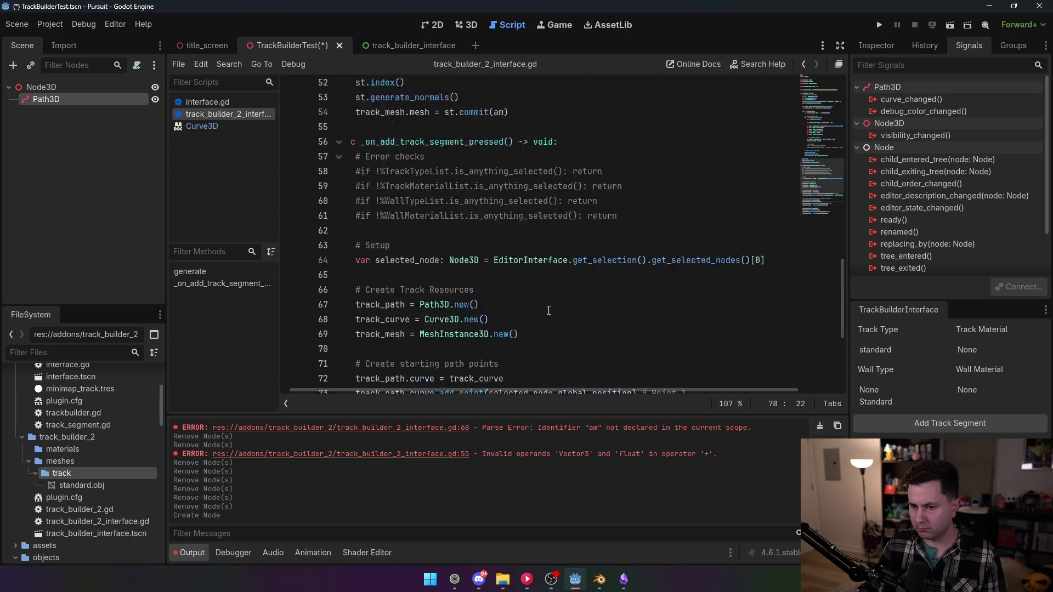
pyautogui.scroll(-6, 548, 310)
pyautogui.scroll(-4, 548, 311)
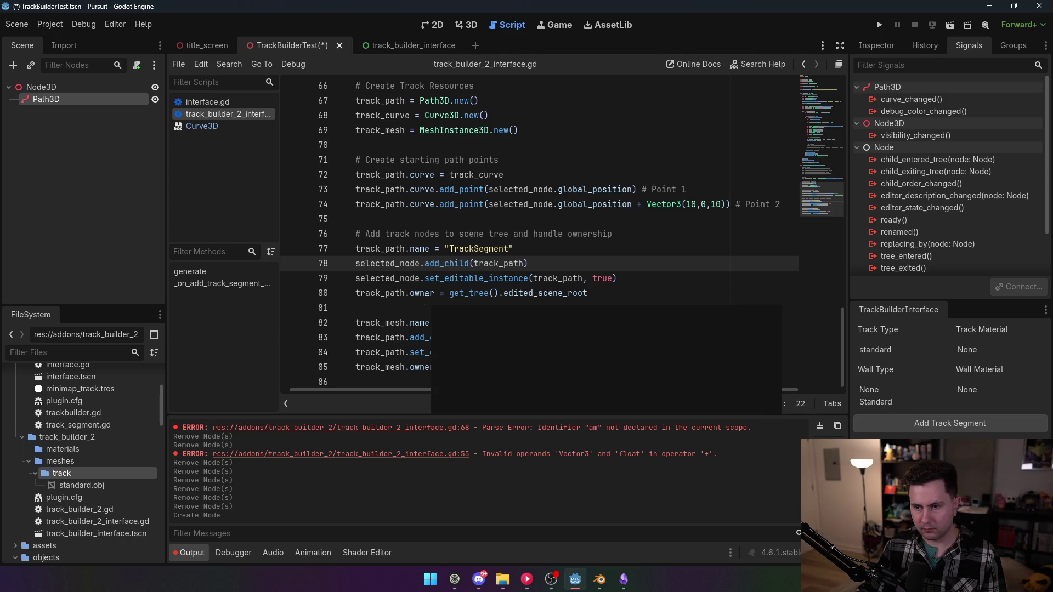
# - Add '# Connect to signal' and track_path.curve_changed.connect(generate) after the mesh setup code
pyautogui.click(644, 371)
pyautogui.press('Return')
pyautogui.press('Return')
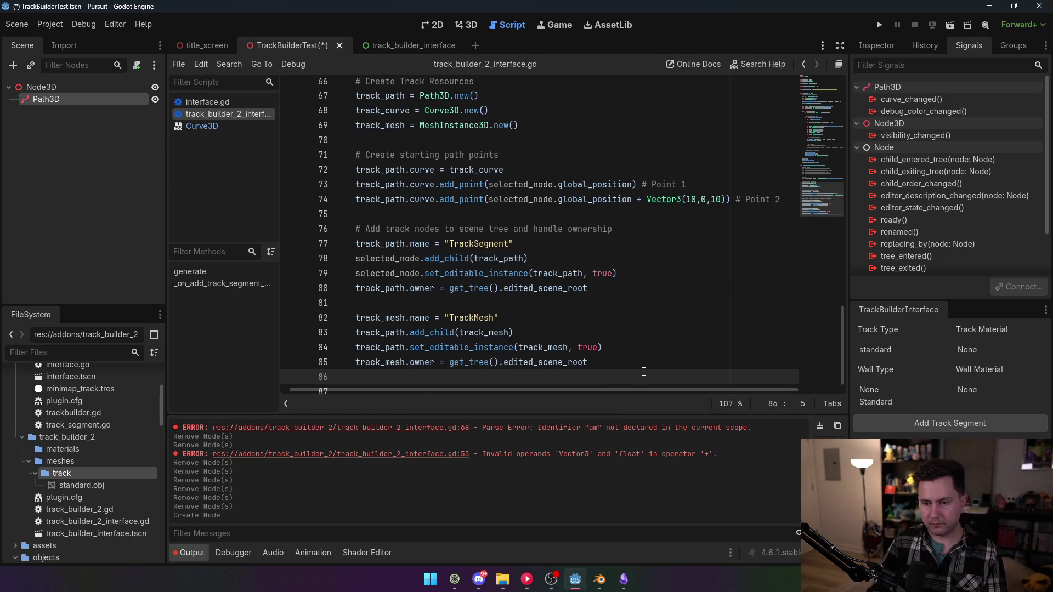
pyautogui.write('# Connect to signal')
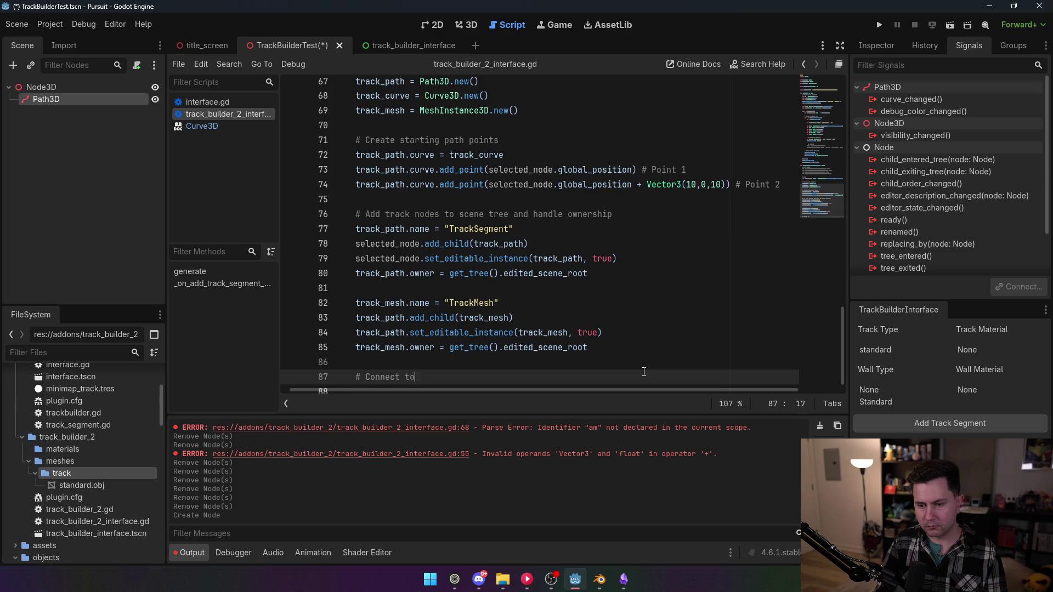
pyautogui.press('Return')
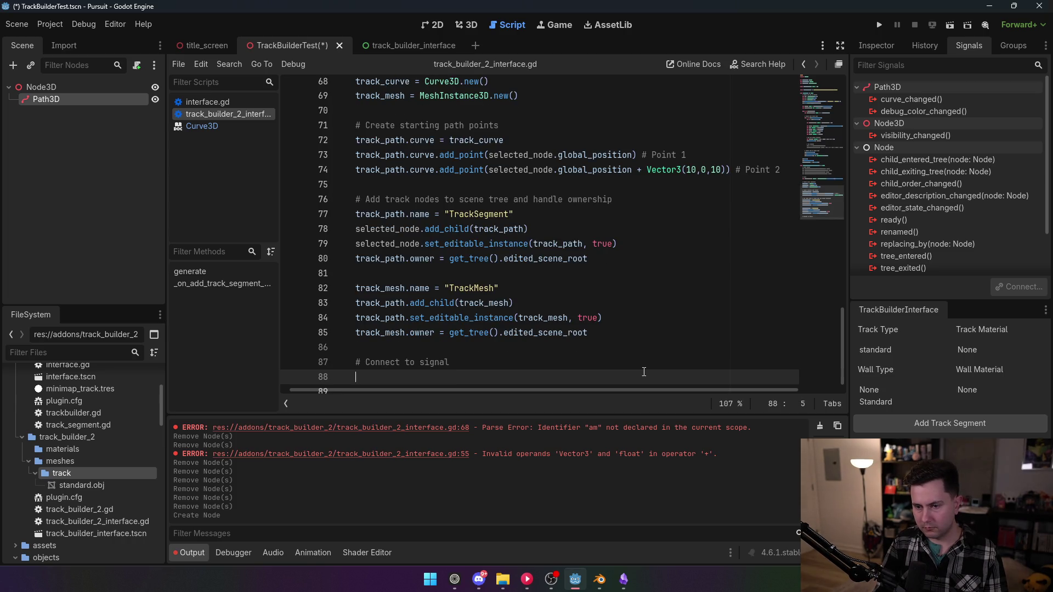
pyautogui.write('track_')
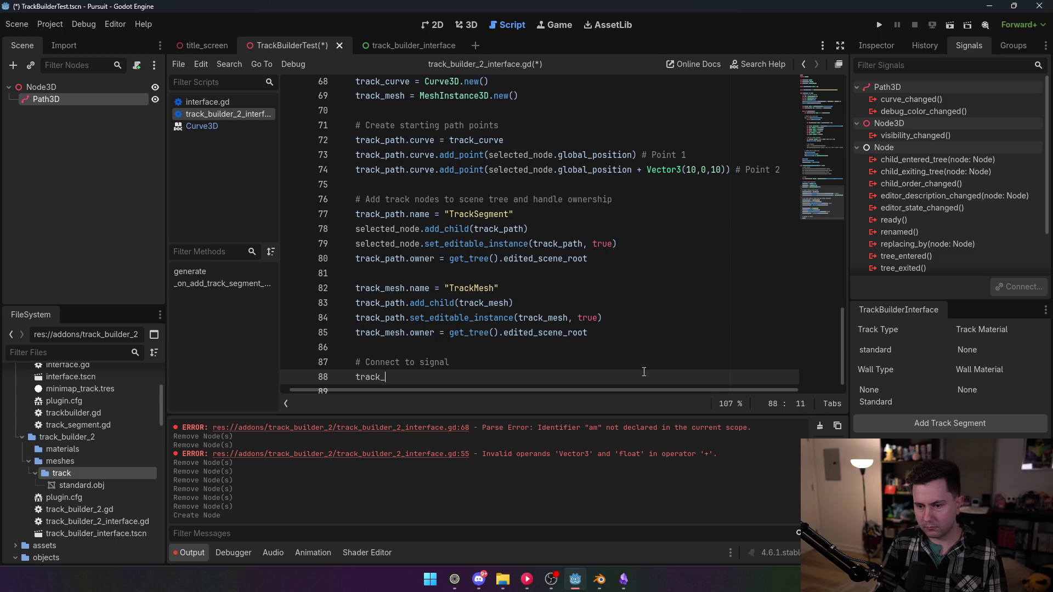
pyautogui.write('path.cur')
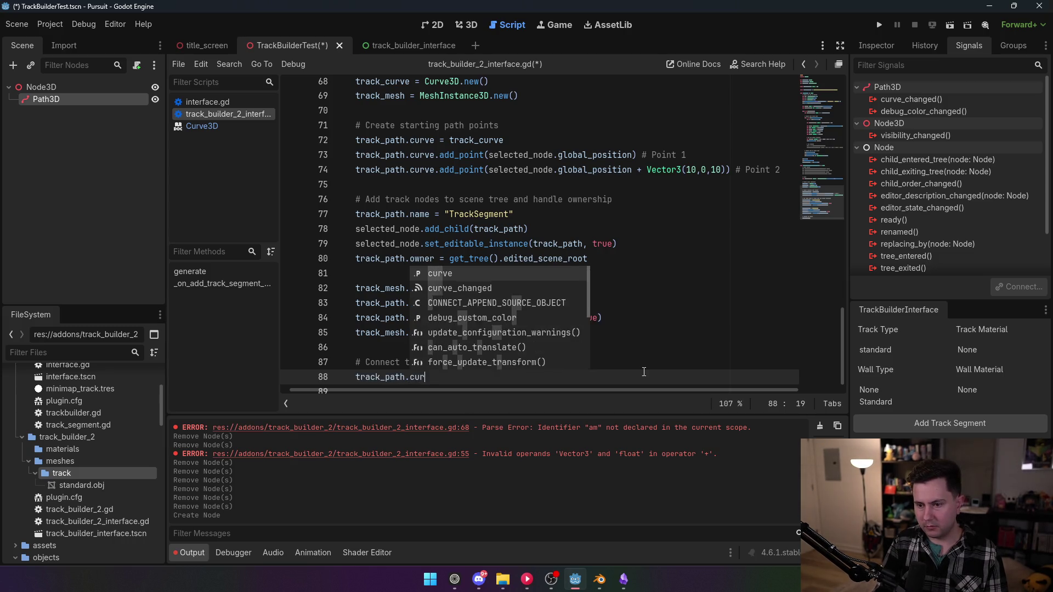
pyautogui.write('ve_changed.connec')
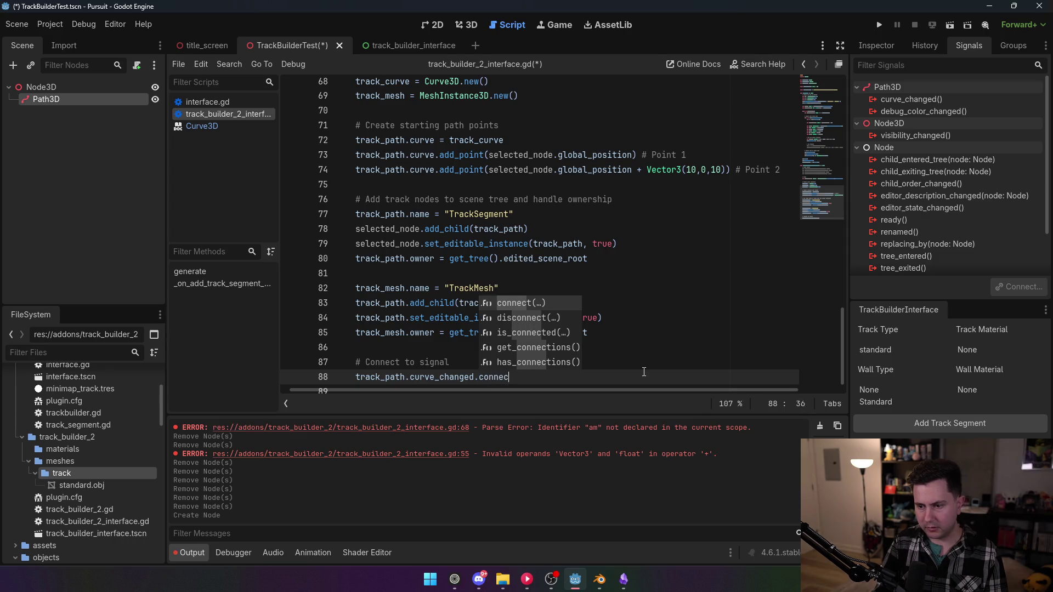
pyautogui.press('Return')
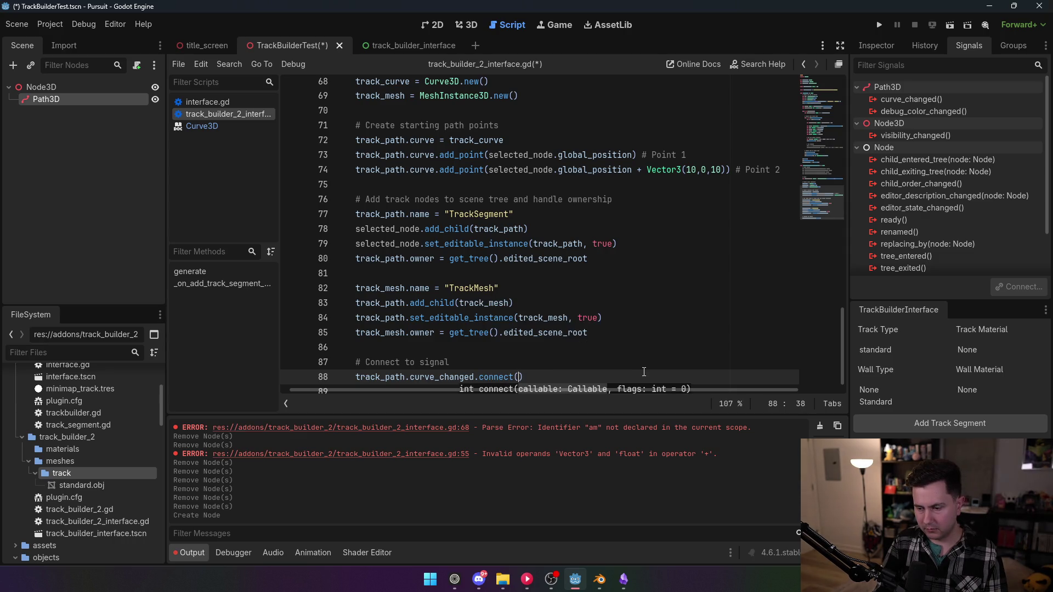
pyautogui.scroll(-1, 487, 258)
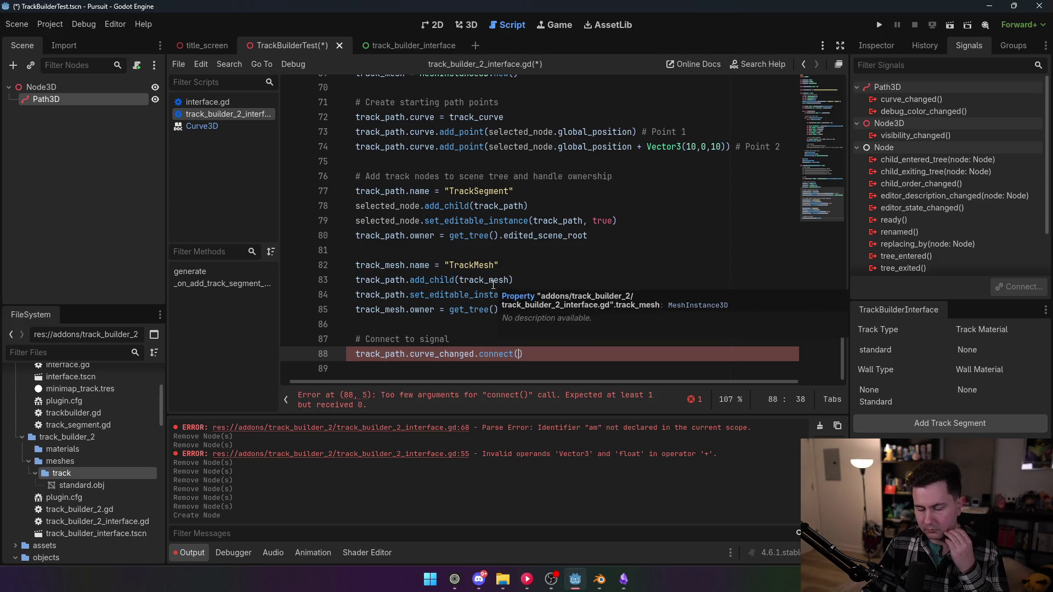
pyautogui.write('generate')
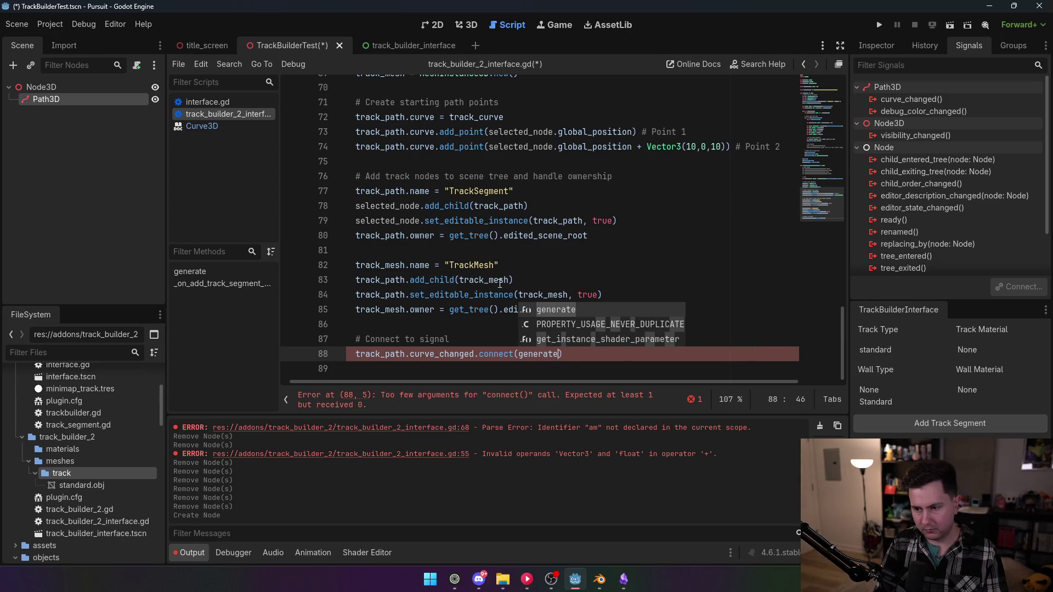
pyautogui.click(491, 214)
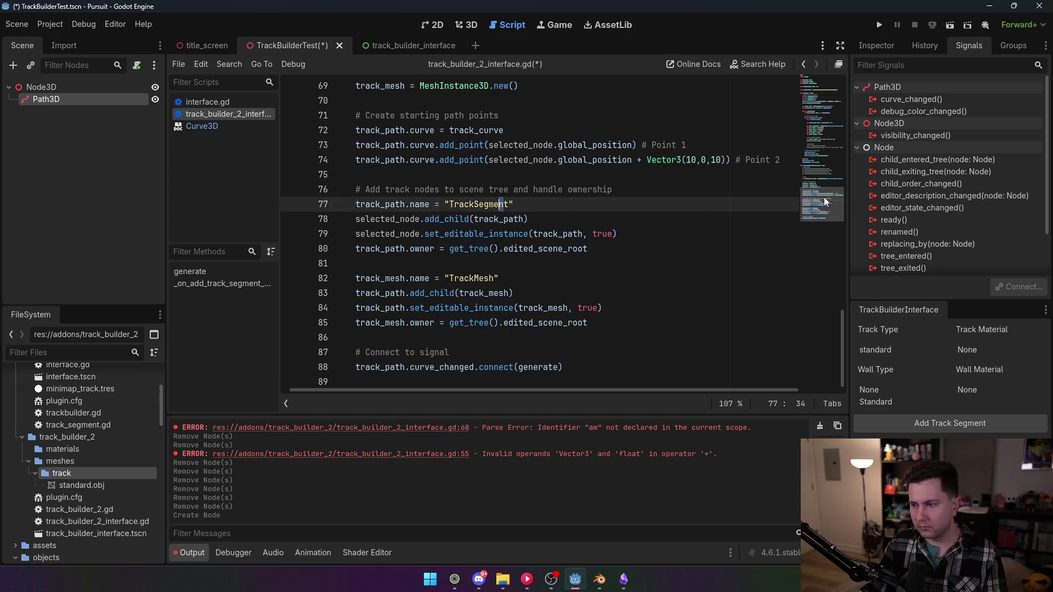
pyautogui.click(817, 159)
pyautogui.moveTo(818, 159); pyautogui.dragTo(826, 218)
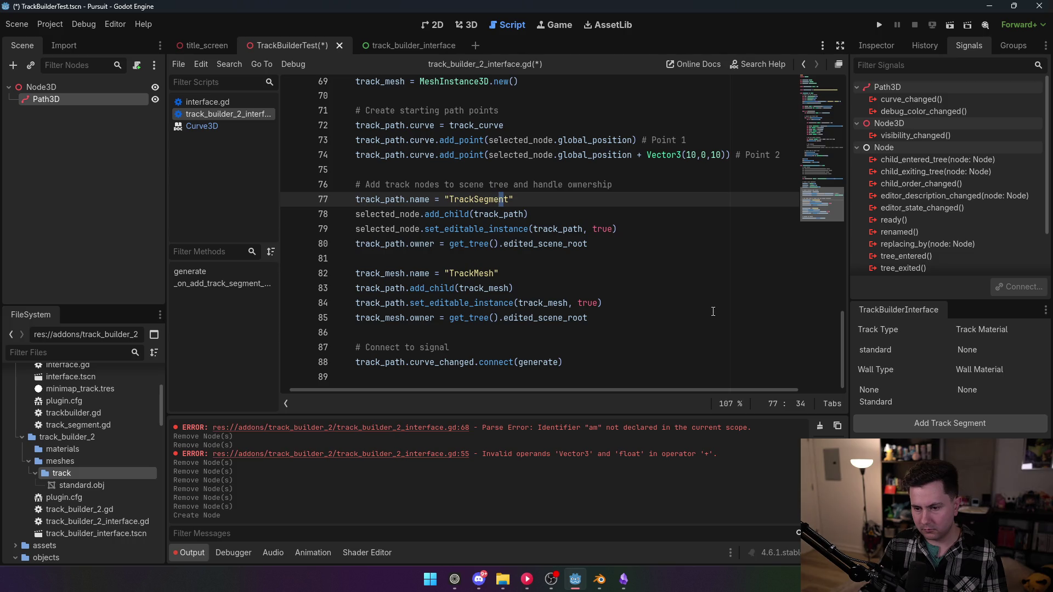
# - Insert a generate() call above the signal comment and save the script
pyautogui.click(612, 362)
pyautogui.press('Up')
pyautogui.press('Up')
pyautogui.press('Return')
pyautogui.press('Return')
pyautogui.press('Up')
pyautogui.write('generate()')
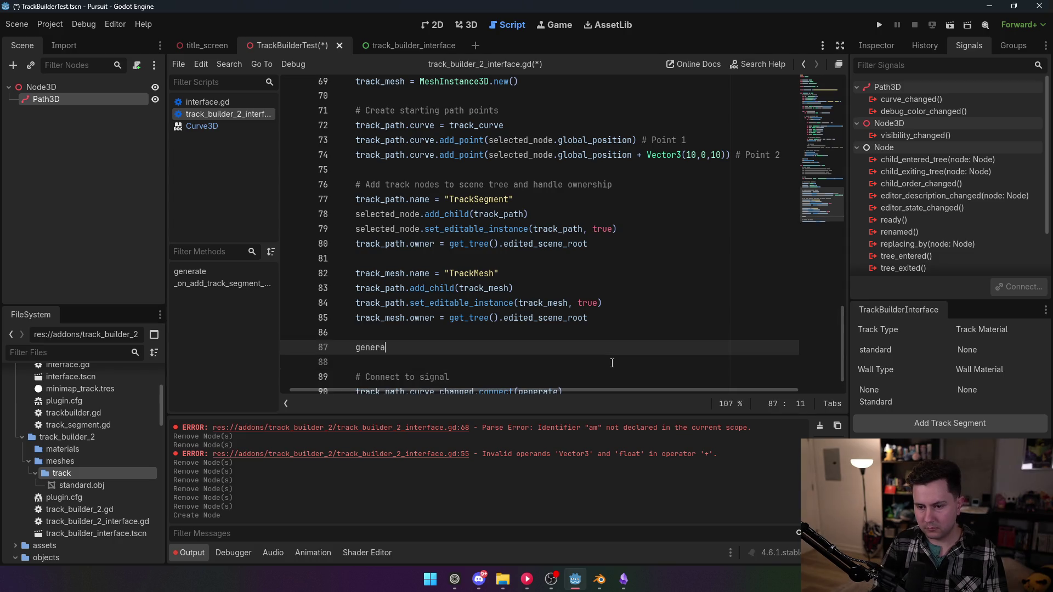
pyautogui.click(741, 217)
pyautogui.hotkey('ctrl', 's')
pyautogui.moveTo(822, 212); pyautogui.dragTo(835, 101)
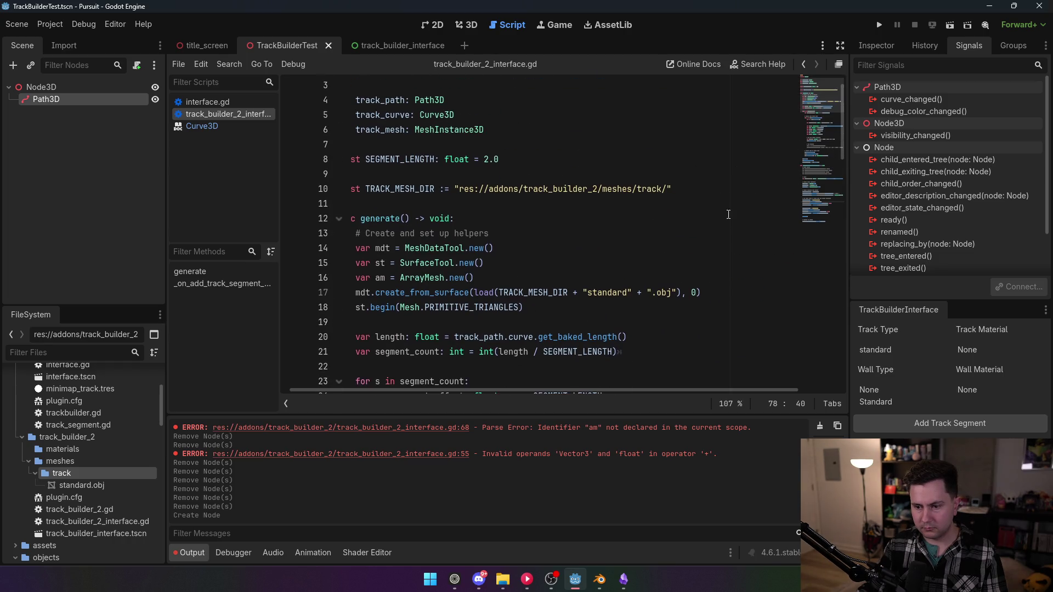
# - Delete the old Path3D node from the scene tree
pyautogui.moveTo(553, 390); pyautogui.dragTo(453, 404)
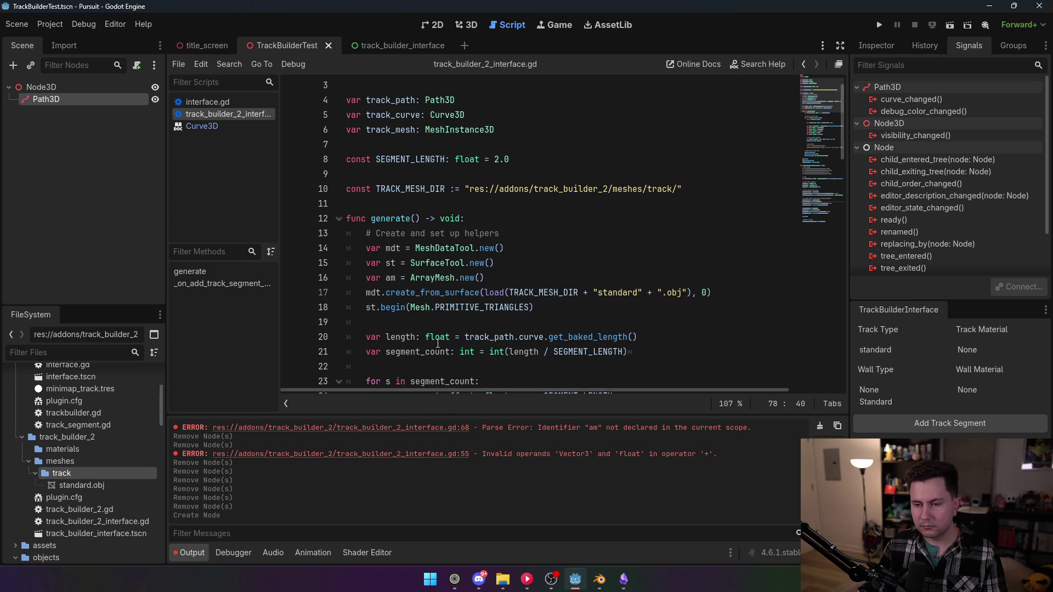
pyautogui.scroll(1, 426, 241)
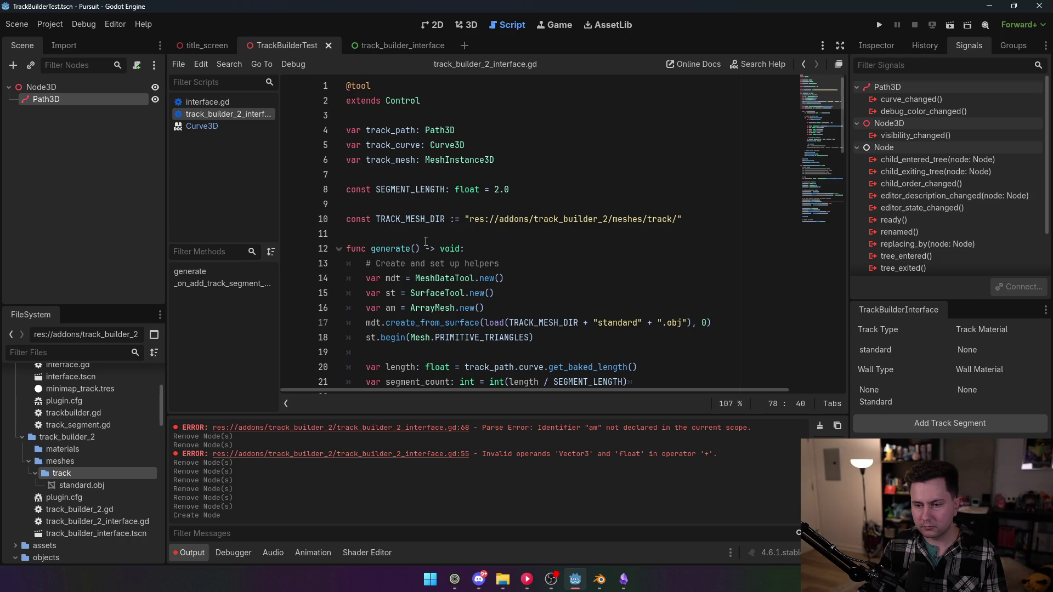
pyautogui.click(69, 104)
pyautogui.press('Delete')
# - Confirm the Path3D deletion and reload the track builder plugin in Project Settings
pyautogui.click(495, 311)
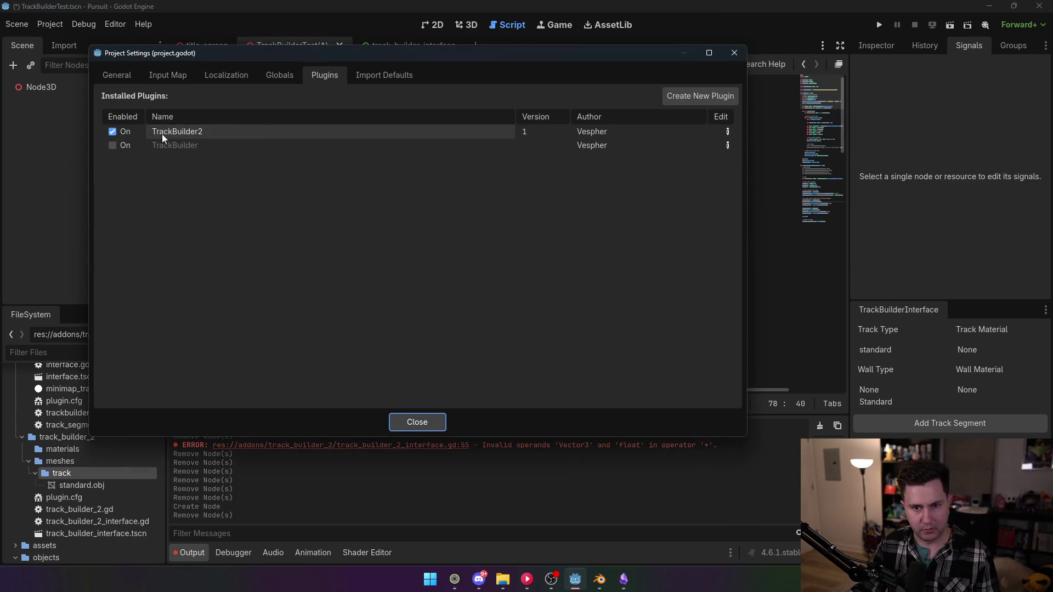
pyautogui.click(122, 133)
pyautogui.click(122, 133)
pyautogui.click(414, 420)
# - Add a new track segment under Node3D in the 3D view and select it
pyautogui.click(469, 25)
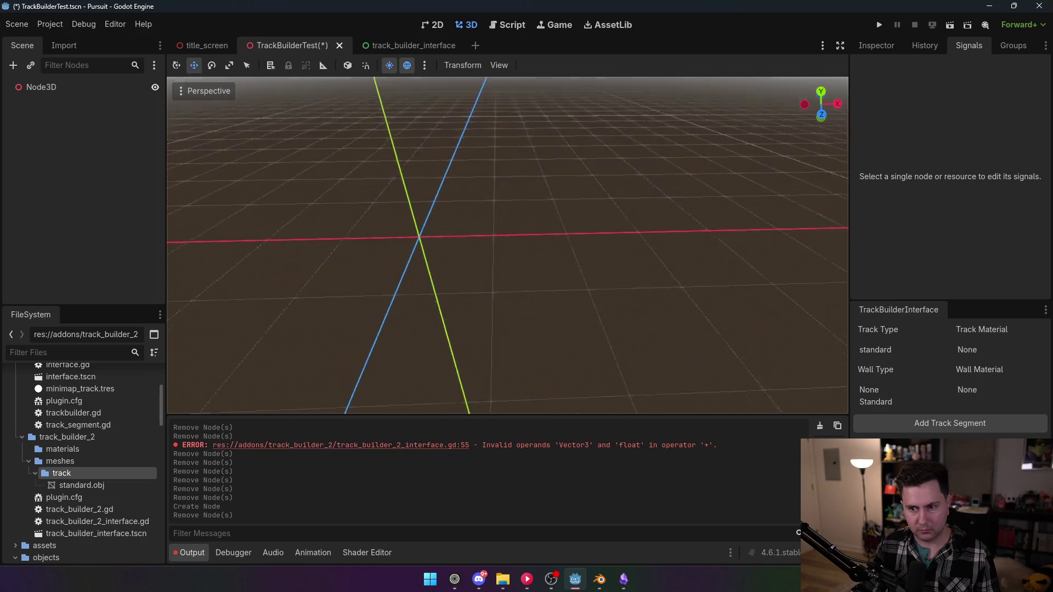
pyautogui.click(60, 87)
pyautogui.click(949, 424)
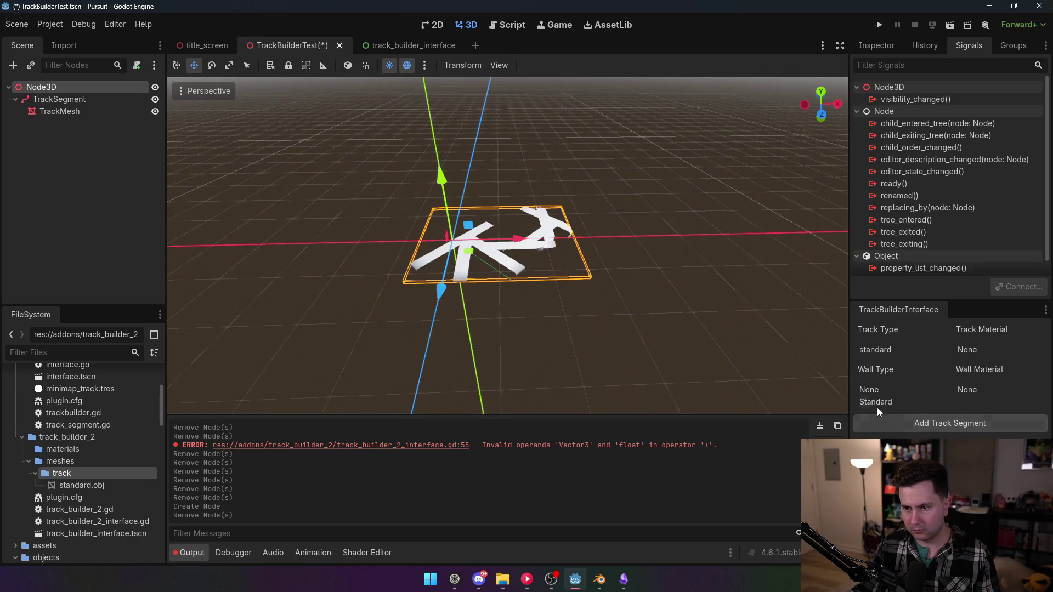
pyautogui.scroll(3, 507, 245)
pyautogui.click(77, 99)
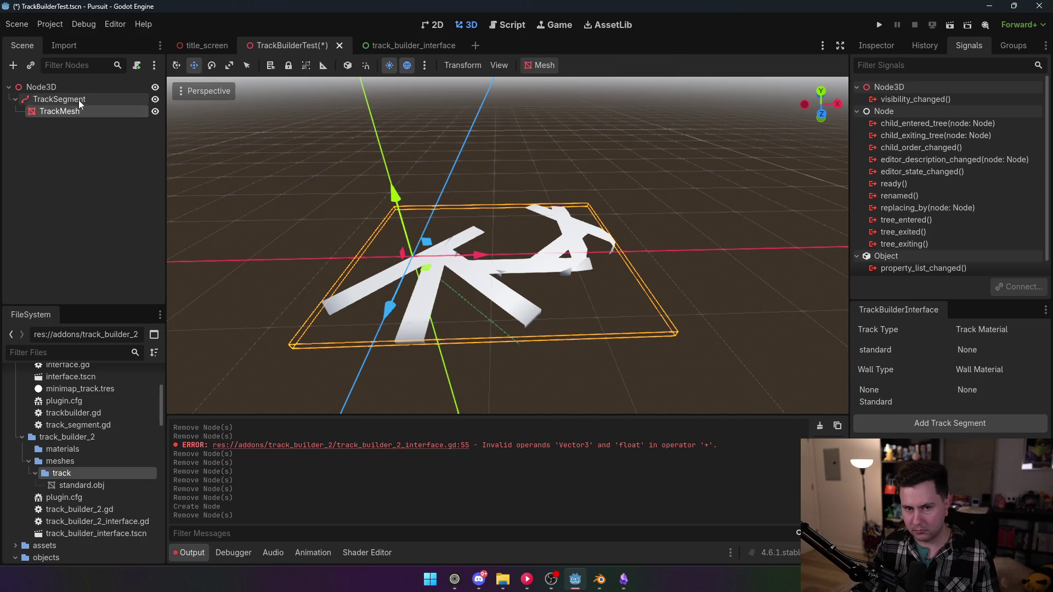
# - Move curve points along X and Y to regenerate the track mesh, then delete the TrackSegment
pyautogui.press('g')
pyautogui.press('x')
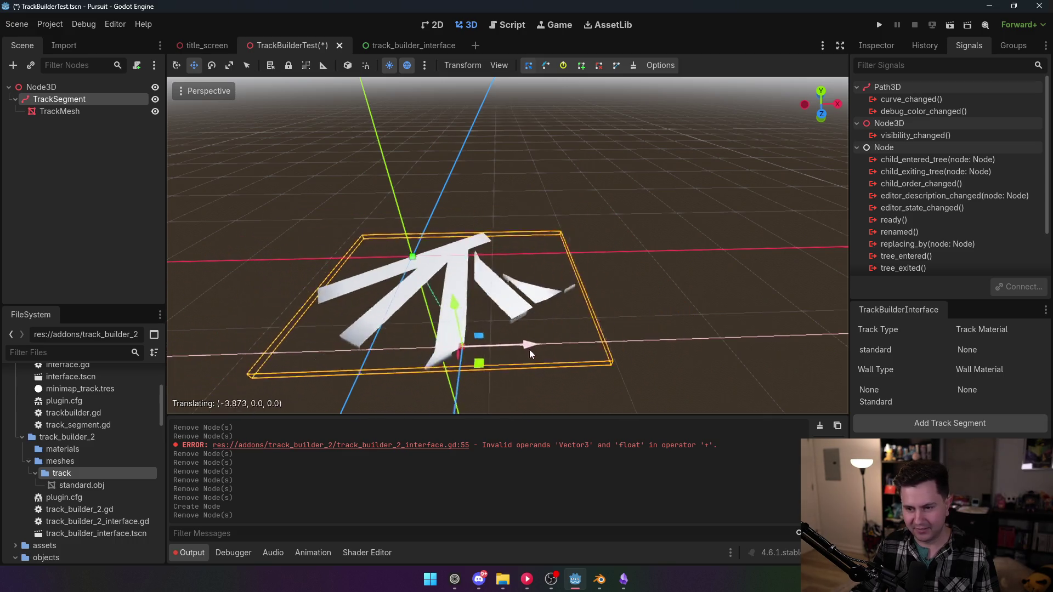
pyautogui.click(594, 317)
pyautogui.moveTo(543, 307)
pyautogui.mouseDown()
pyautogui.moveTo(535, 224)
pyautogui.moveTo(514, 166)
pyautogui.moveTo(538, 307)
pyautogui.moveTo(502, 176)
pyautogui.mouseUp()
pyautogui.moveTo(502, 175)
pyautogui.mouseDown()
pyautogui.moveTo(464, 158)
pyautogui.moveTo(485, 212)
pyautogui.moveTo(472, 262)
pyautogui.moveTo(412, 244)
pyautogui.mouseUp()
pyautogui.moveTo(364, 287)
pyautogui.mouseDown()
pyautogui.moveTo(247, 268)
pyautogui.moveTo(185, 276)
pyautogui.moveTo(384, 279)
pyautogui.moveTo(663, 318)
pyautogui.moveTo(512, 290)
pyautogui.moveTo(483, 296)
pyautogui.mouseUp()
pyautogui.moveTo(466, 258)
pyautogui.mouseDown()
pyautogui.moveTo(479, 45)
pyautogui.moveTo(478, 165)
pyautogui.moveTo(509, 185)
pyautogui.mouseUp()
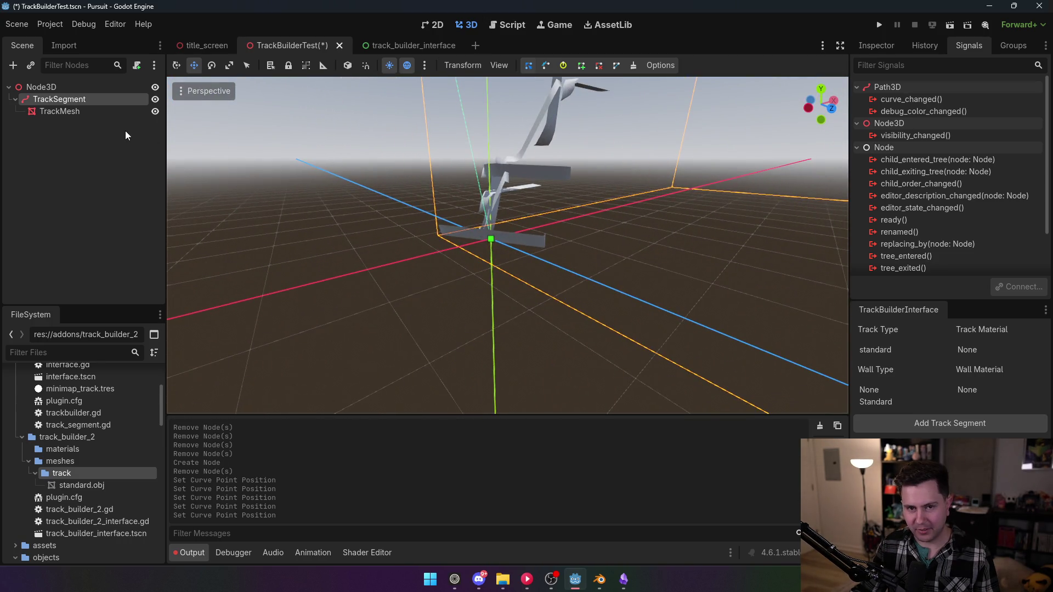
pyautogui.press('Delete')
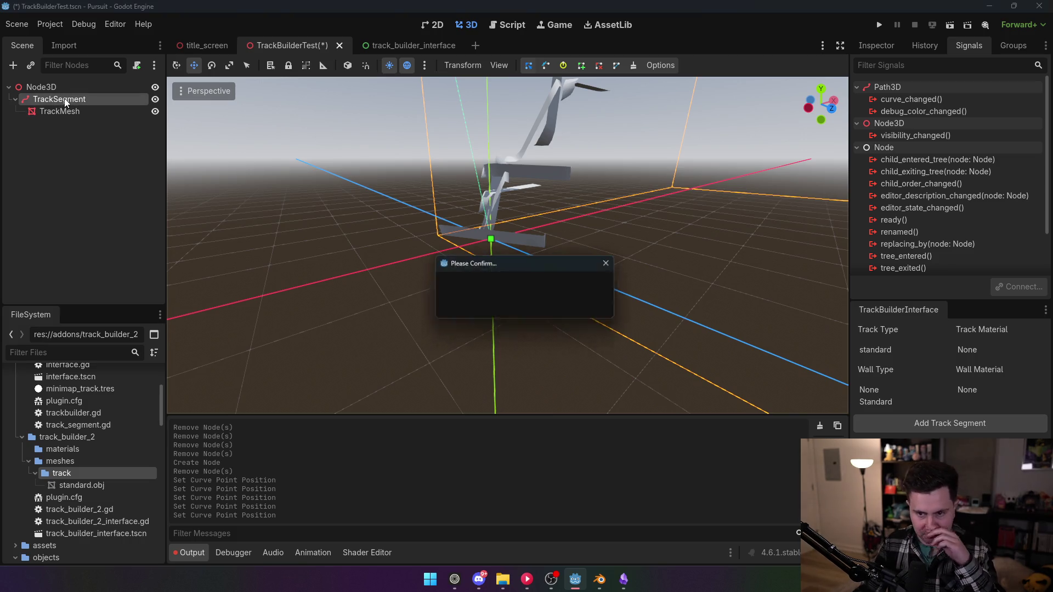
pyautogui.click(501, 306)
# - Disable the TrackBuilder2 plugin in Project Settings and go back to the interface script
pyautogui.click(547, 25)
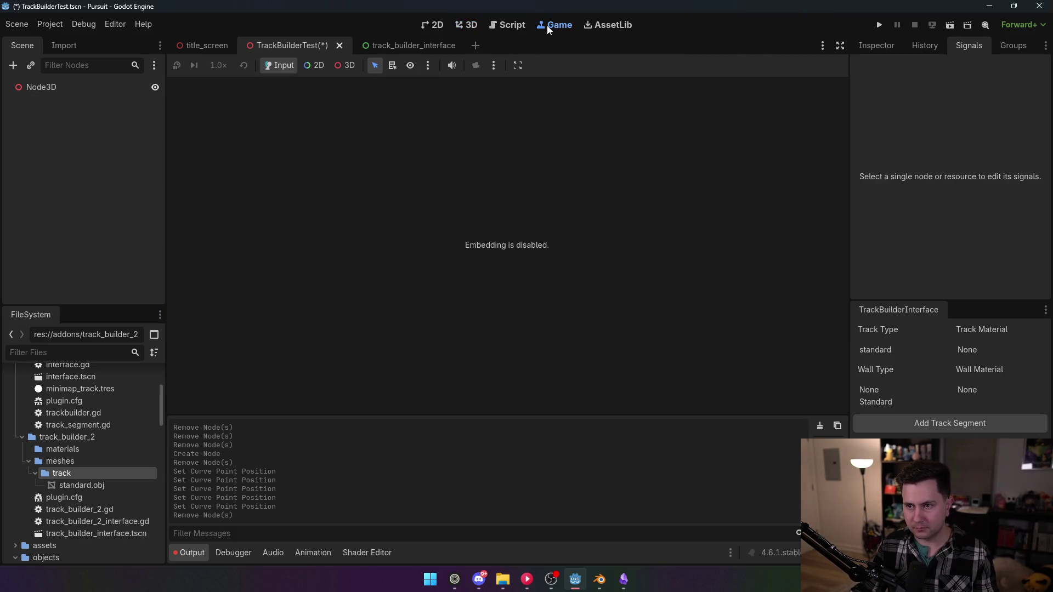
pyautogui.click(492, 25)
pyautogui.click(50, 24)
pyautogui.click(58, 39)
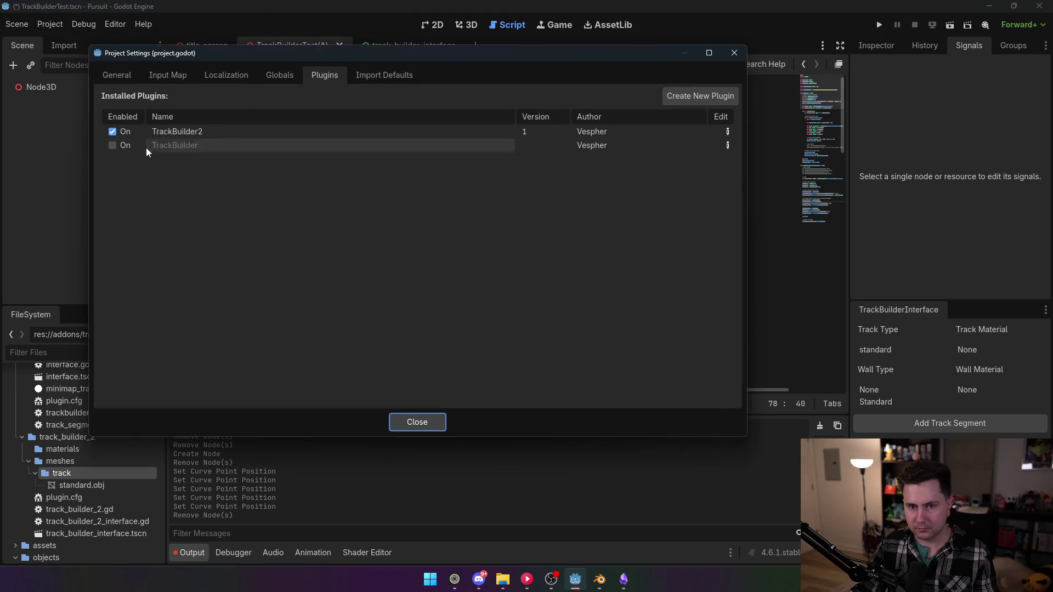
pyautogui.click(126, 136)
pyautogui.click(416, 412)
pyautogui.click(554, 25)
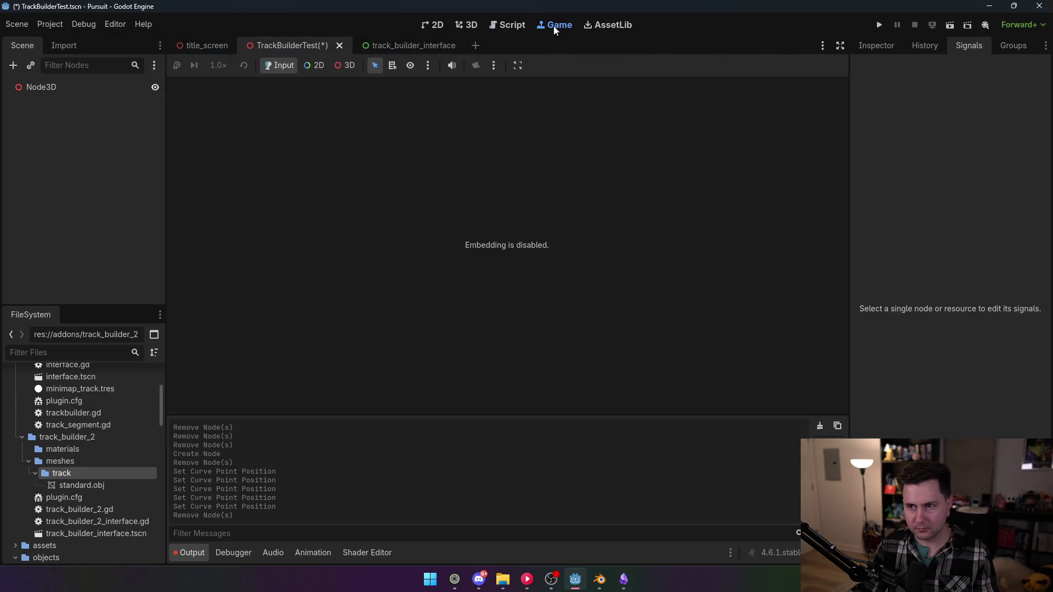
pyautogui.click(522, 27)
pyautogui.moveTo(812, 92); pyautogui.dragTo(824, 215)
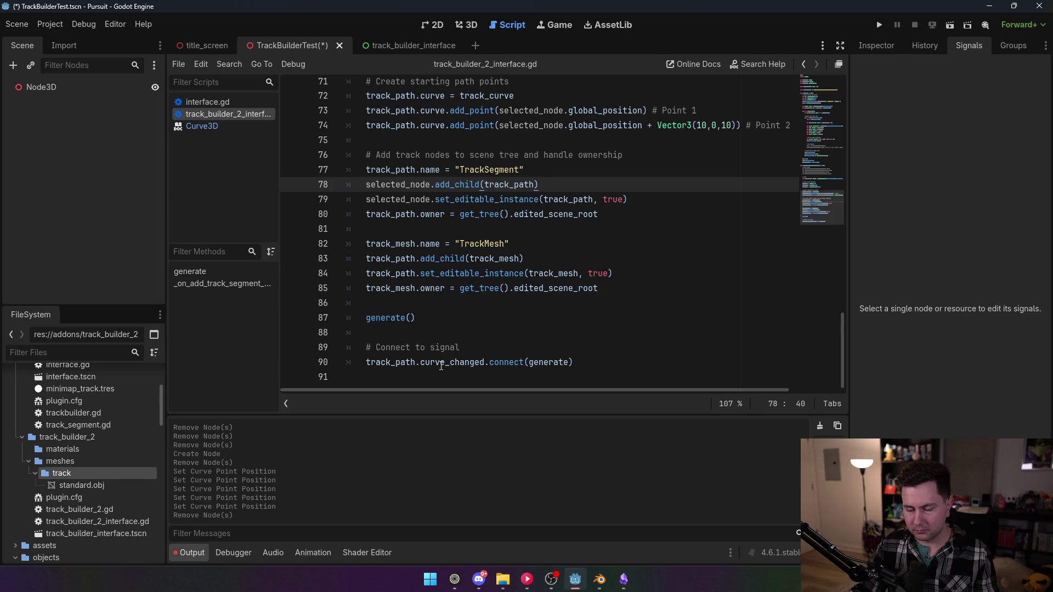
# - Add the comment '# Generate mesh data' above generate() and save the script
pyautogui.click(429, 297)
pyautogui.press('Return')
pyautogui.write('# Generat')
pyautogui.press('BackSpace')
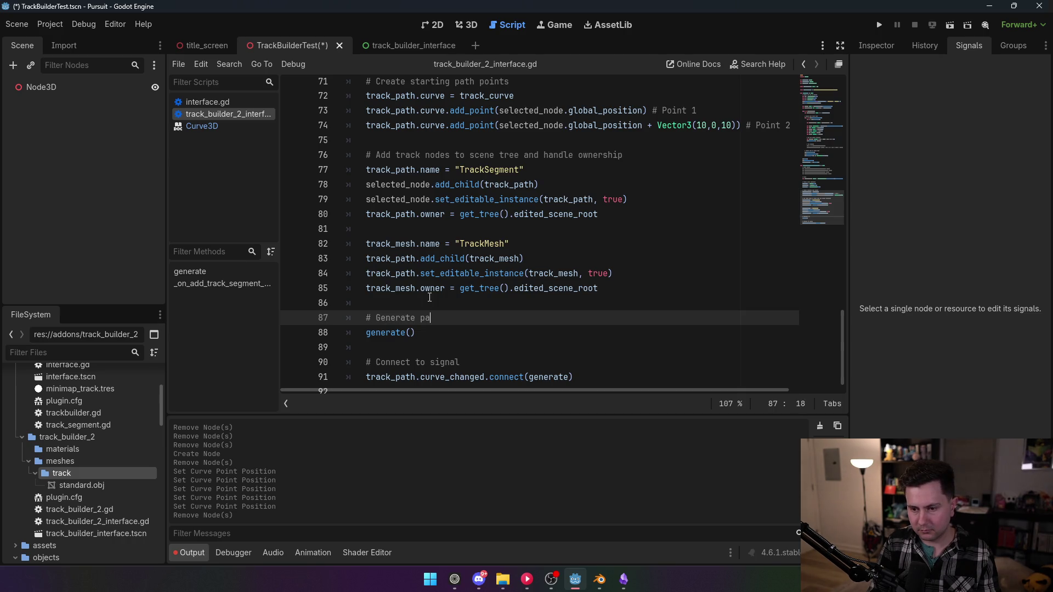
pyautogui.write('mesh data')
pyautogui.click(436, 258)
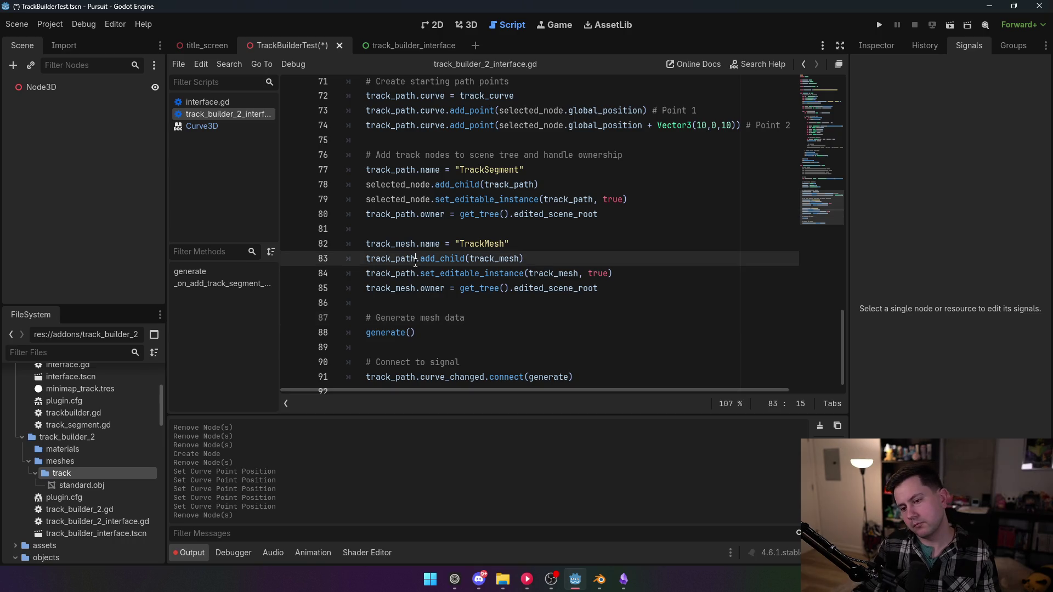
pyautogui.hotkey('ctrl', 's')
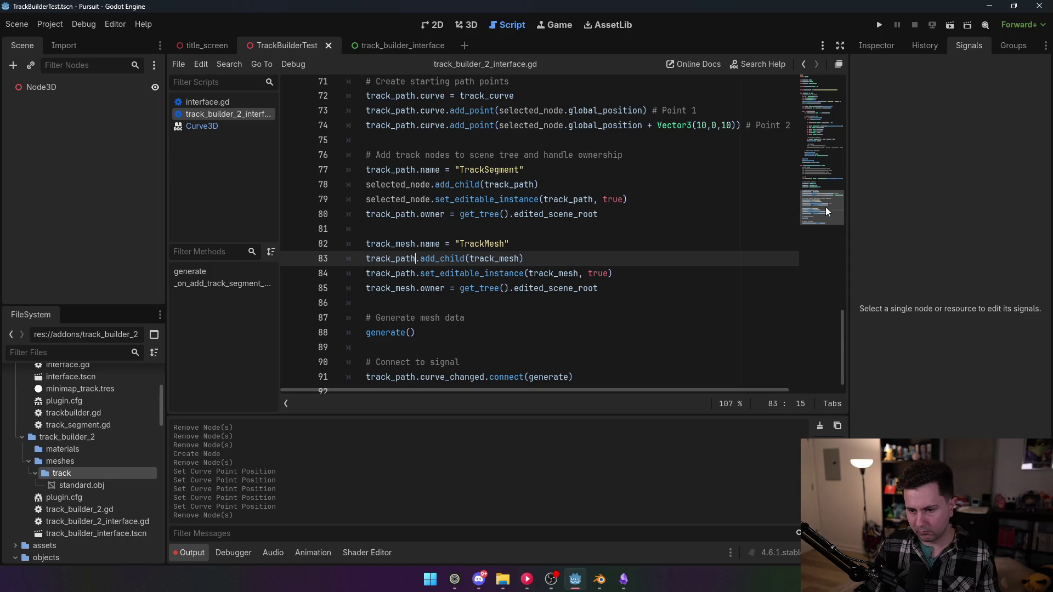
# - Scroll the minimap to review the add-segment handler code
pyautogui.moveTo(826, 207); pyautogui.dragTo(827, 94)
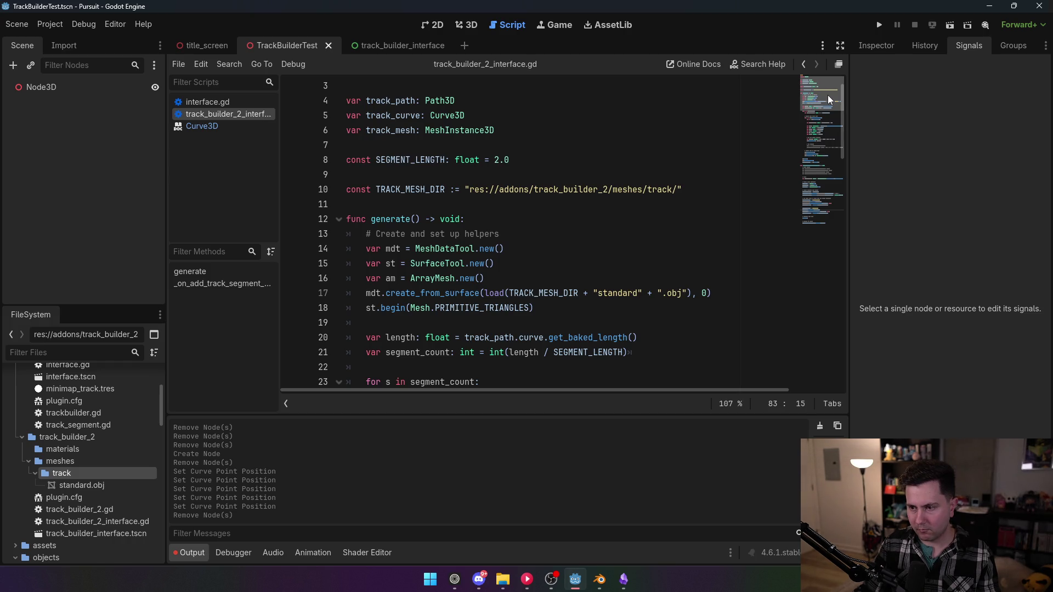
pyautogui.moveTo(827, 94); pyautogui.dragTo(834, 236)
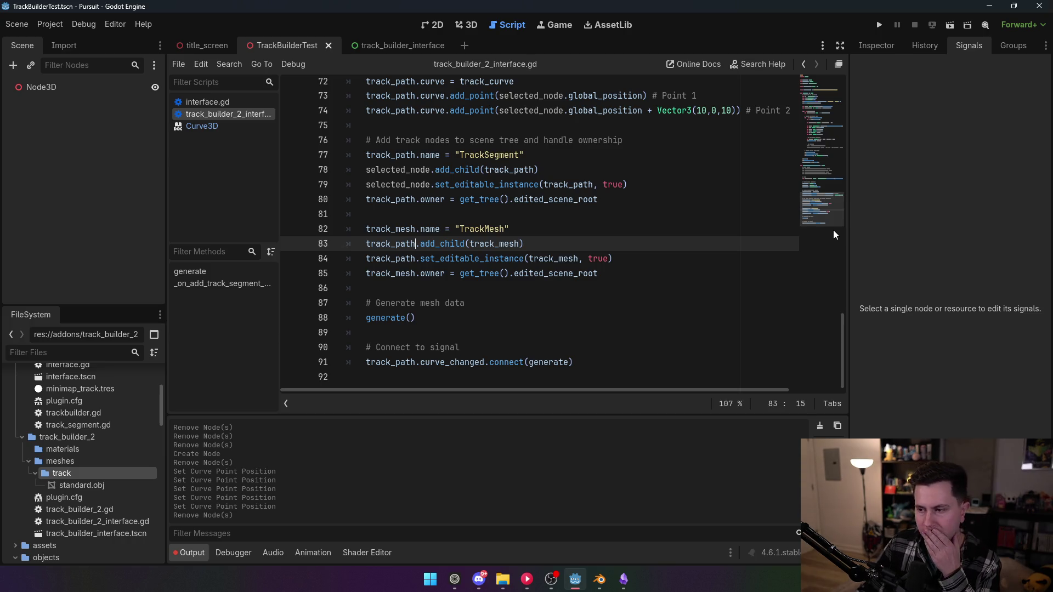
pyautogui.moveTo(820, 214)
pyautogui.mouseDown()
pyautogui.moveTo(825, 127)
pyautogui.moveTo(827, 142)
pyautogui.mouseUp()
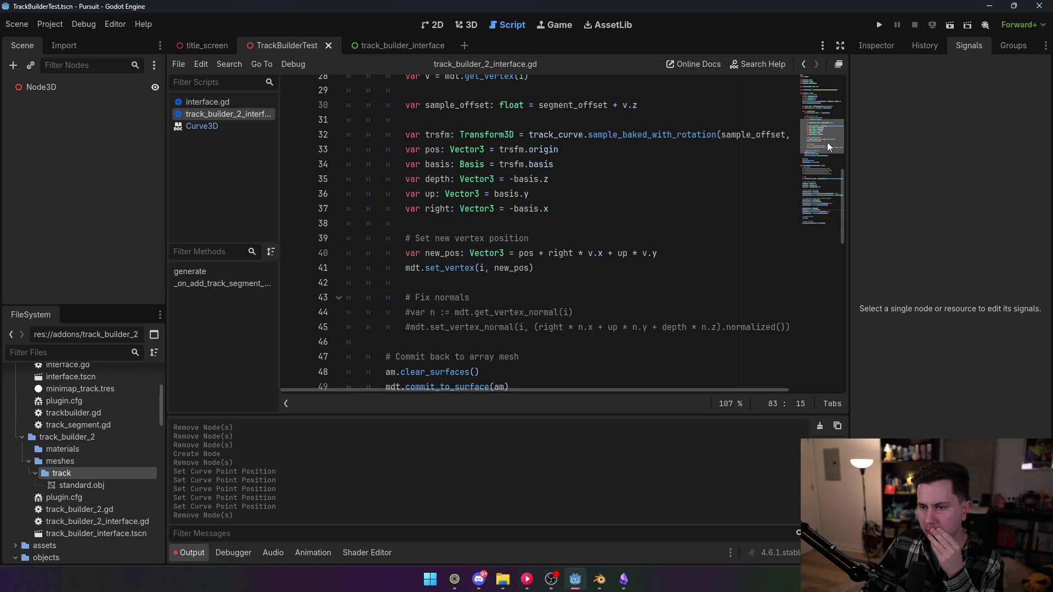
pyautogui.moveTo(827, 143); pyautogui.dragTo(828, 133)
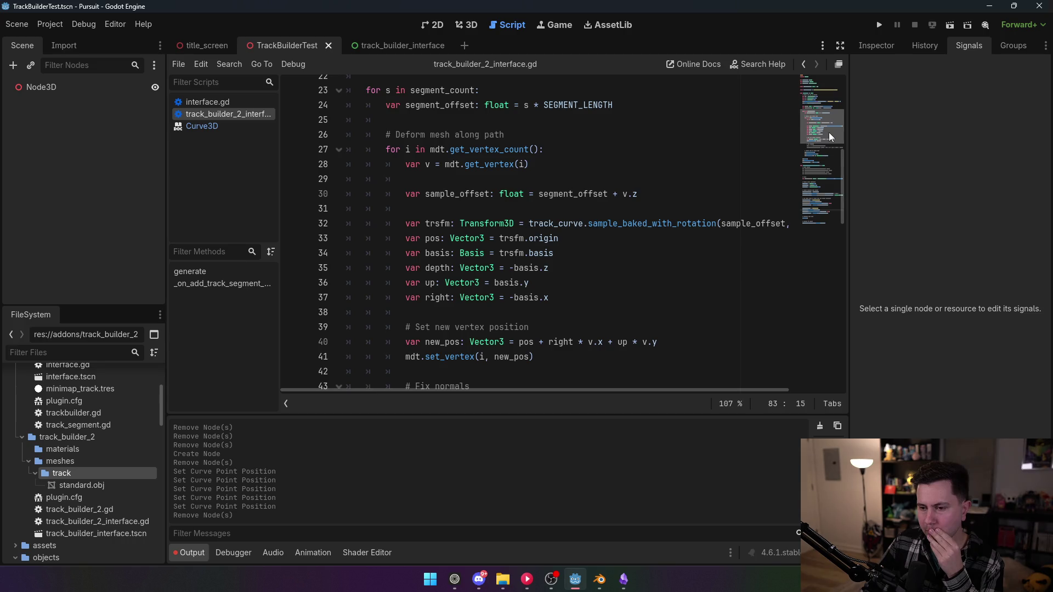
pyautogui.moveTo(827, 133)
pyautogui.mouseDown()
pyautogui.moveTo(831, 98)
pyautogui.moveTo(840, 271)
pyautogui.moveTo(844, 194)
pyautogui.mouseUp()
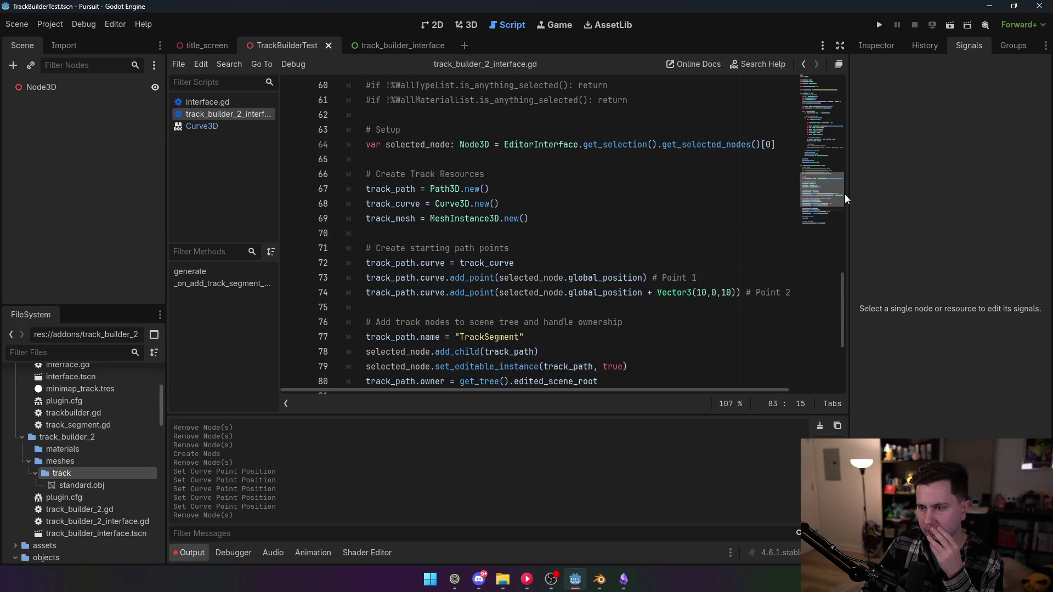
# - Change Point 2's offset from Vector3(10,0,10) to Vector3(0,0,10)
pyautogui.doubleClick(702, 292)
pyautogui.write('0')
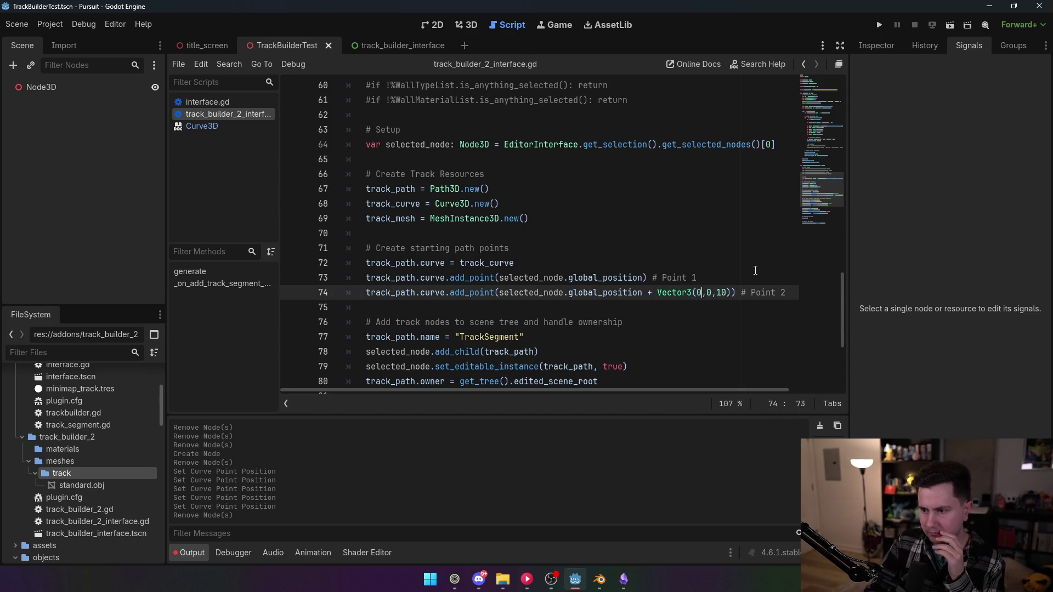
pyautogui.click(666, 207)
pyautogui.moveTo(825, 189)
pyautogui.mouseDown()
pyautogui.moveTo(830, 130)
pyautogui.moveTo(842, 138)
pyautogui.mouseUp()
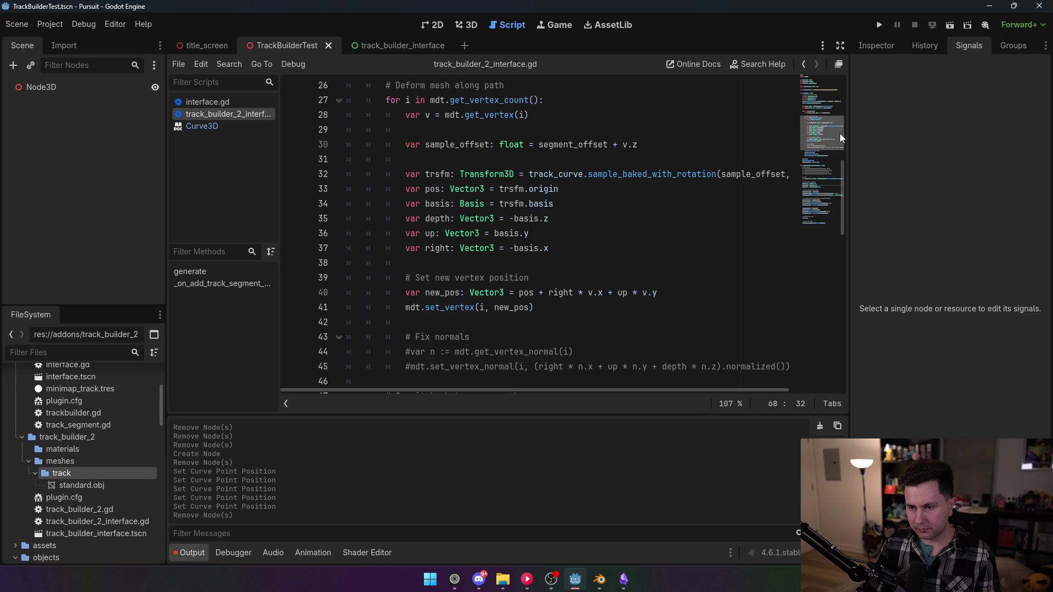
pyautogui.moveTo(840, 133); pyautogui.dragTo(841, 136)
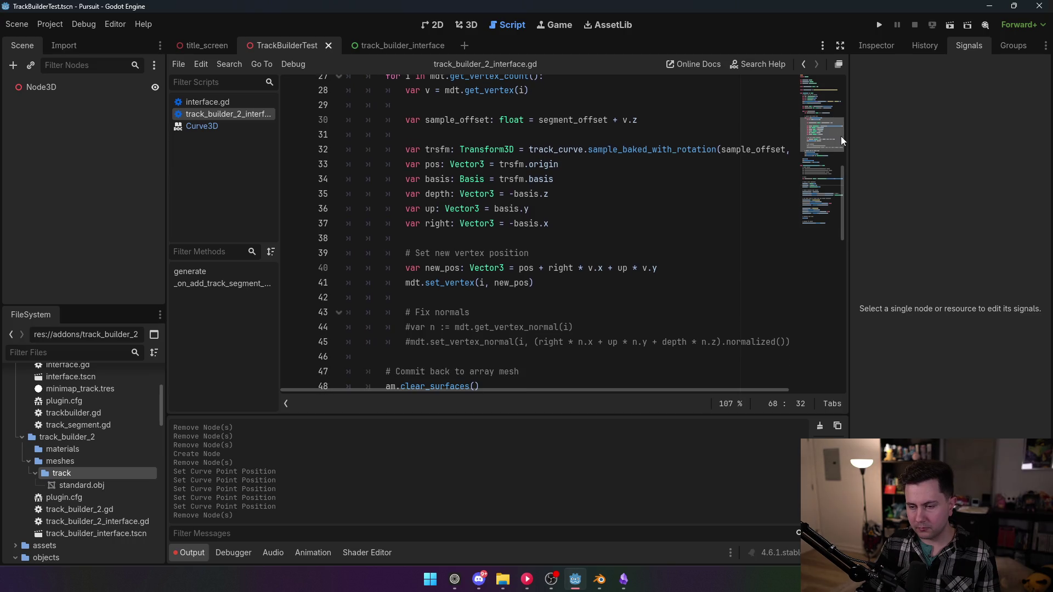
pyautogui.click(455, 301)
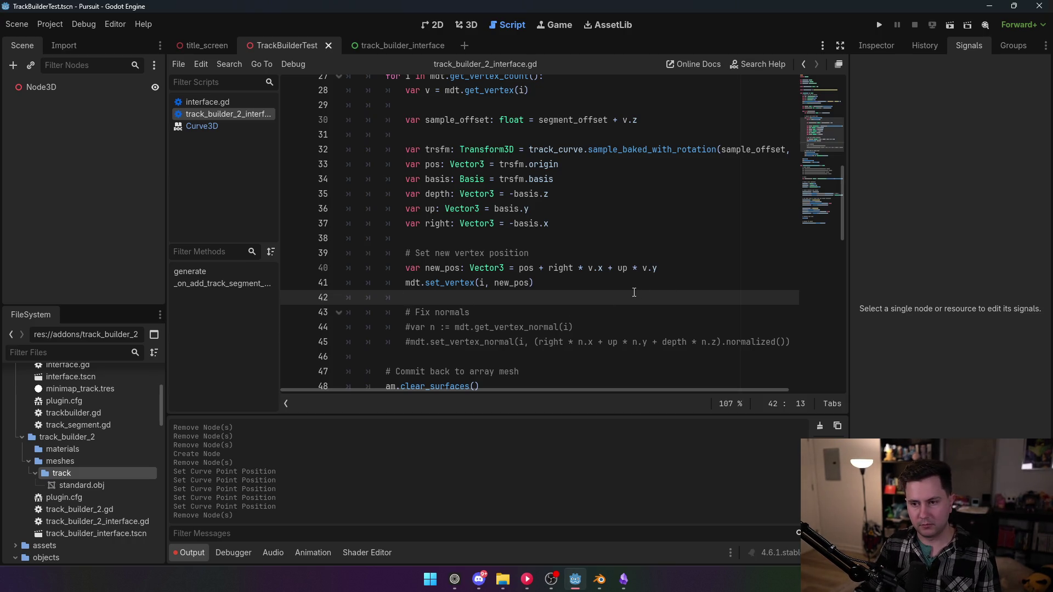
pyautogui.scroll(1, 634, 292)
pyautogui.scroll(-4, 619, 288)
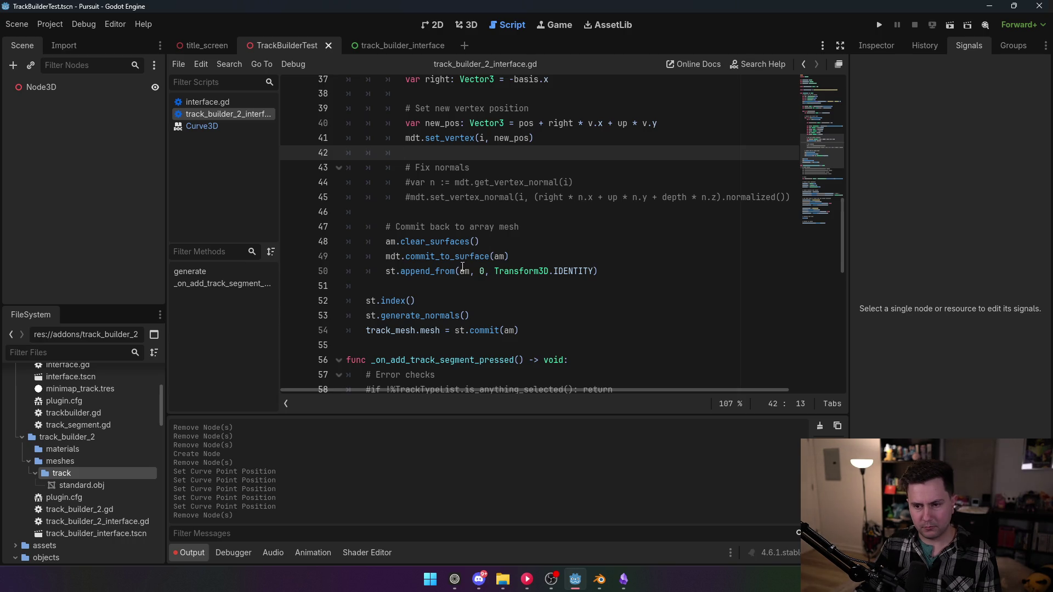
# - Add print(pos) after mdt.set_vertex in the vertex loop
pyautogui.press('Return')
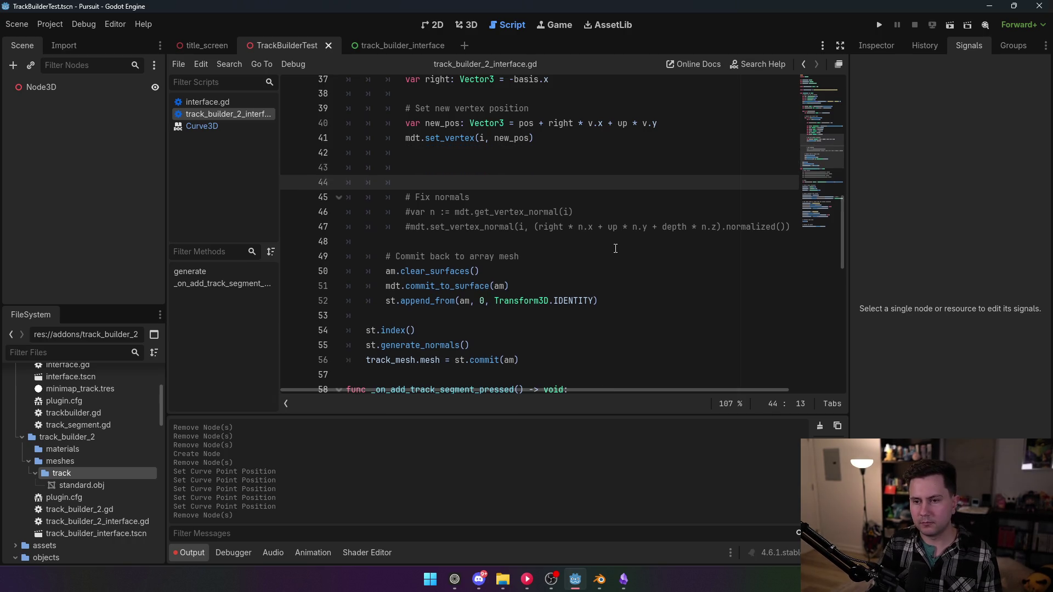
pyautogui.press('Return')
pyautogui.press('Up')
pyautogui.write('print')
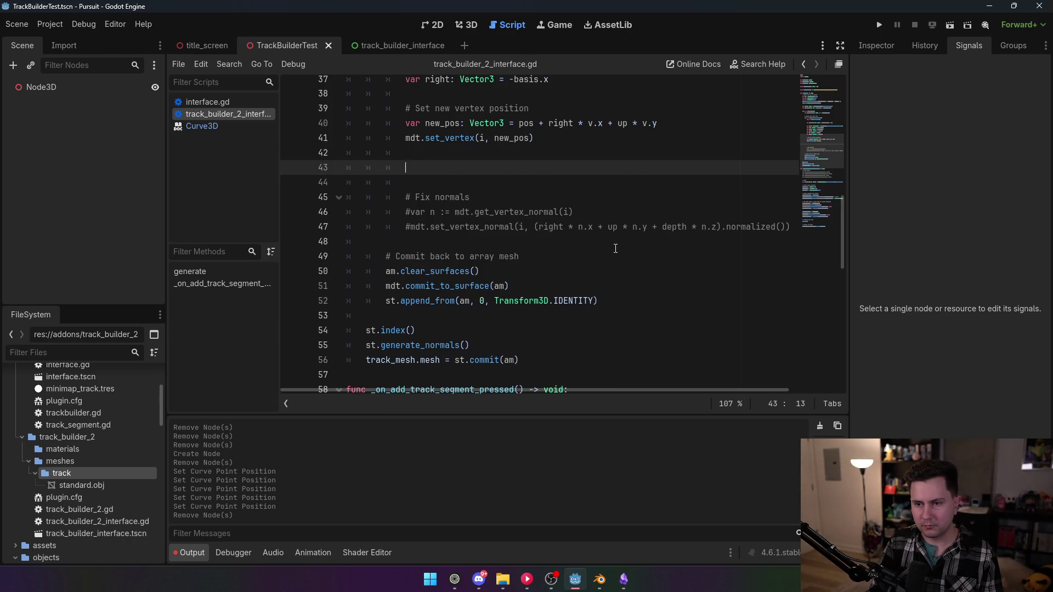
pyautogui.write('(pos')
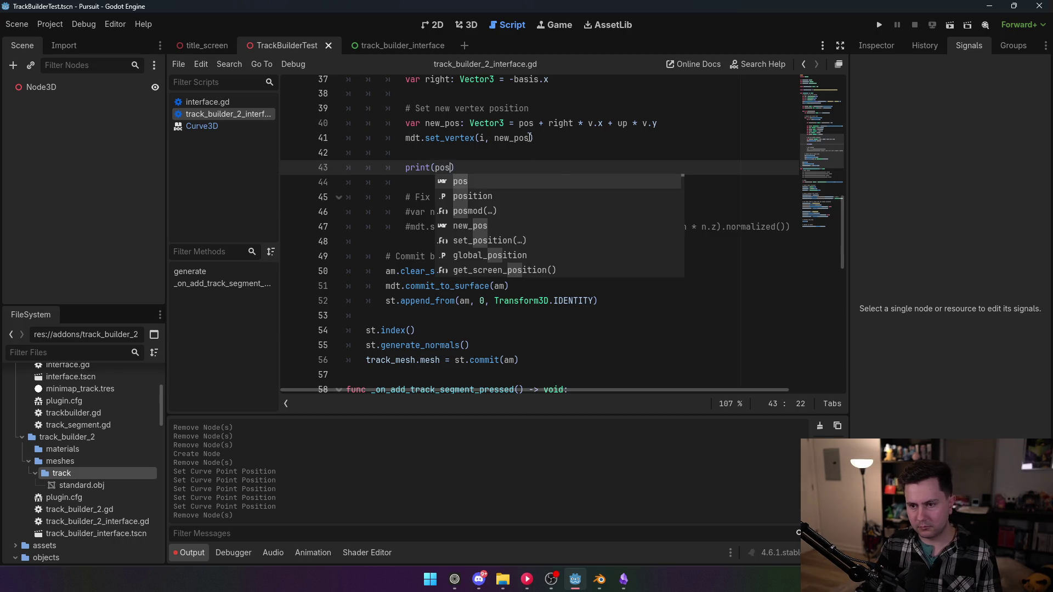
pyautogui.click(525, 123)
# - Enable the TrackBuilder2 plugin in Project Settings and switch to the 3D view
pyautogui.click(53, 26)
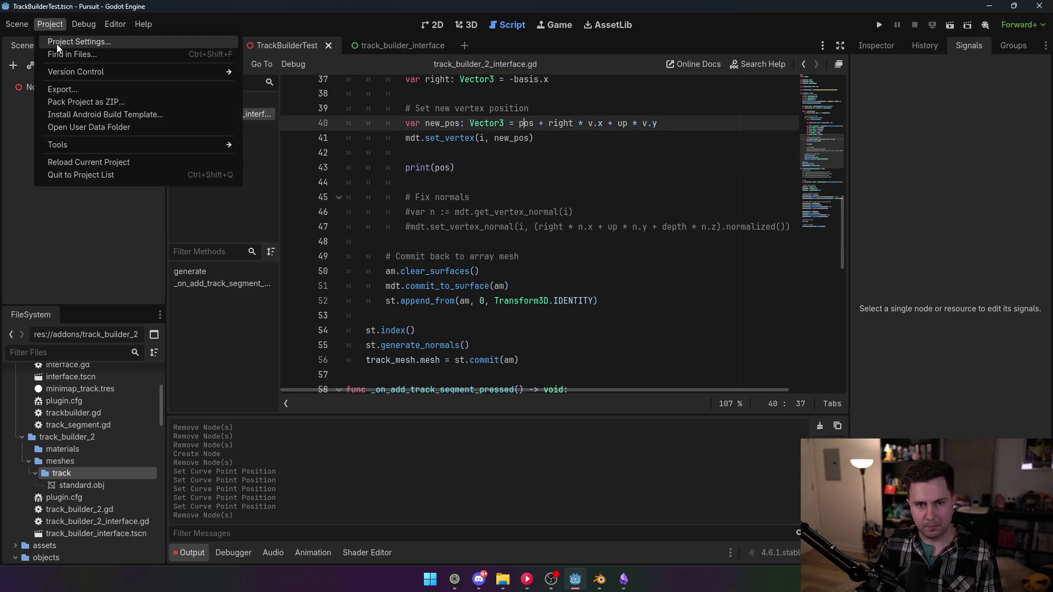
pyautogui.click(57, 43)
pyautogui.click(113, 131)
pyautogui.click(417, 422)
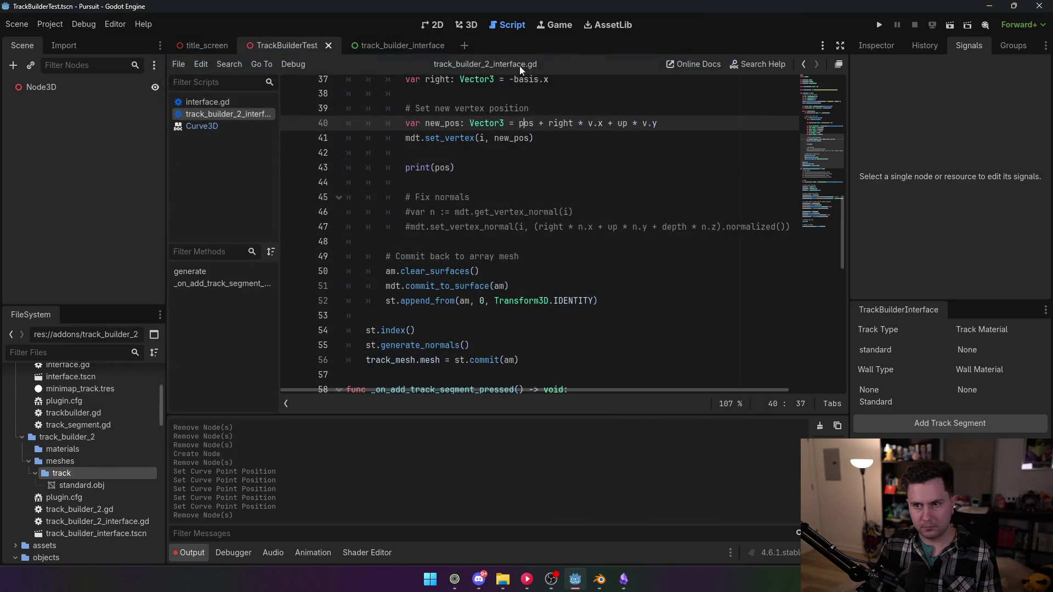
pyautogui.click(466, 25)
# - Add a track segment under Node3D and zoom in on the new striped mesh
pyautogui.click(41, 87)
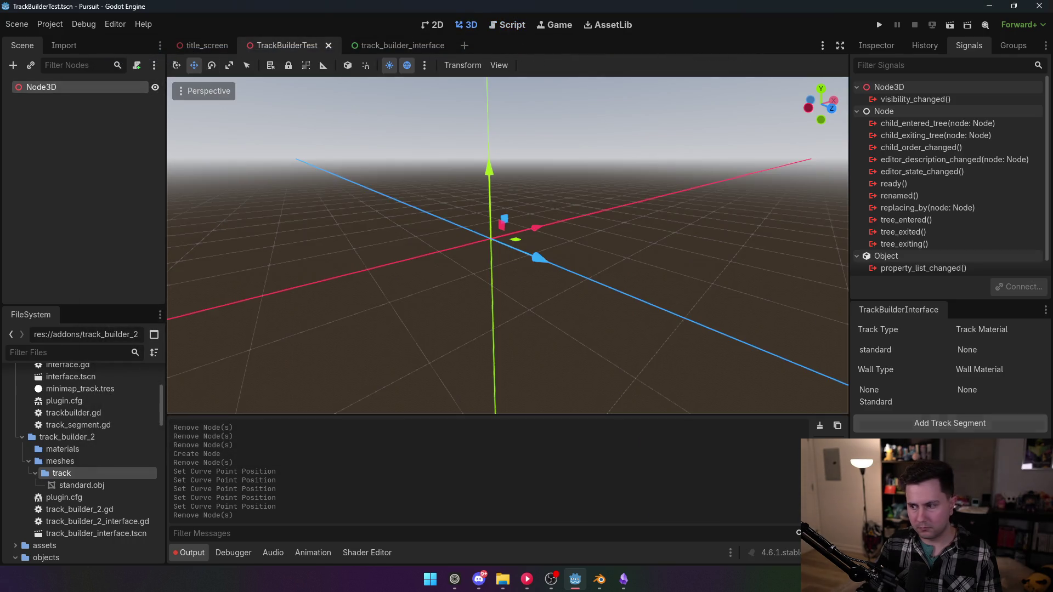
pyautogui.click(974, 423)
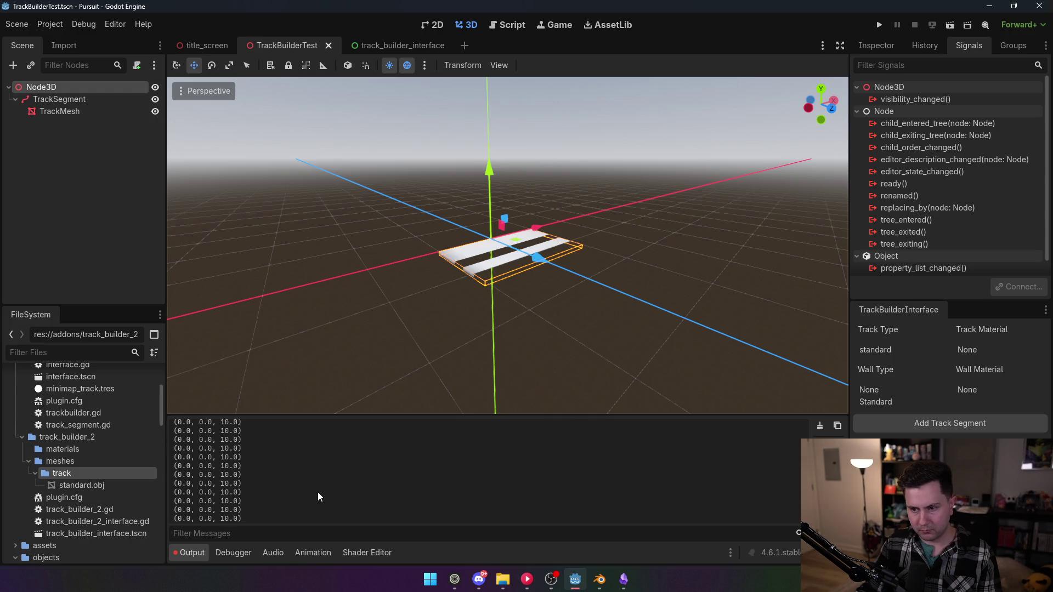
pyautogui.scroll(3, 507, 245)
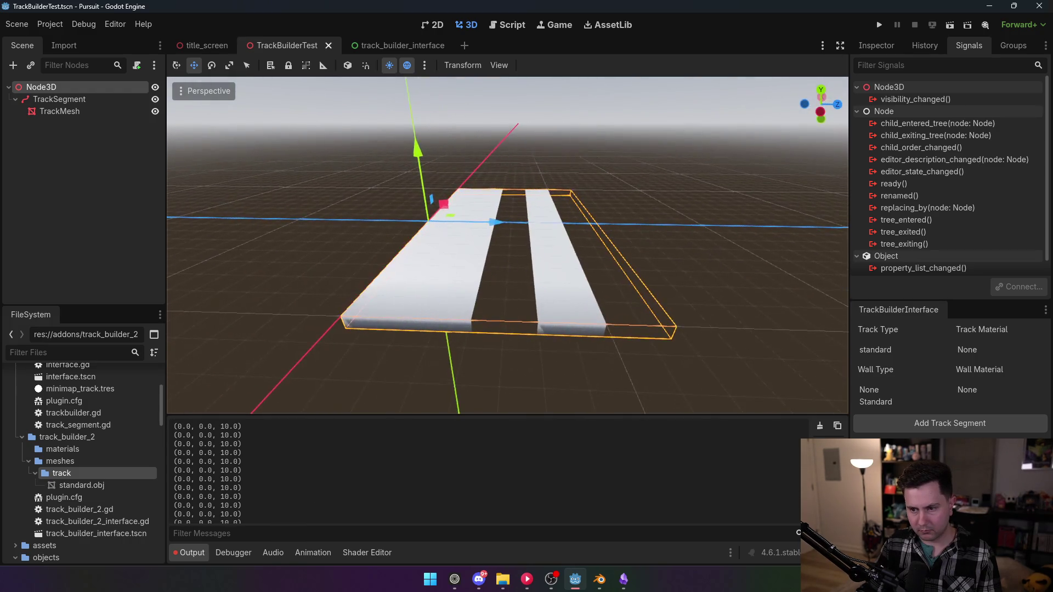
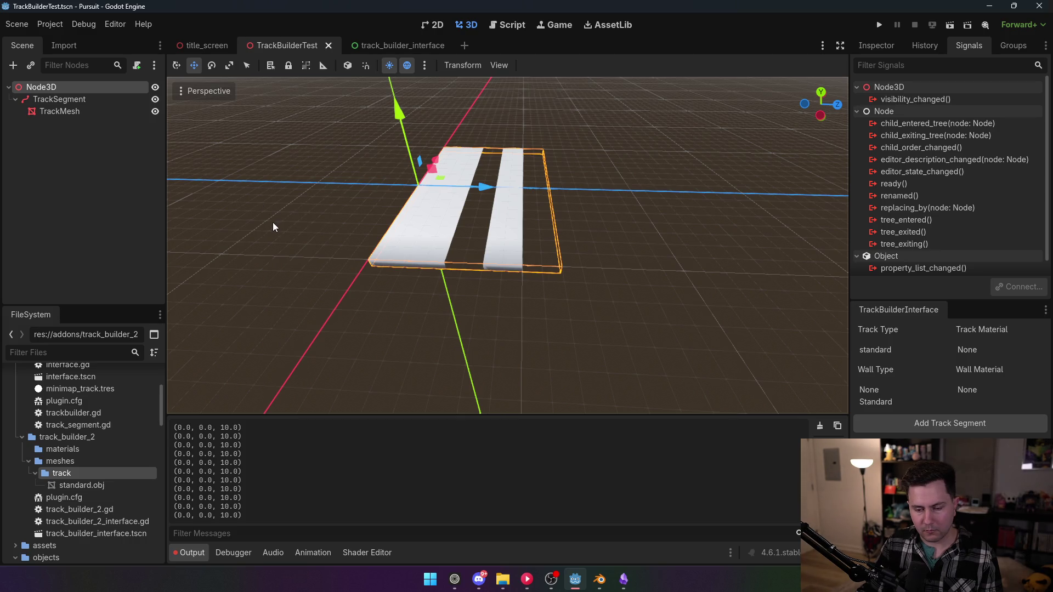
# - Raise the TrackSegment's end path point on Y so the track mesh tilts upward
pyautogui.moveTo(399, 53)
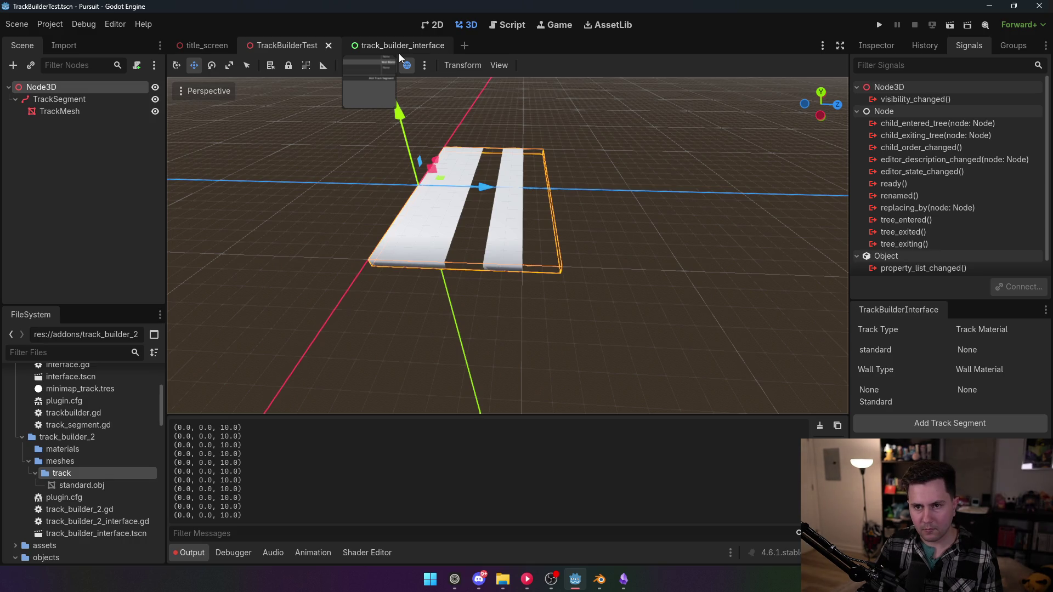
pyautogui.click(523, 178)
pyautogui.click(550, 190)
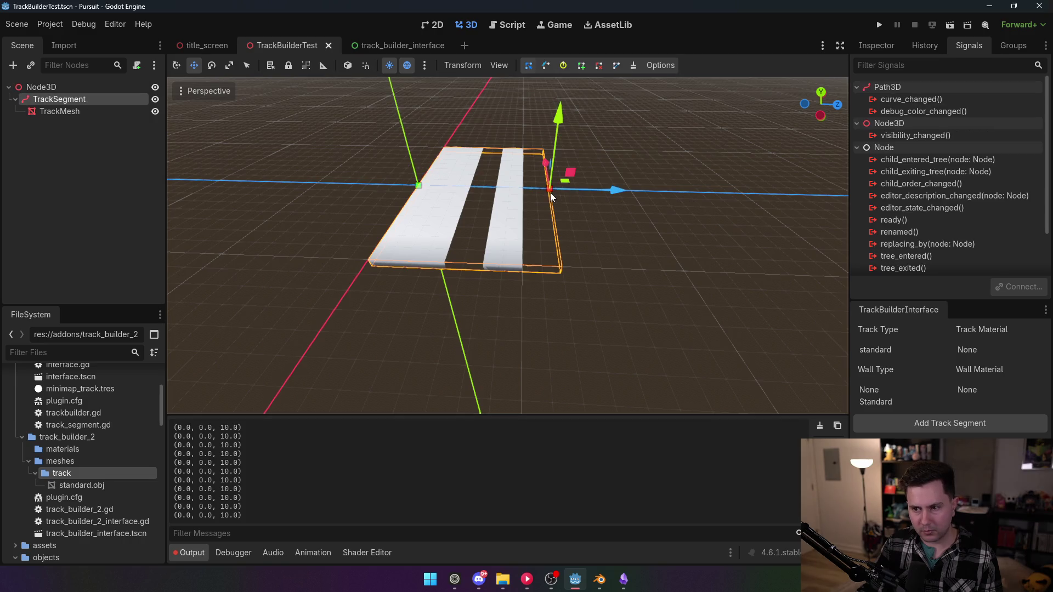
pyautogui.moveTo(557, 130)
pyautogui.mouseDown()
pyautogui.moveTo(567, 82)
pyautogui.moveTo(558, 140)
pyautogui.mouseUp()
pyautogui.moveTo(567, 211)
pyautogui.mouseDown()
pyautogui.moveTo(565, 148)
pyautogui.moveTo(548, 225)
pyautogui.moveTo(581, 248)
pyautogui.mouseUp()
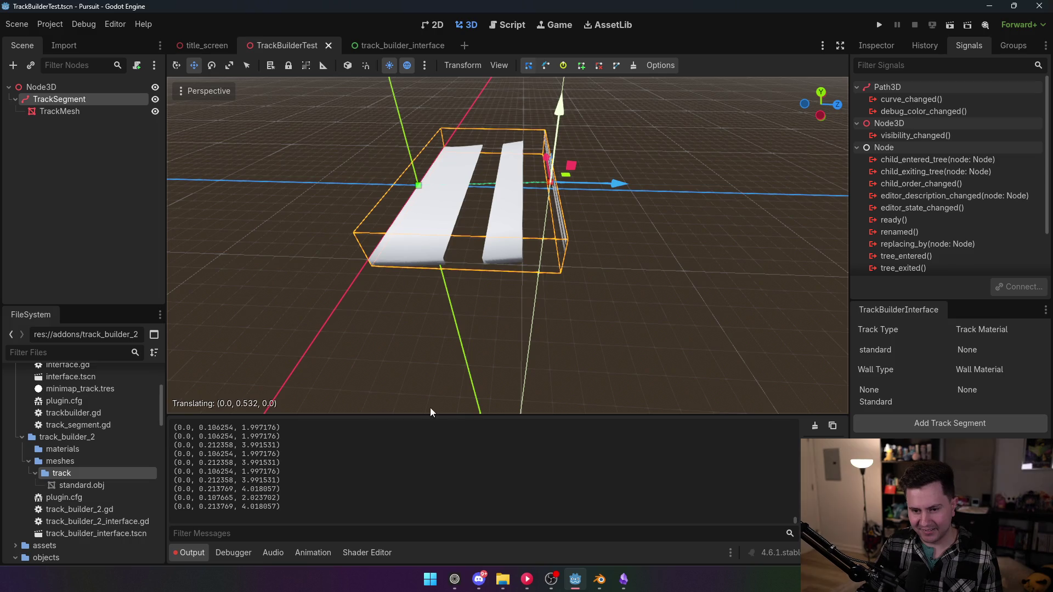
pyautogui.moveTo(333, 308); pyautogui.dragTo(561, 262)
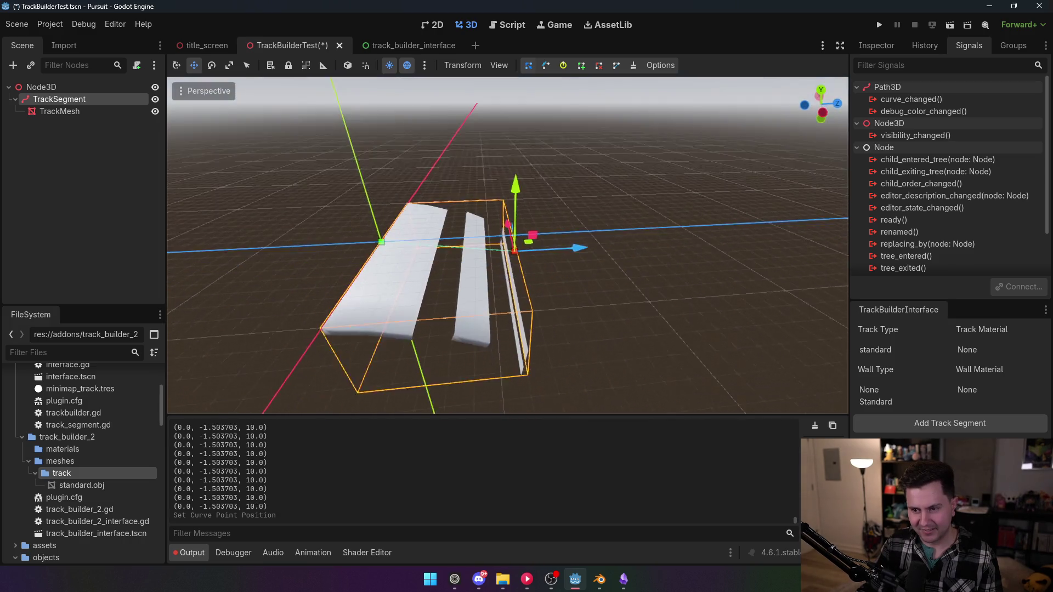
pyautogui.scroll(-3, 558, 300)
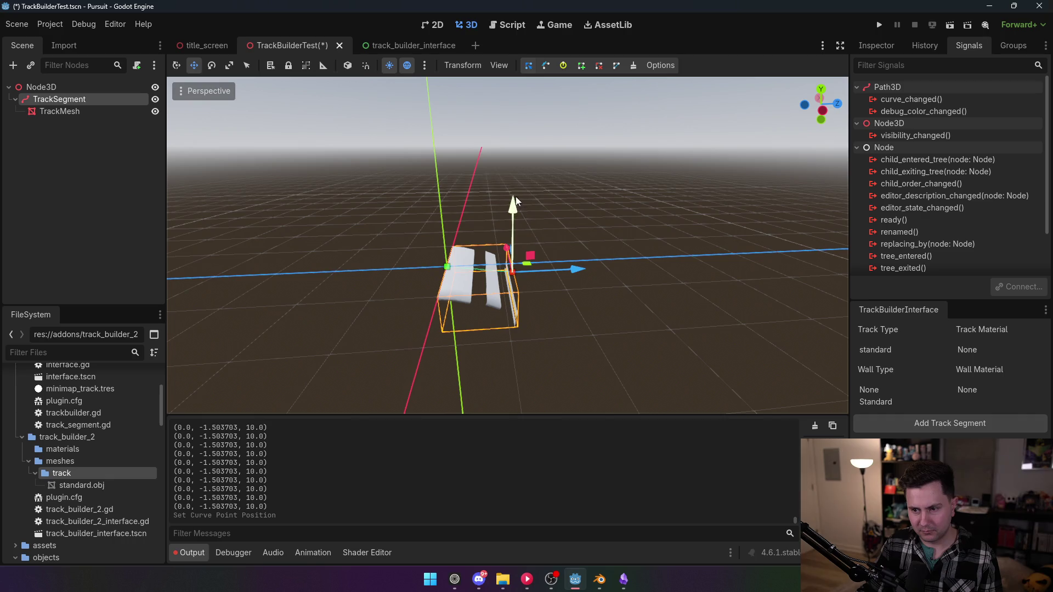
pyautogui.moveTo(511, 182); pyautogui.dragTo(512, 179)
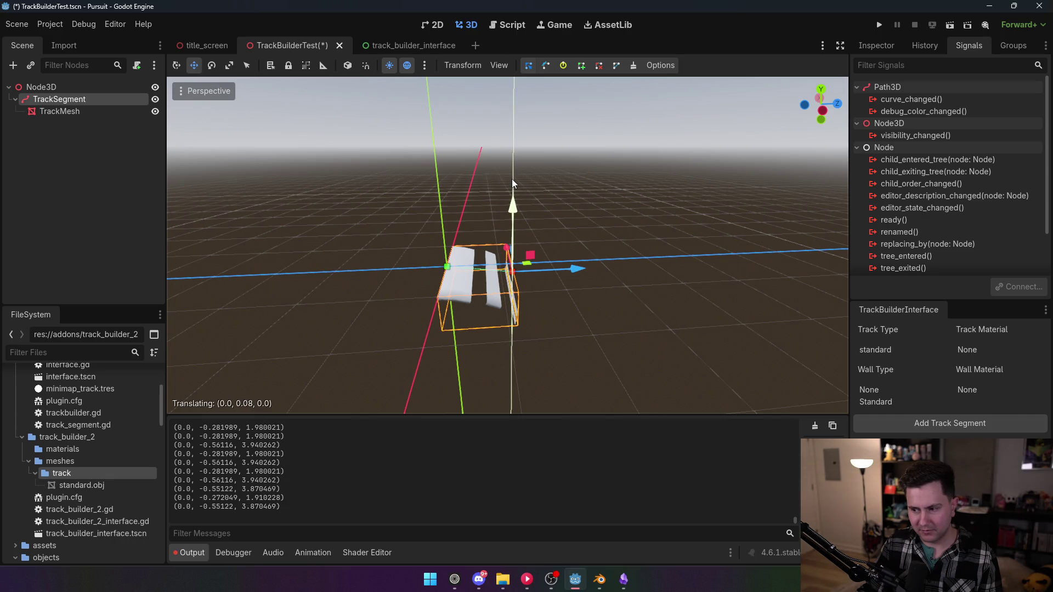
pyautogui.moveTo(513, 206); pyautogui.dragTo(512, 177)
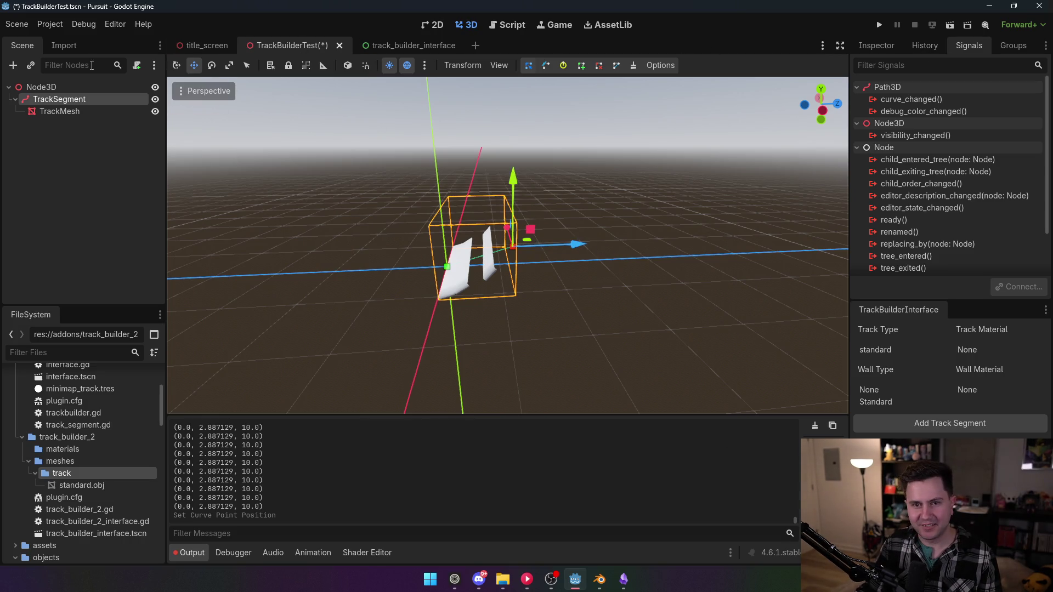
# - Disable the TrackBuilder2 plugin on the Project Settings Plugins page
pyautogui.click(49, 24)
pyautogui.click(71, 40)
pyautogui.click(112, 131)
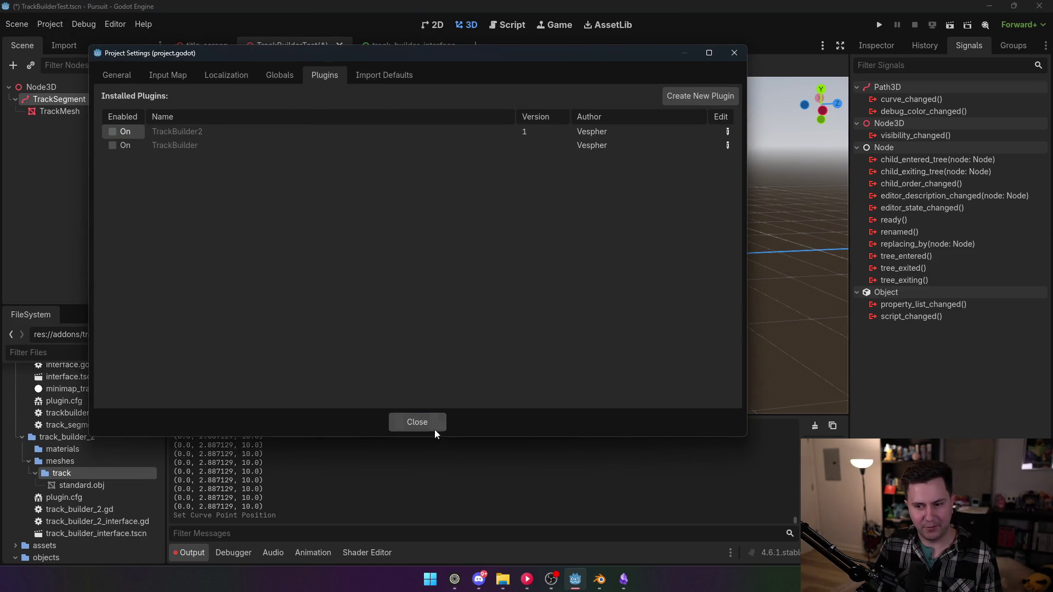
# - Delete the print(pos) line 43 and its blank line in track_builder_2_interface.gd, then save
pyautogui.click(406, 422)
pyautogui.click(508, 26)
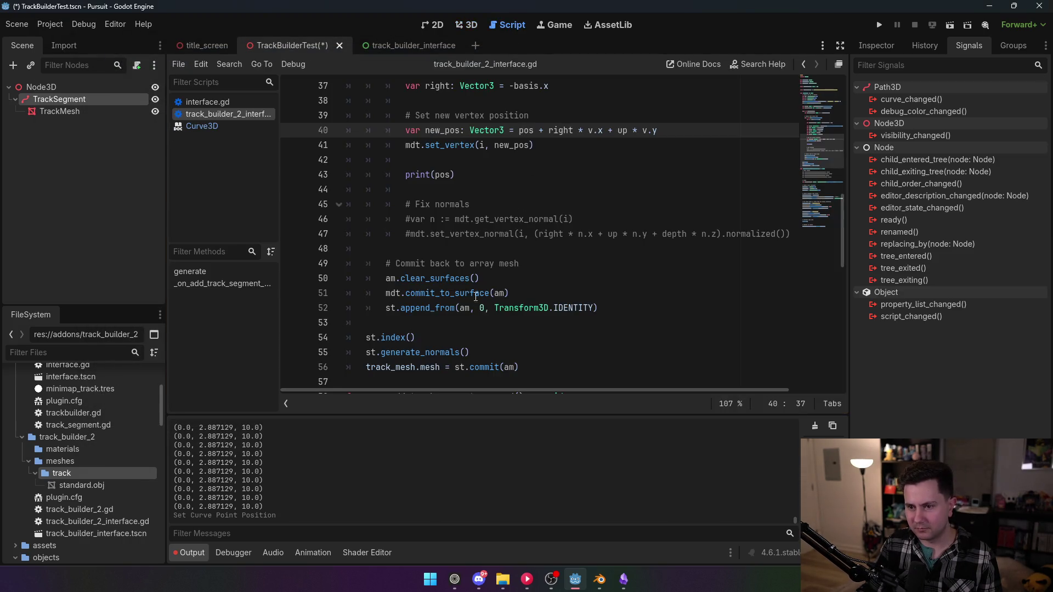
pyautogui.moveTo(455, 175); pyautogui.dragTo(315, 174)
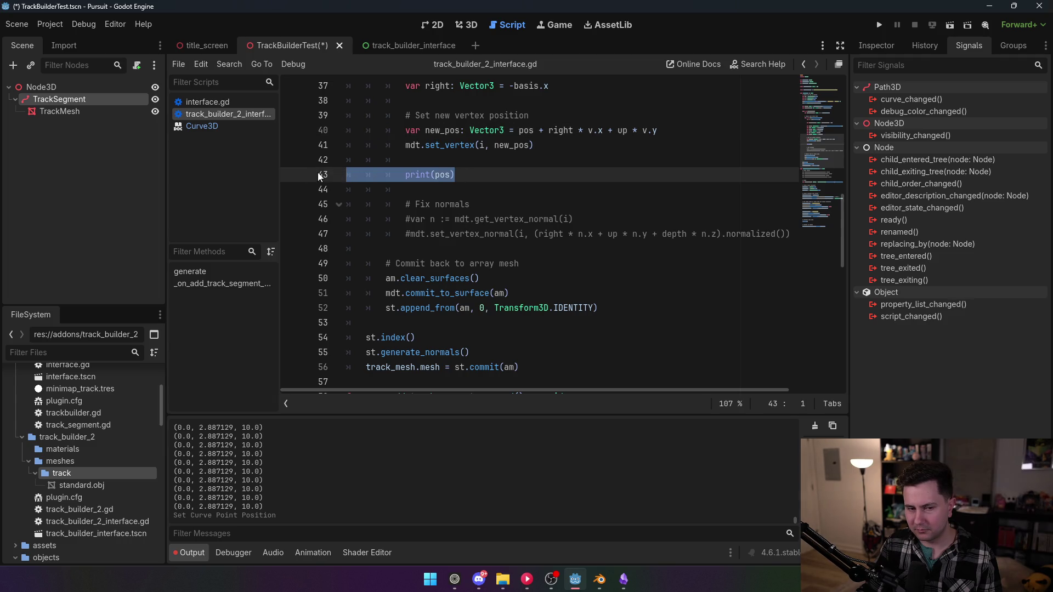
pyautogui.press('BackSpace')
pyautogui.press('BackSpace')
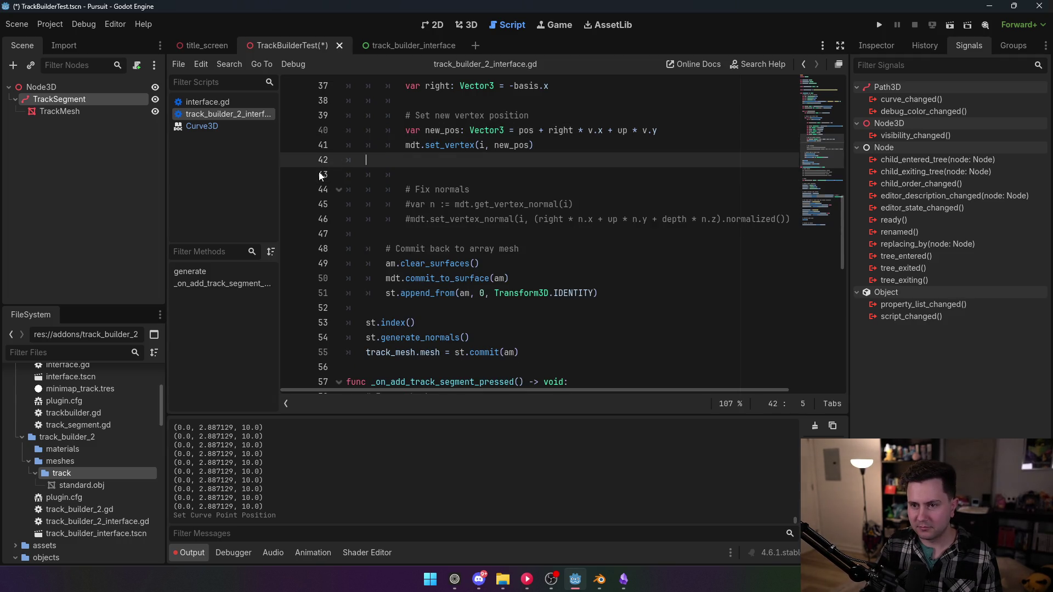
pyautogui.press('Delete')
pyautogui.scroll(2, 510, 289)
pyautogui.click(510, 293)
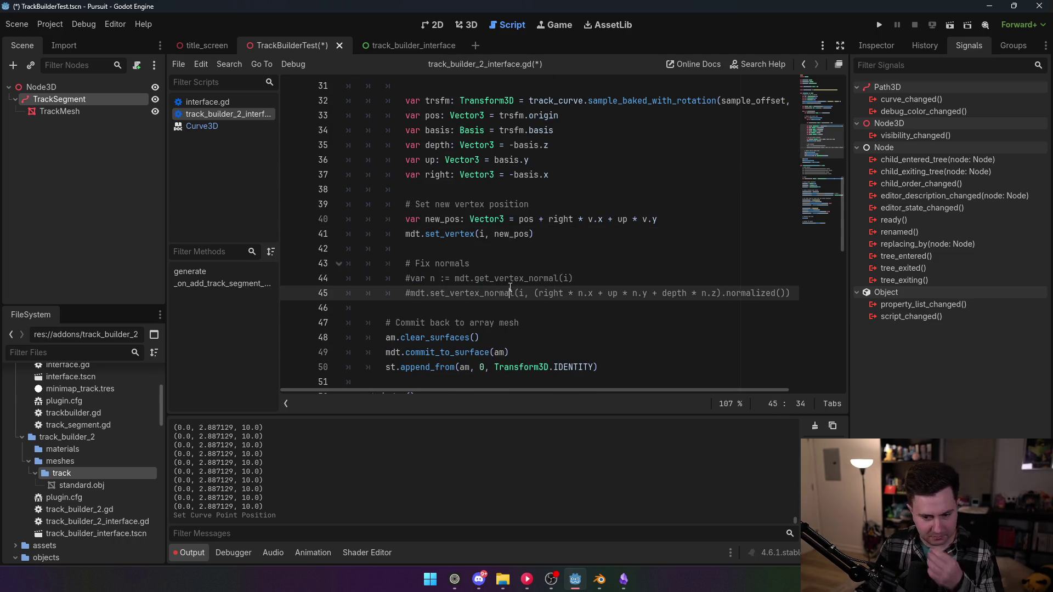
pyautogui.click(519, 250)
pyautogui.hotkey('ctrl', 's')
pyautogui.scroll(2, 519, 251)
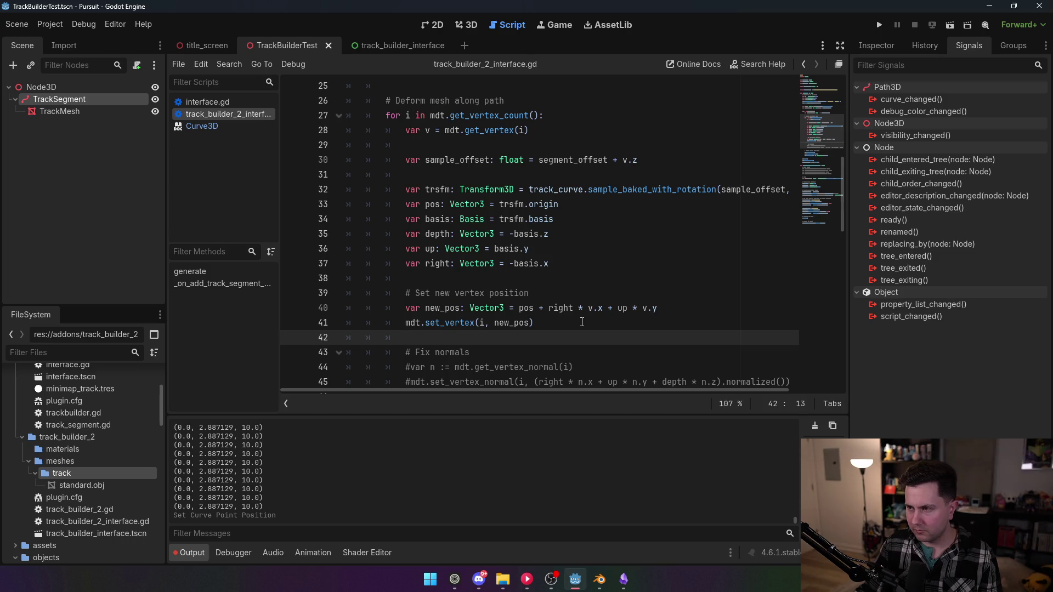
# - Switch the right dock to the Inspector to show TrackSegment's Curve3D properties
pyautogui.click(874, 48)
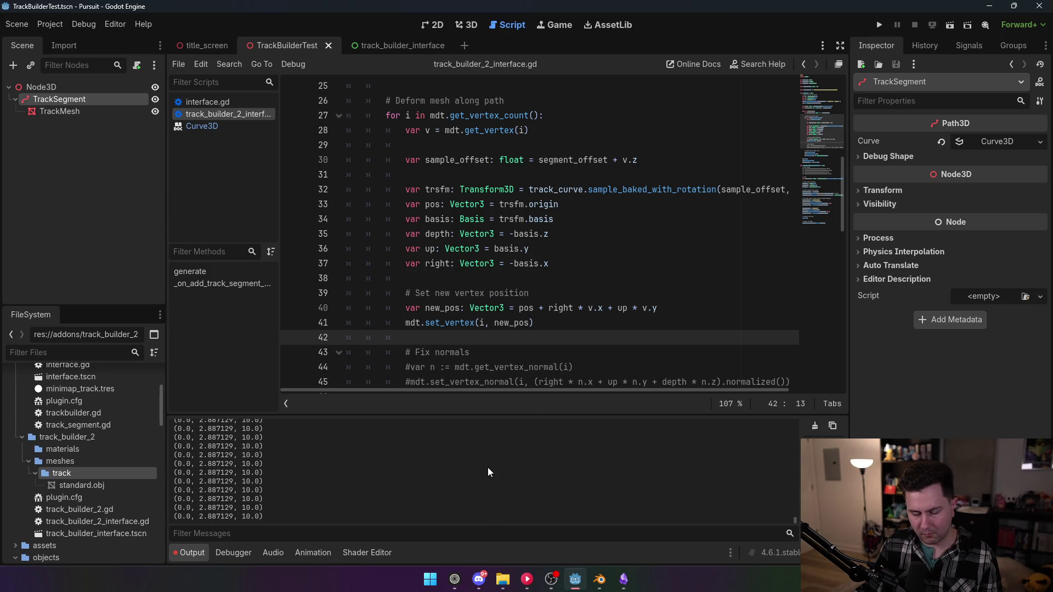
pyautogui.moveTo(797, 525); pyautogui.dragTo(800, 524)
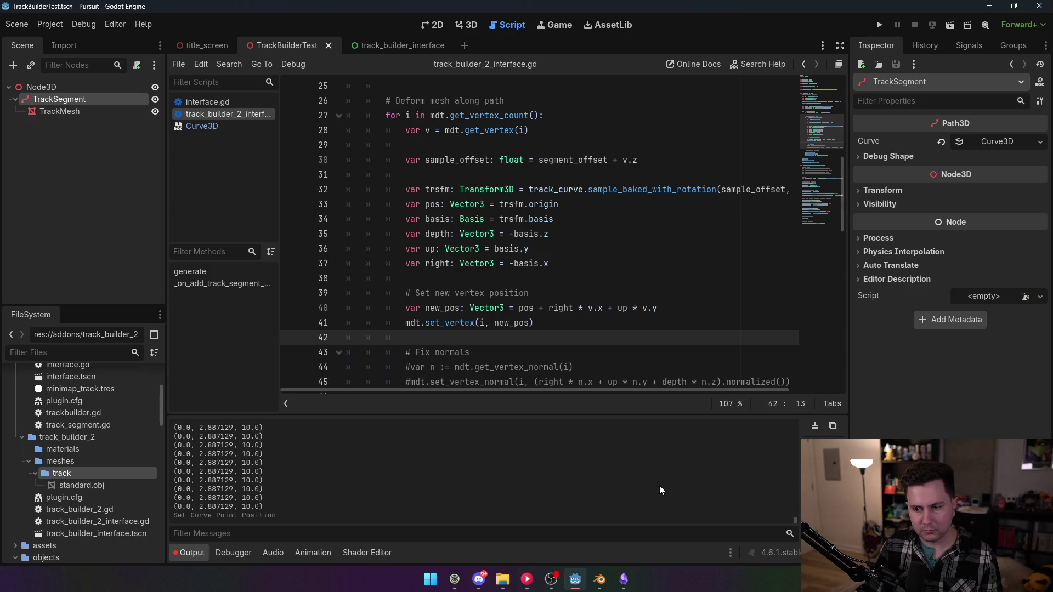
pyautogui.scroll(-5, 533, 340)
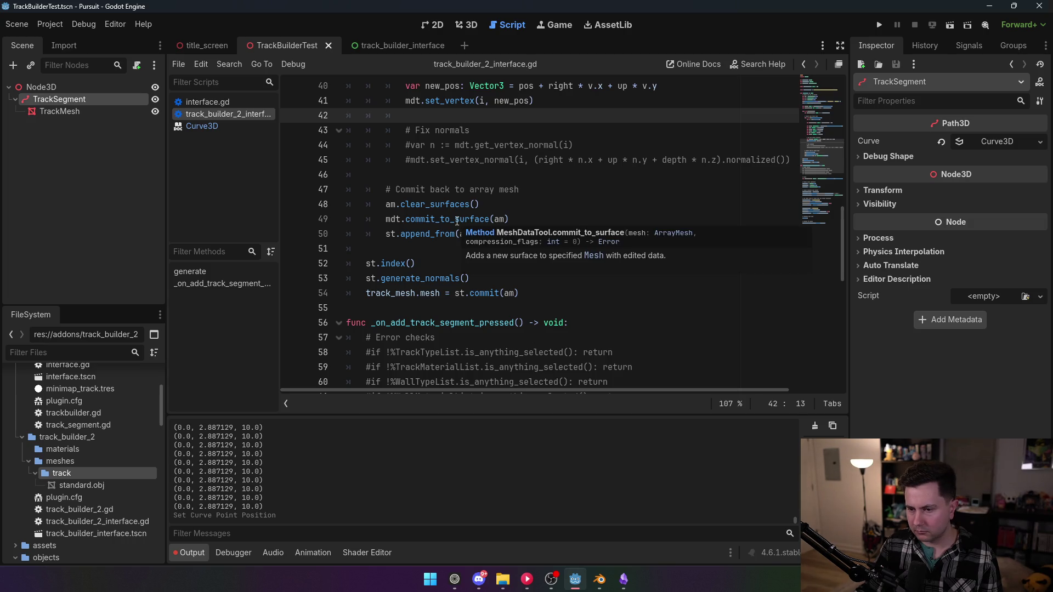
# - Scroll the output to read the commit_to_surface tooltip, then bring up Search Help
pyautogui.moveTo(458, 221)
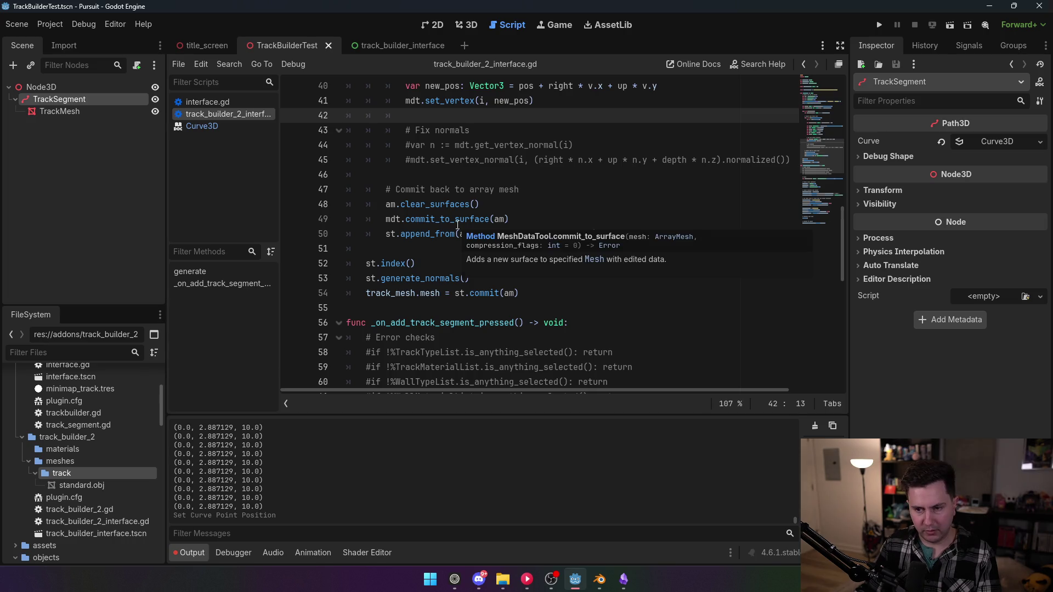
pyautogui.scroll(6, 458, 225)
pyautogui.scroll(-2, 457, 225)
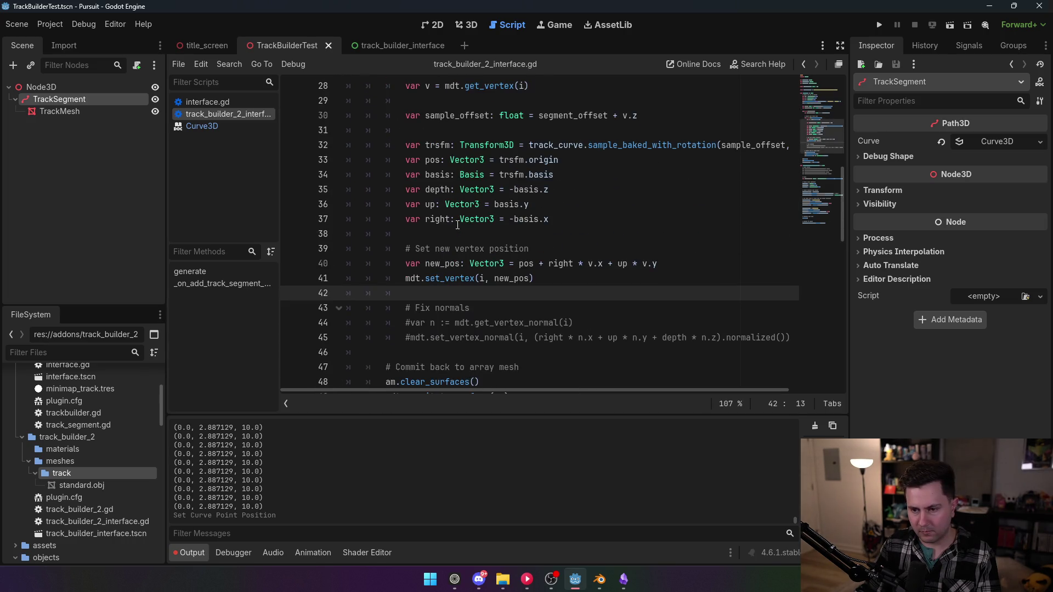
pyautogui.scroll(3, 457, 225)
pyautogui.scroll(-6, 452, 333)
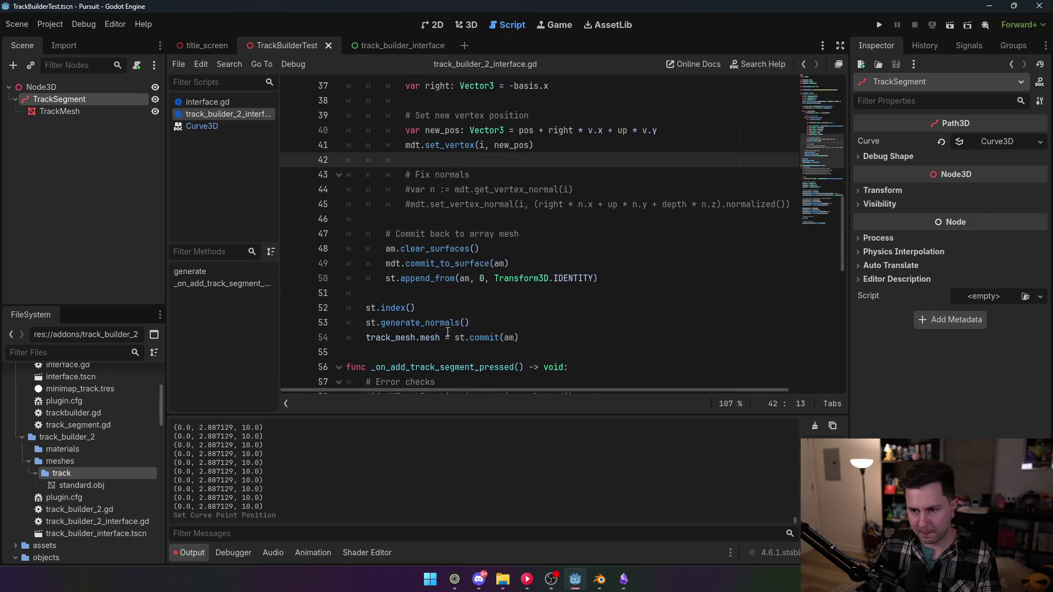
pyautogui.moveTo(457, 262)
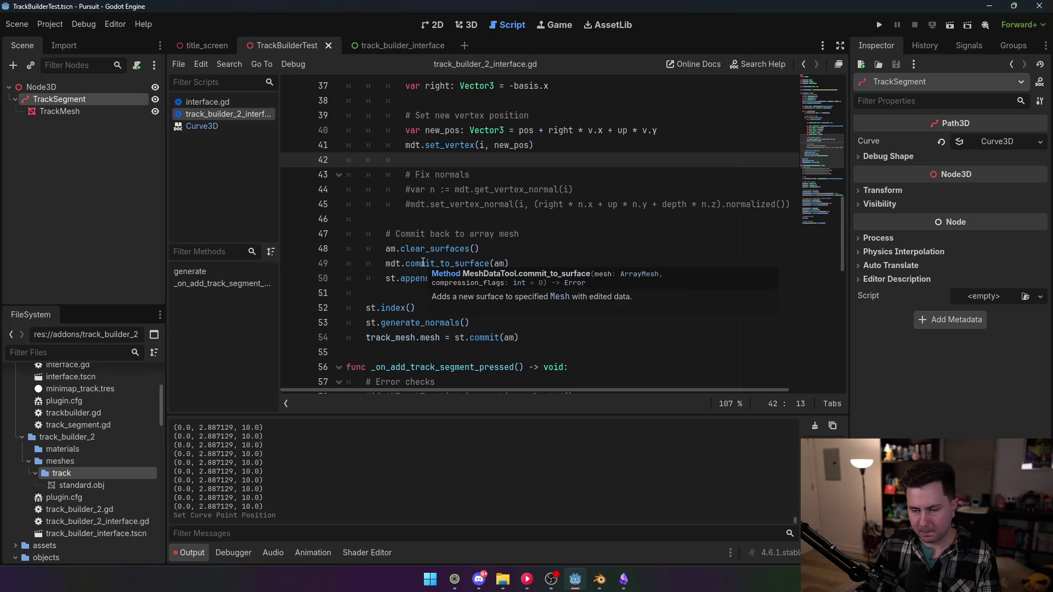
pyautogui.press('F1')
# - Search help for 'meshdata', open the MeshDataTool docs, and return to track_builder_2_interface.gd
pyautogui.write('mes')
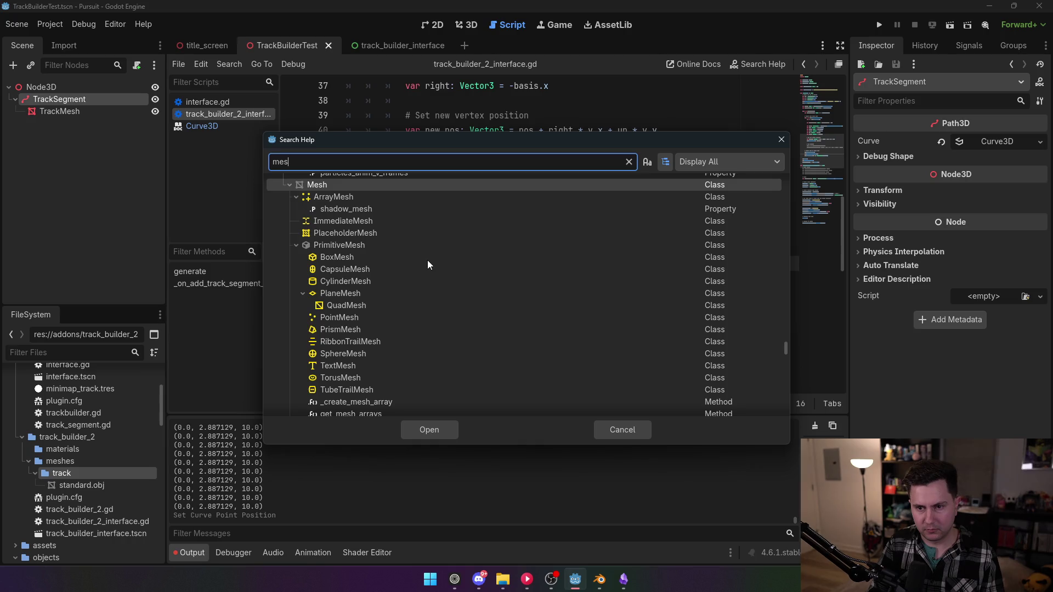
pyautogui.write('hdata')
pyautogui.click(334, 212)
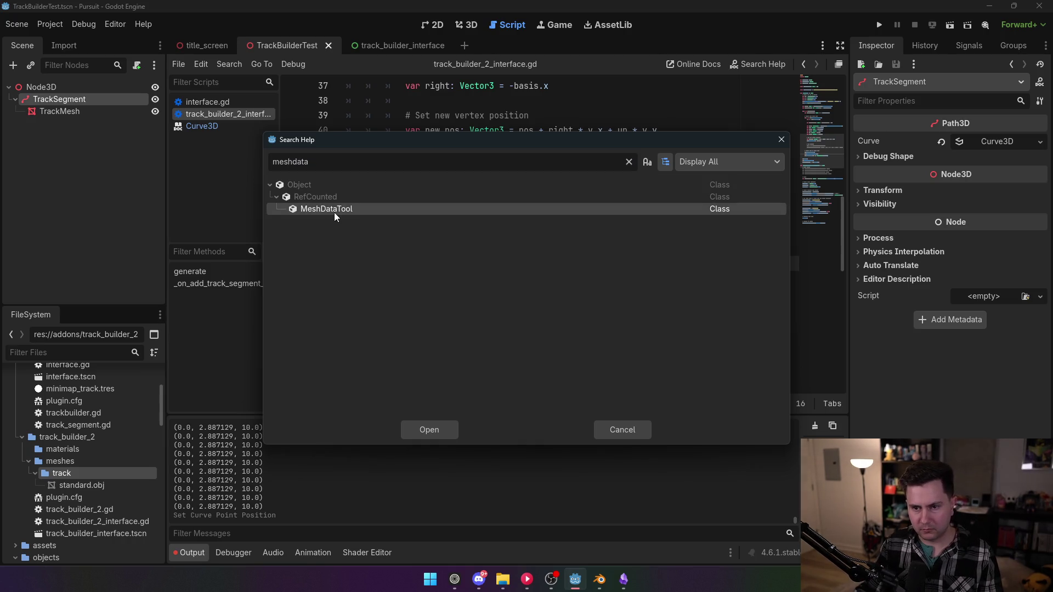
pyautogui.doubleClick(334, 212)
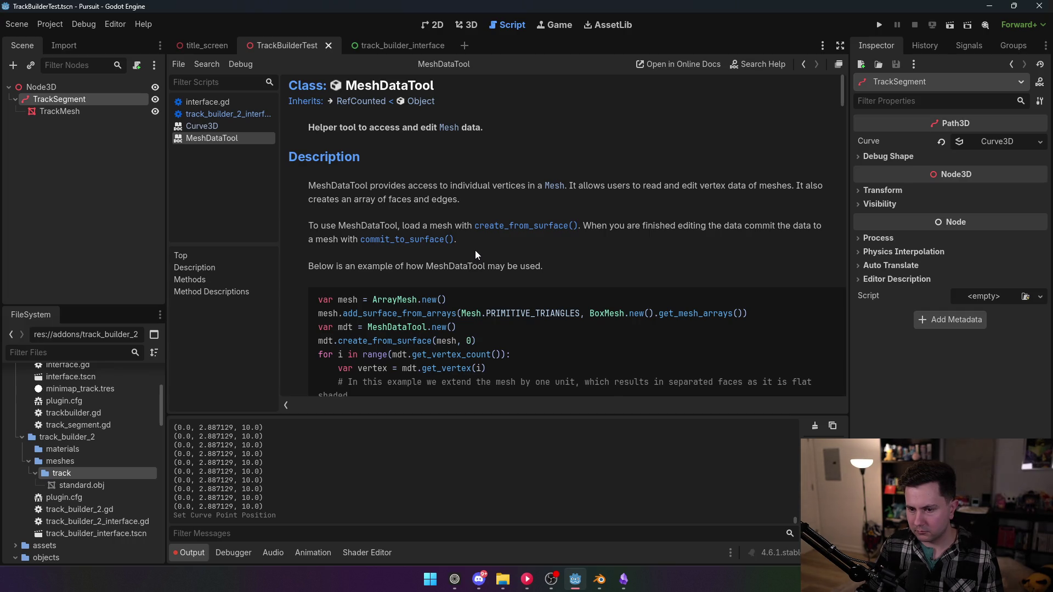
pyautogui.click(215, 114)
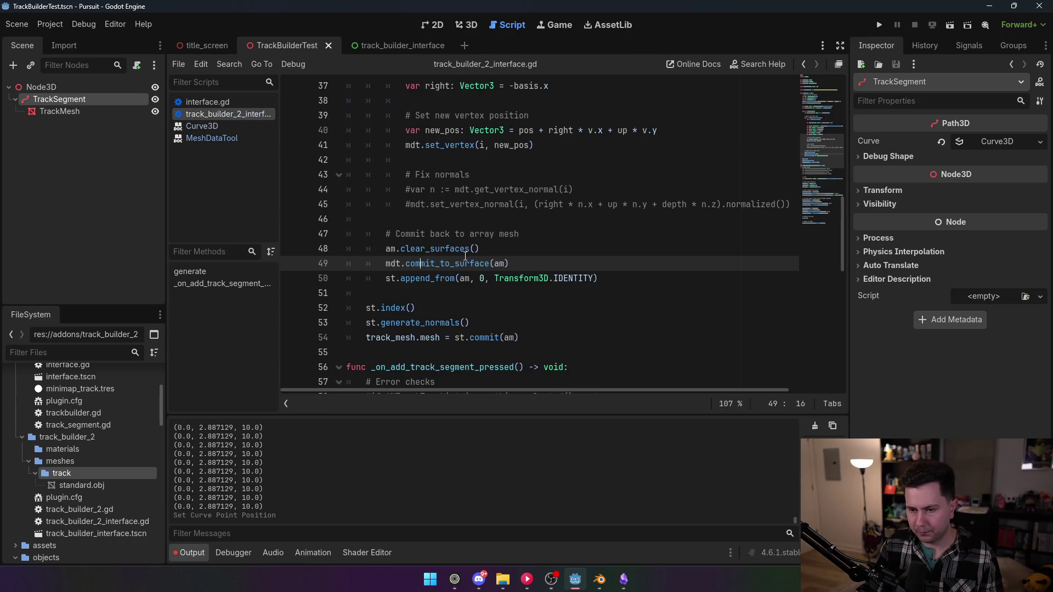
# - Try deleting the commit_to_surface and clear_surfaces lines, then undo the deletion
pyautogui.doubleClick(465, 256)
pyautogui.moveTo(508, 264); pyautogui.dragTo(388, 264)
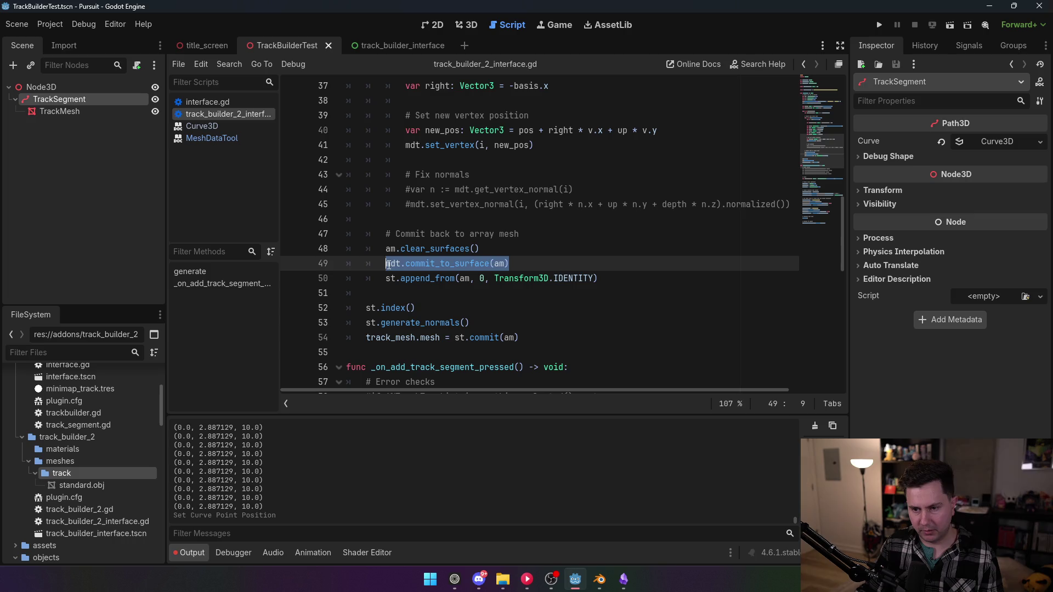
pyautogui.click(485, 248)
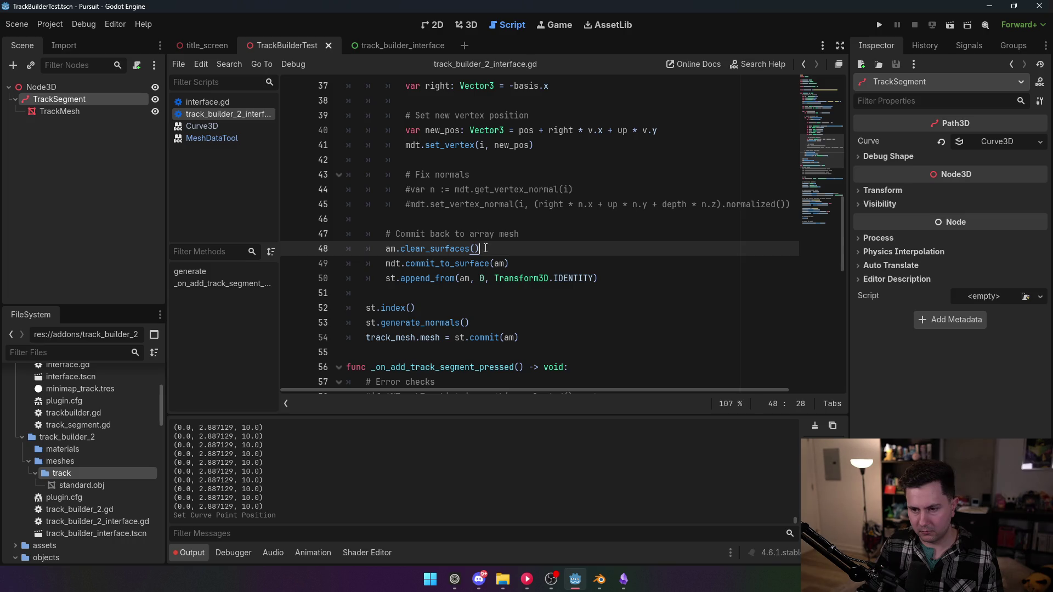
pyautogui.moveTo(509, 264); pyautogui.dragTo(301, 267)
pyautogui.press('BackSpace')
pyautogui.moveTo(479, 248); pyautogui.dragTo(366, 254)
pyautogui.press('BackSpace')
pyautogui.press('BackSpace')
pyautogui.press('BackSpace')
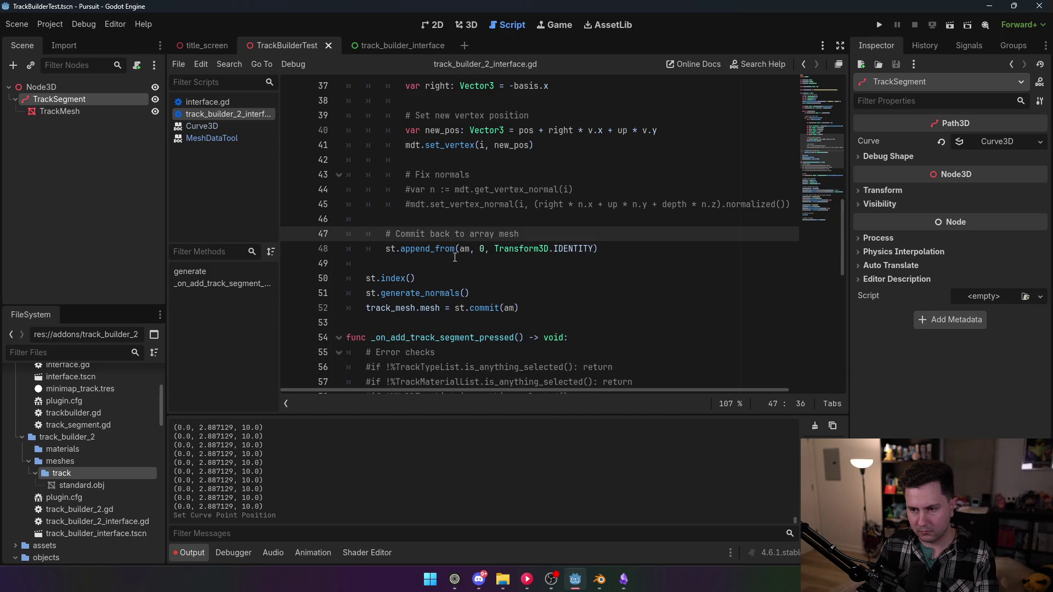
pyautogui.moveTo(610, 248)
pyautogui.mouseDown()
pyautogui.moveTo(326, 254)
pyautogui.moveTo(400, 249)
pyautogui.moveTo(386, 248)
pyautogui.mouseUp()
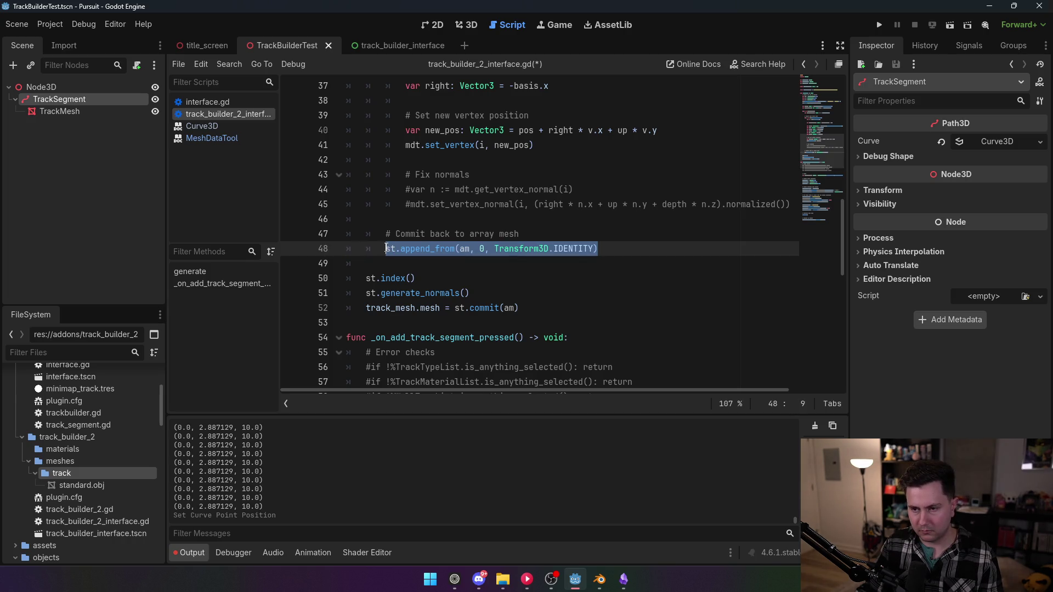
pyautogui.hotkey('ctrl', 'z')
pyautogui.hotkey('ctrl', 'z')
pyautogui.hotkey('ctrl', 'z')
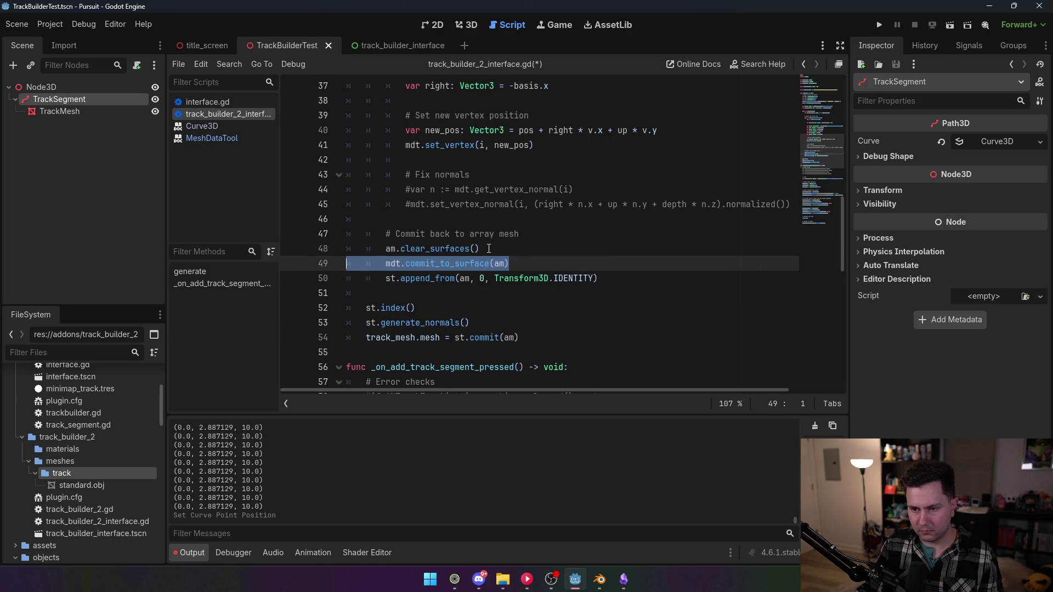
# - Un-indent the three mesh-commit lines (48–50) out of the vertex loop and save
pyautogui.moveTo(479, 248)
pyautogui.mouseDown()
pyautogui.moveTo(386, 250)
pyautogui.moveTo(399, 258)
pyautogui.moveTo(403, 240)
pyautogui.moveTo(386, 235)
pyautogui.mouseUp()
pyautogui.press('BackSpace')
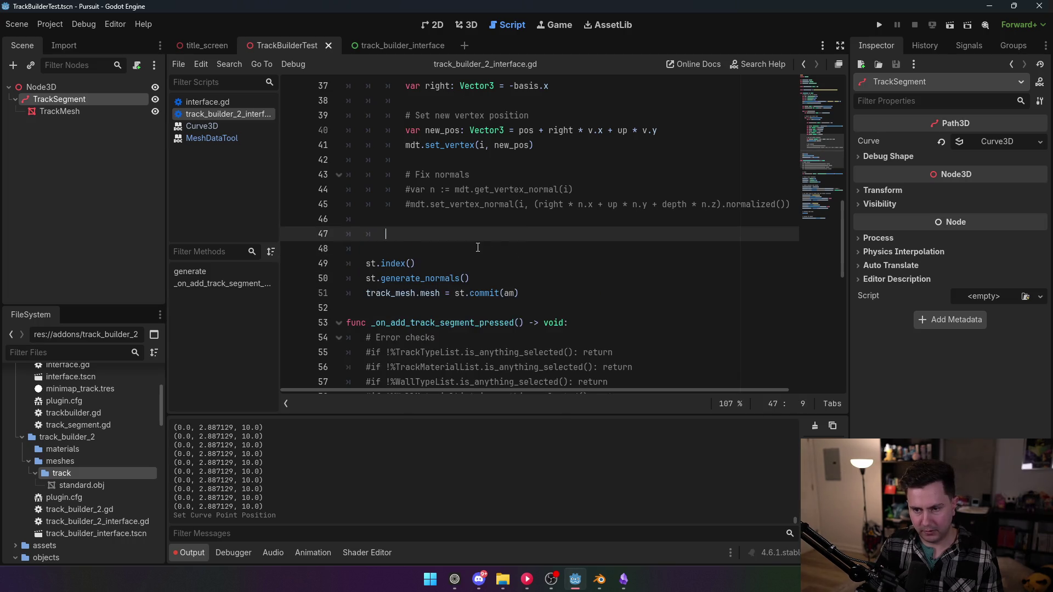
pyautogui.press('BackSpace')
pyautogui.press('Up')
pyautogui.hotkey('ctrl', 'z')
pyautogui.hotkey('ctrl', 'z')
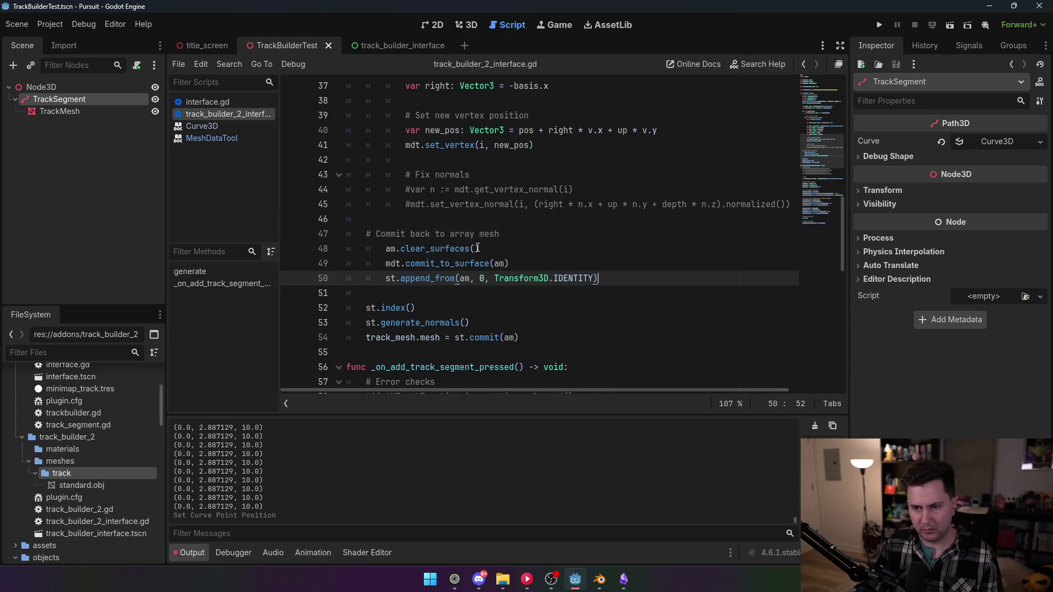
pyautogui.moveTo(595, 280); pyautogui.dragTo(385, 249)
pyautogui.hotkey('shift', 'Tab')
pyautogui.click(421, 205)
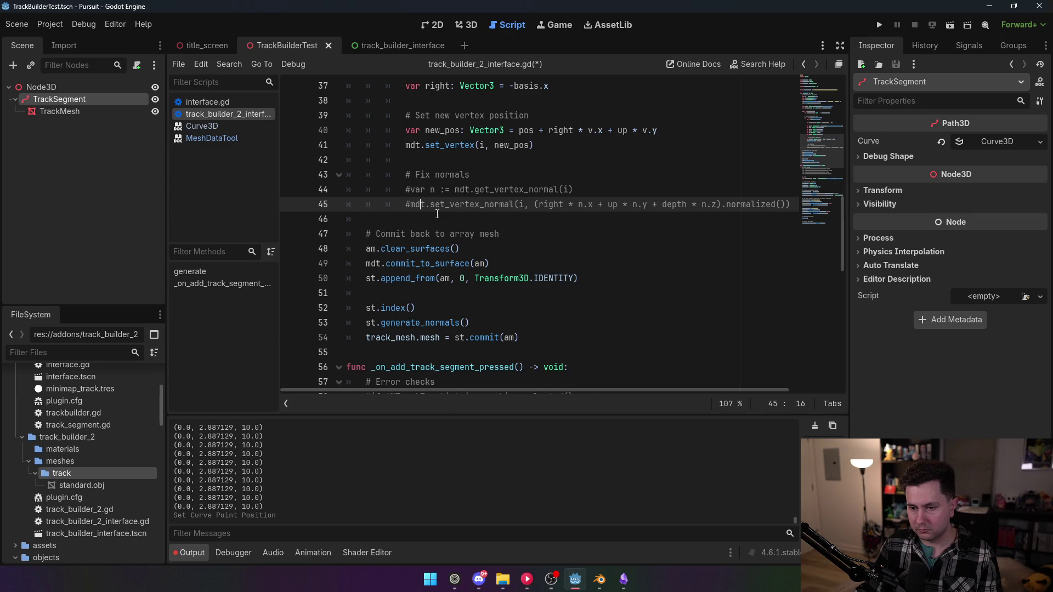
pyautogui.hotkey('ctrl', 's')
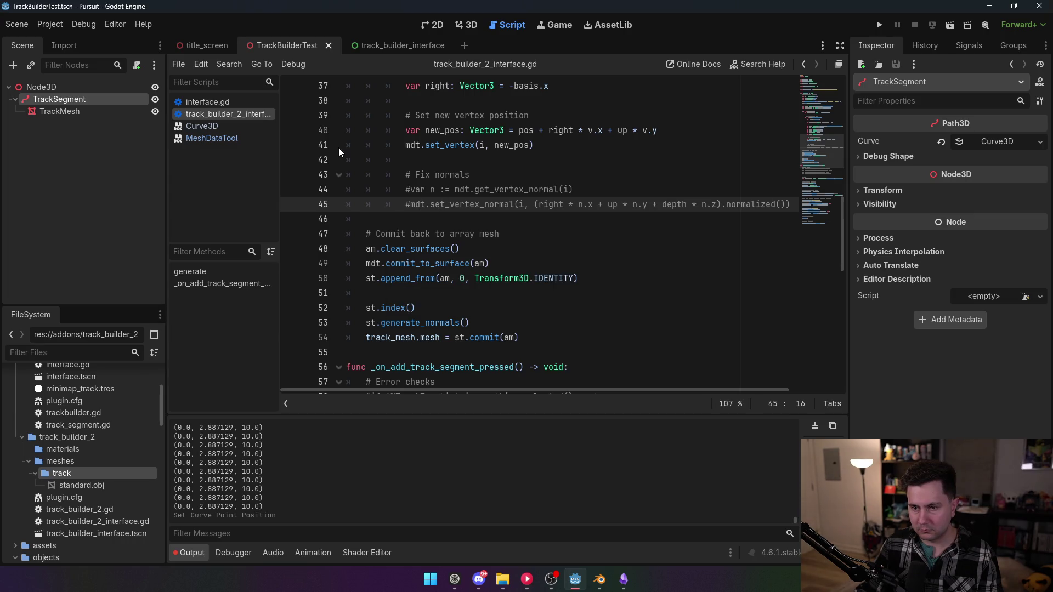
# - Enable the TrackBuilder2 plugin in Project Settings
pyautogui.click(57, 24)
pyautogui.click(66, 39)
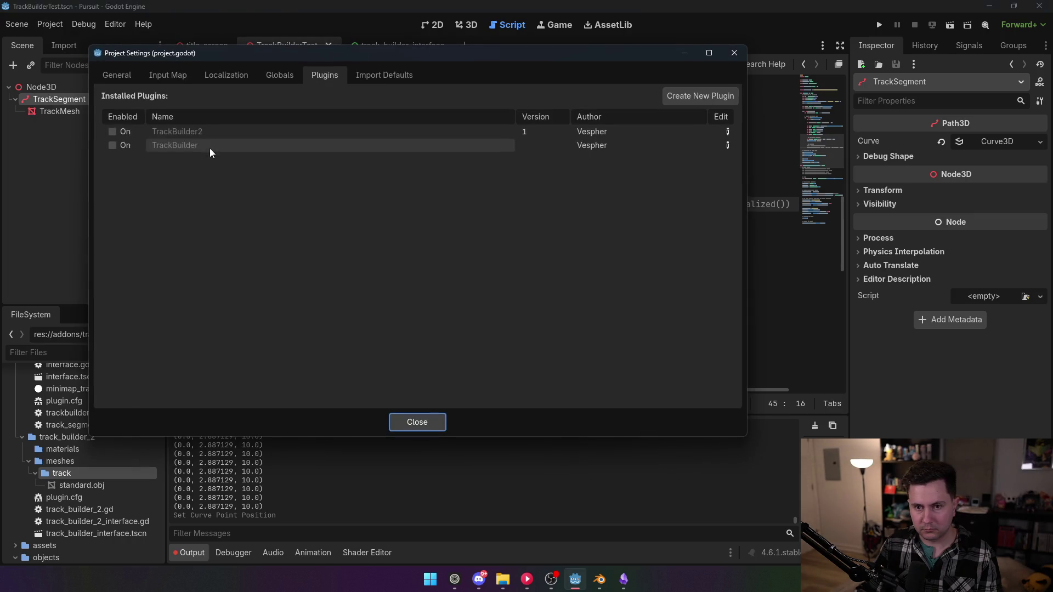
pyautogui.click(112, 131)
pyautogui.click(417, 422)
# - In the 3D view, delete the old TrackSegment node and its child
pyautogui.click(467, 25)
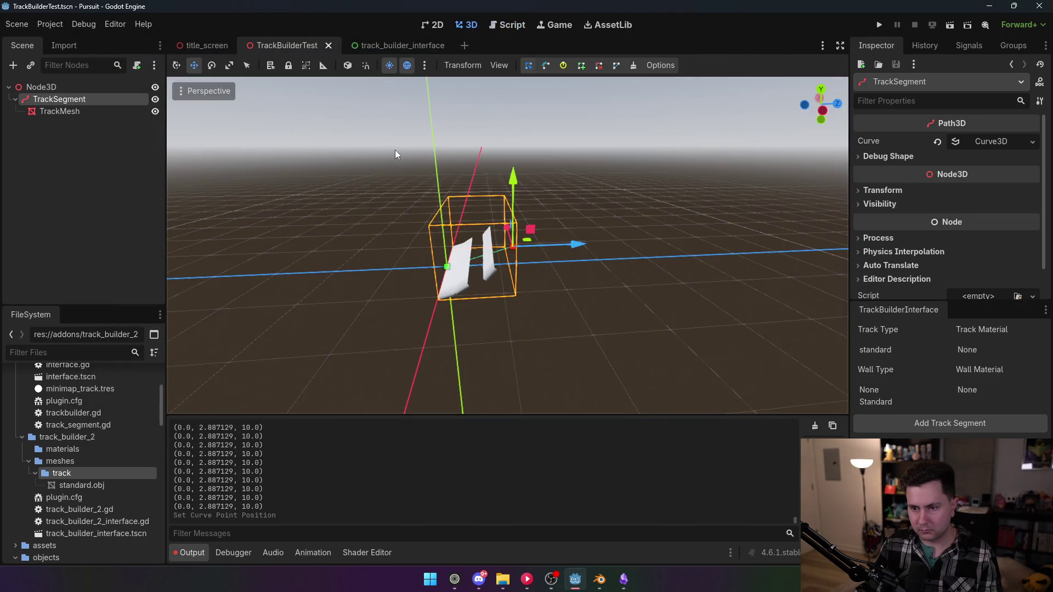
pyautogui.click(55, 87)
pyautogui.click(64, 99)
pyautogui.press('Delete')
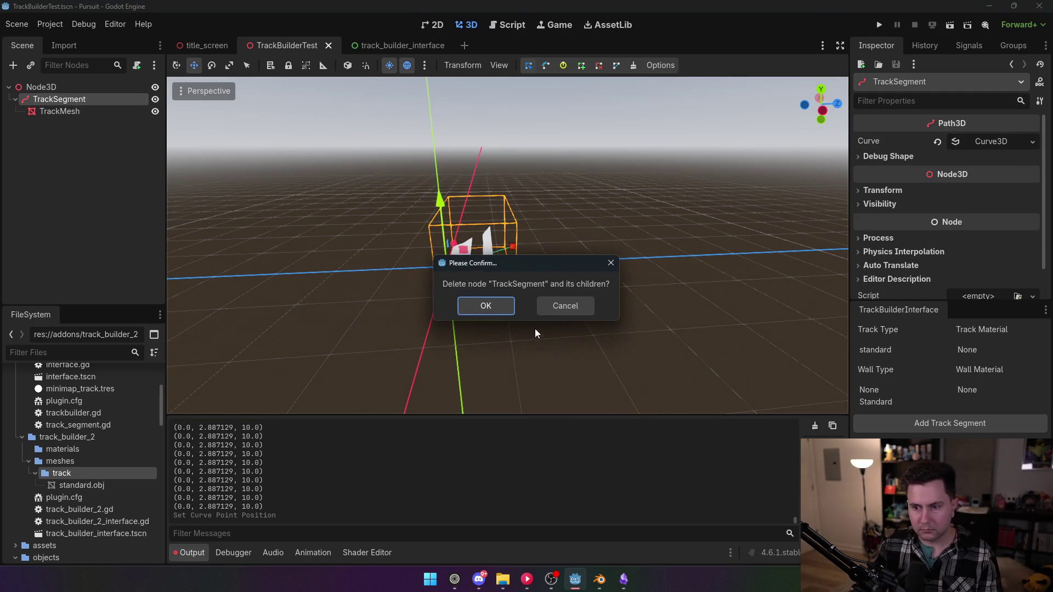
pyautogui.click(485, 303)
# - Add a new track segment under Node3D and raise its curve end point high
pyautogui.click(953, 425)
pyautogui.scroll(3, 540, 308)
pyautogui.click(77, 97)
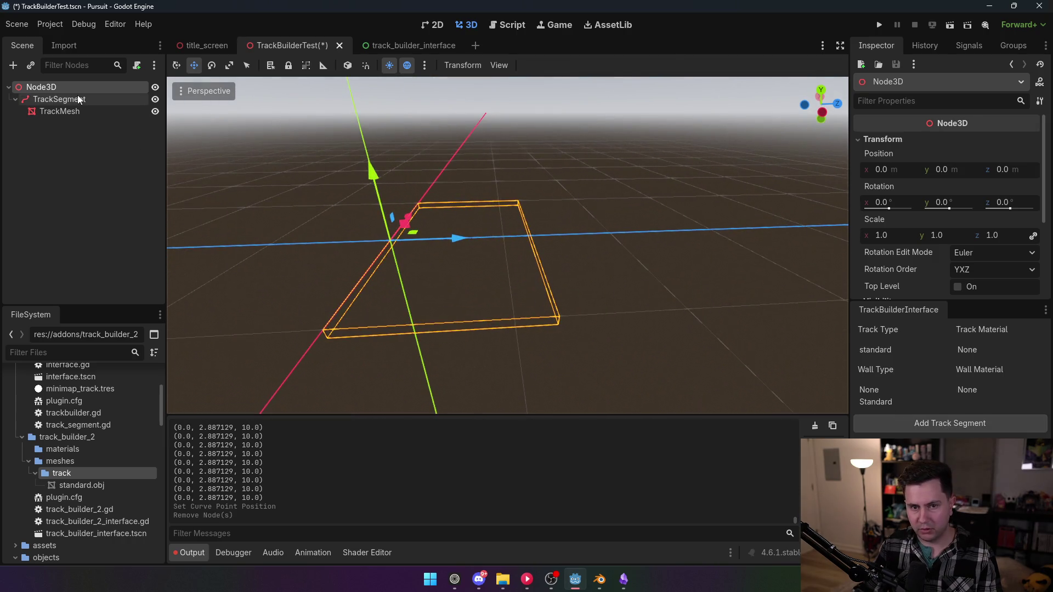
pyautogui.click(531, 236)
pyautogui.moveTo(535, 174); pyautogui.dragTo(535, 130)
pyautogui.scroll(2, 535, 131)
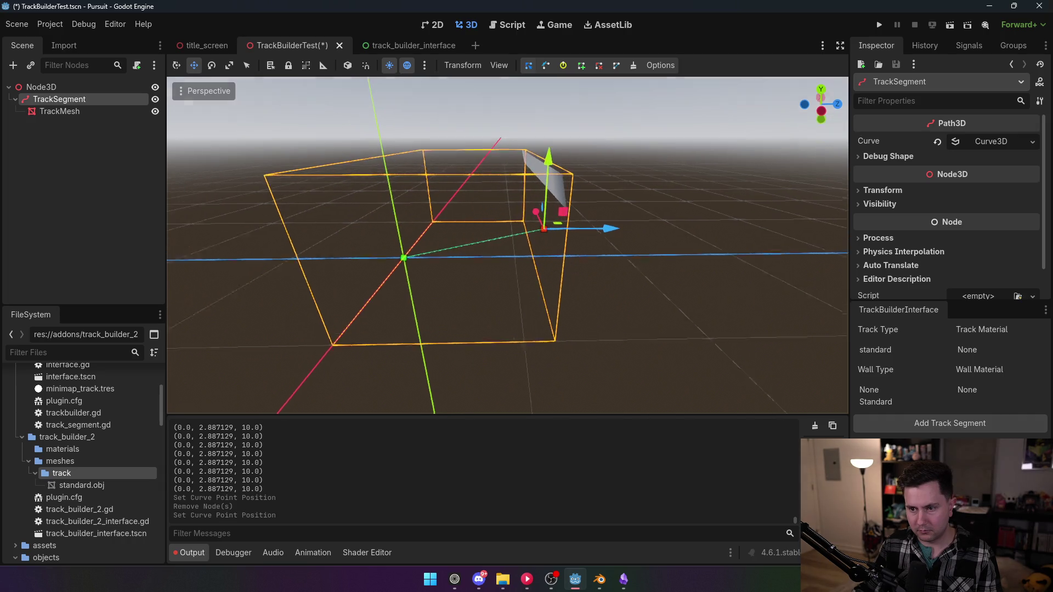
pyautogui.moveTo(552, 176); pyautogui.dragTo(565, 110)
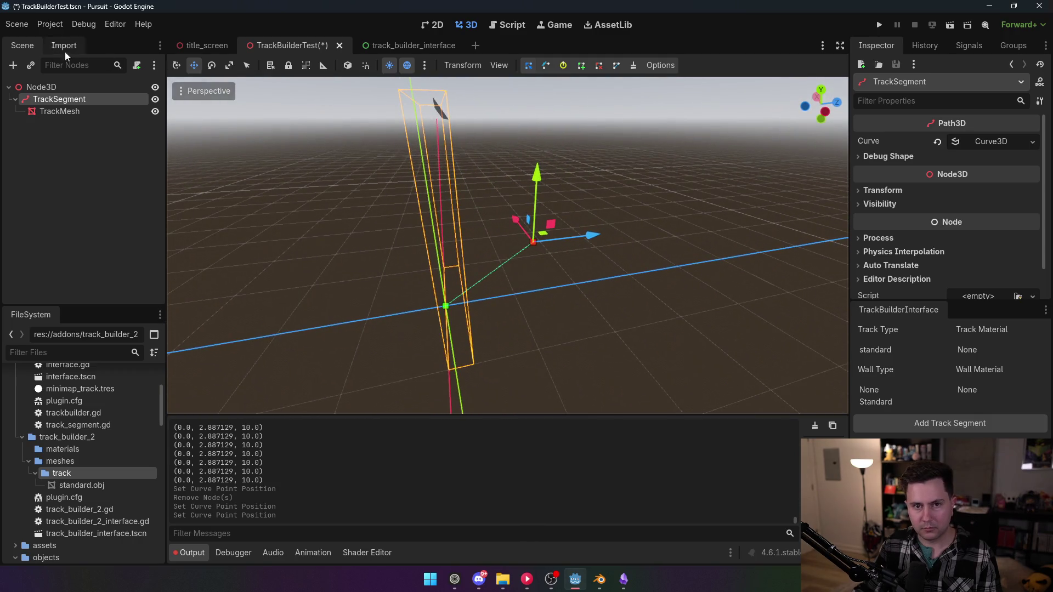
# - Turn the TrackBuilder2 plugin off again
pyautogui.click(48, 28)
pyautogui.click(79, 42)
pyautogui.click(121, 133)
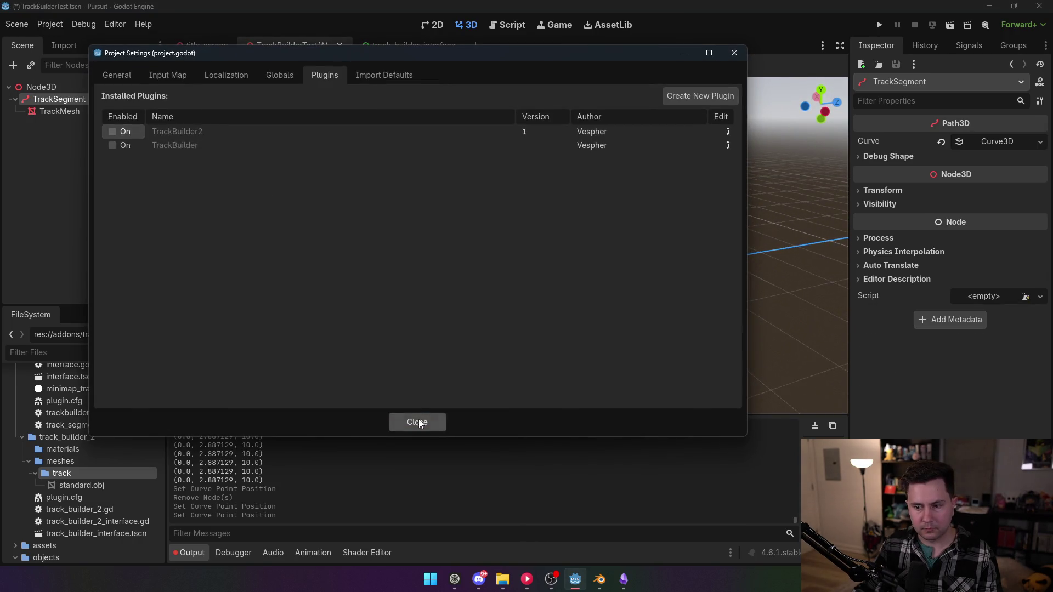
pyautogui.click(419, 419)
# - Delete TrackSegment and its TrackMesh child, leaving only Node3D
pyautogui.click(503, 25)
pyautogui.scroll(2, 450, 234)
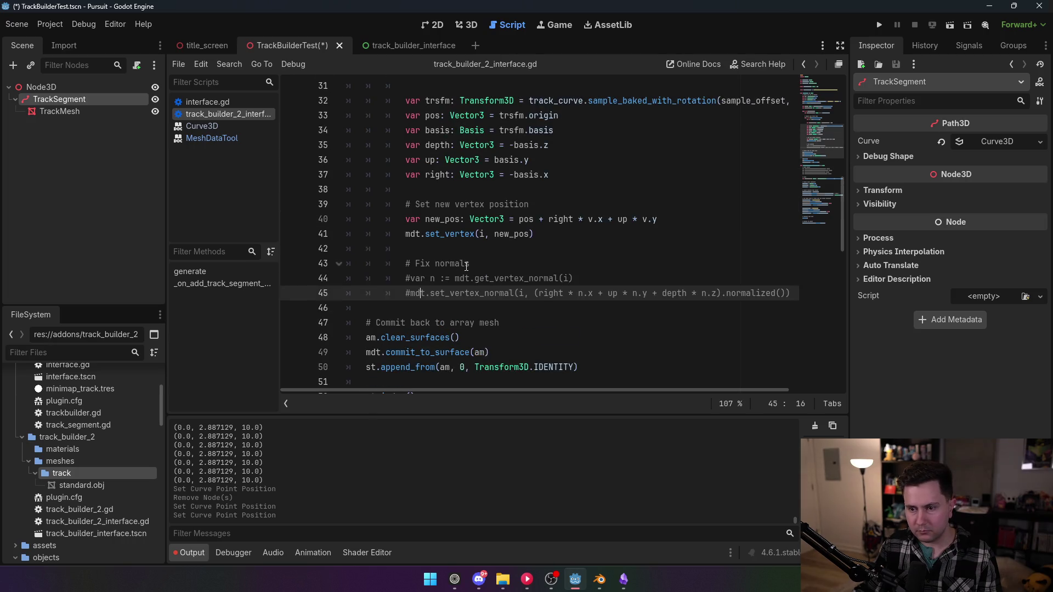
pyautogui.press('Delete')
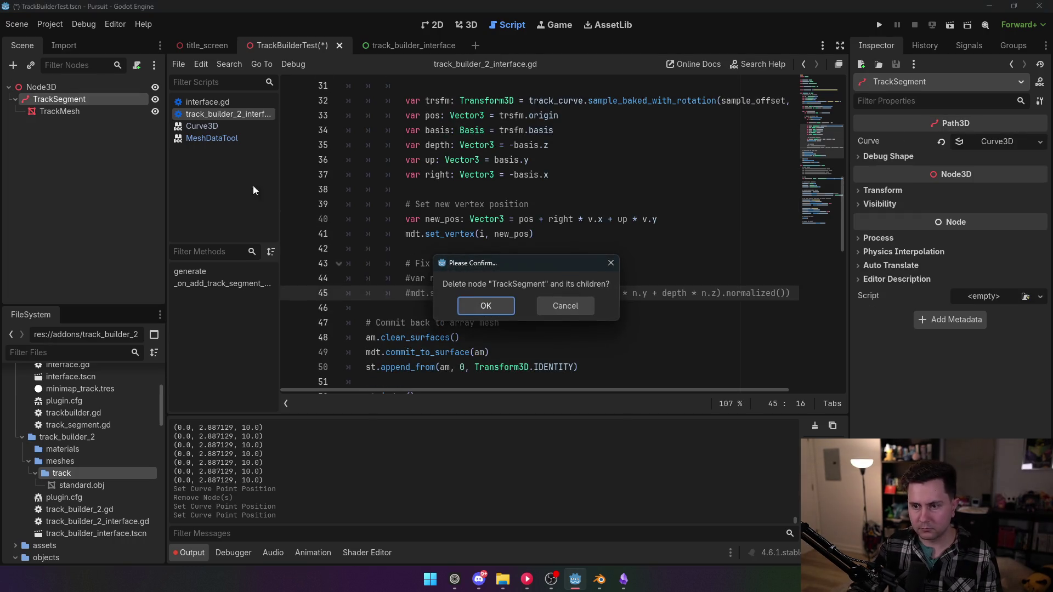
pyautogui.click(480, 314)
pyautogui.scroll(-3, 494, 270)
pyautogui.scroll(3, 493, 270)
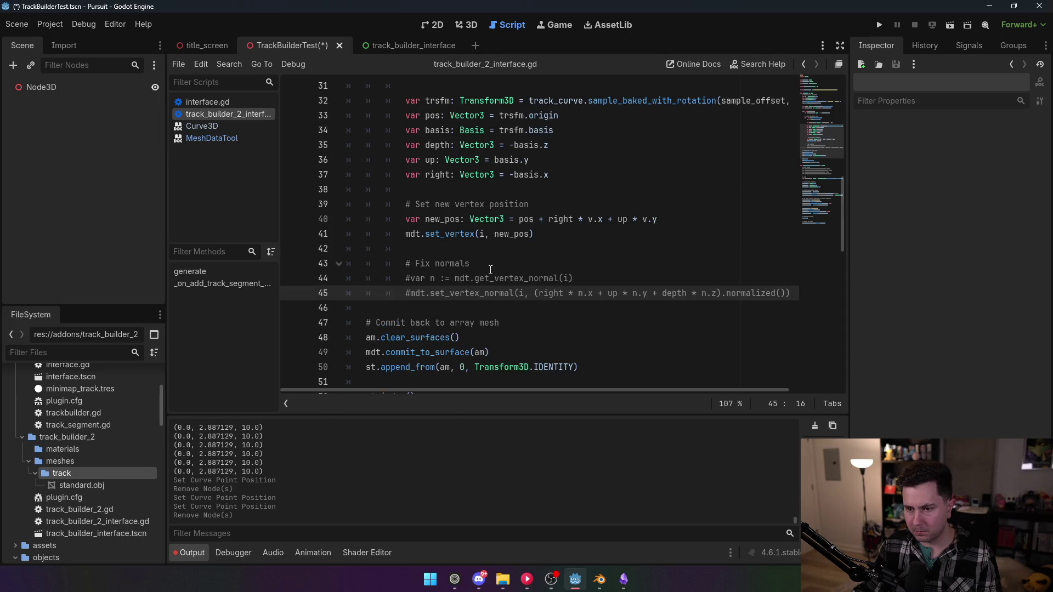
pyautogui.scroll(3, 491, 270)
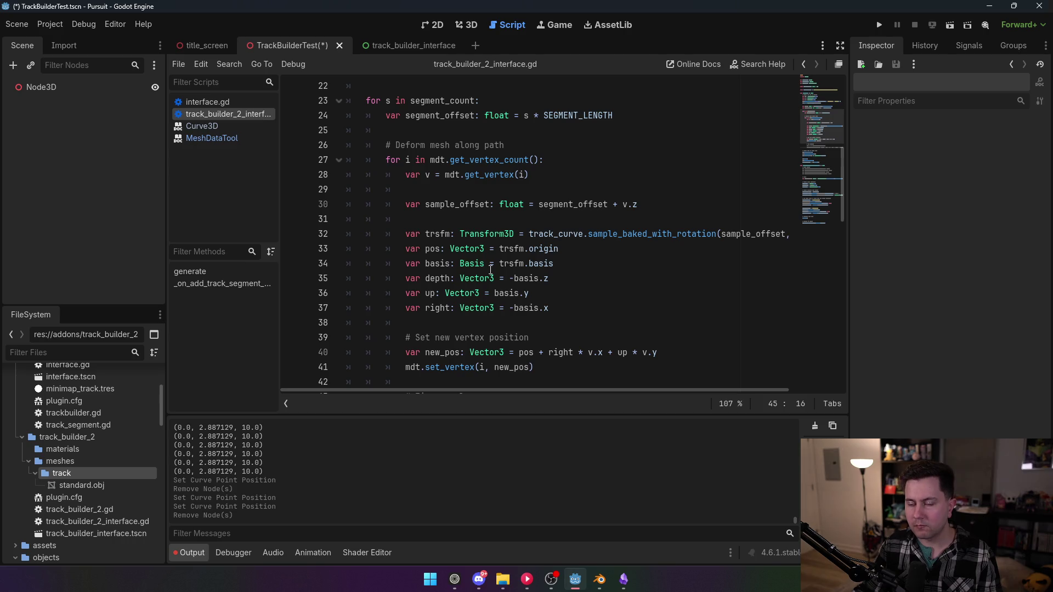
pyautogui.scroll(1, 490, 270)
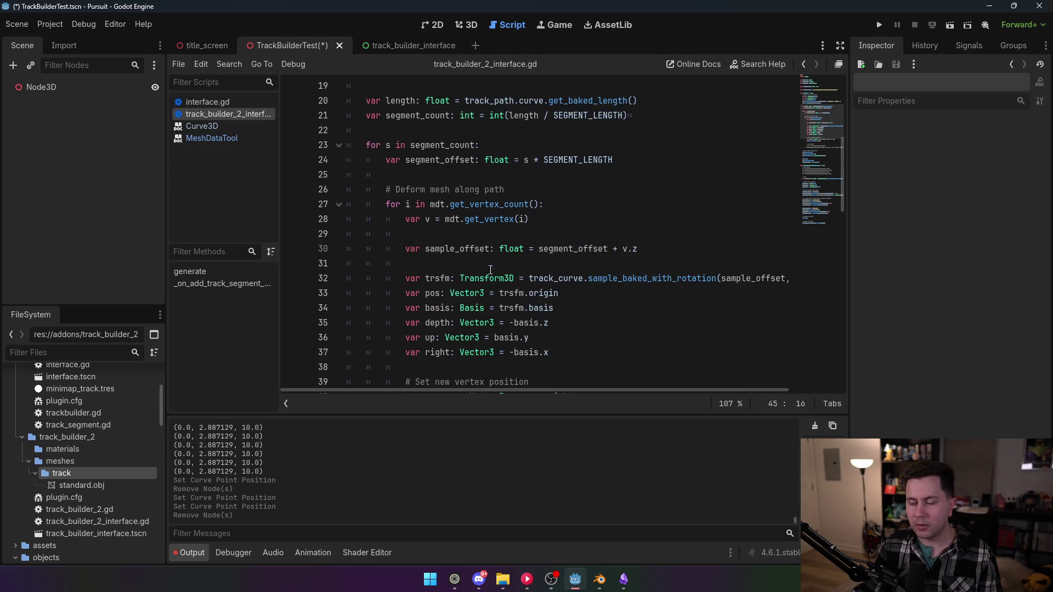
pyautogui.scroll(1, 491, 270)
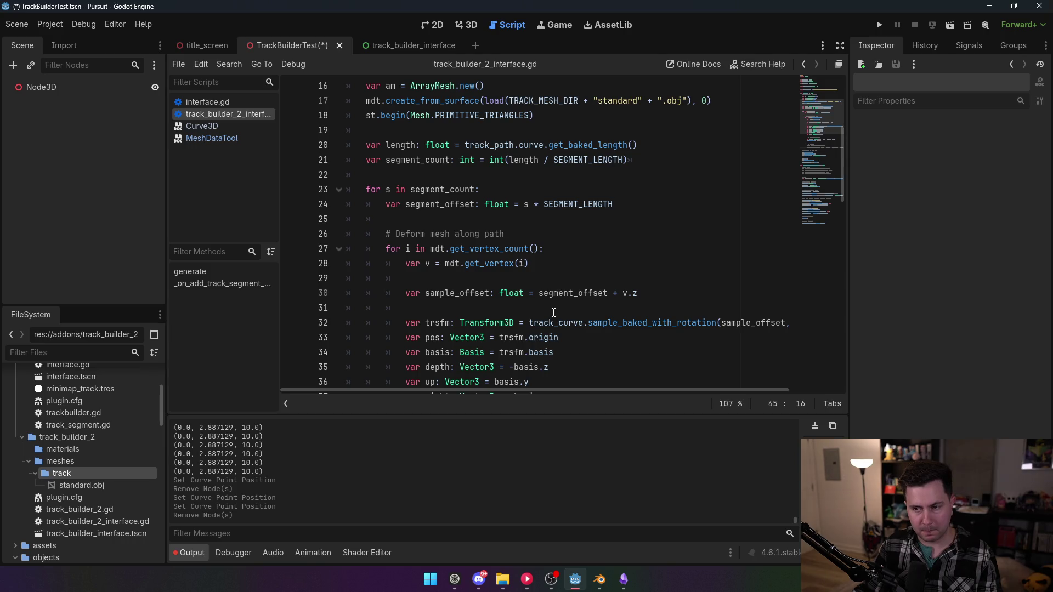
pyautogui.scroll(1, 553, 312)
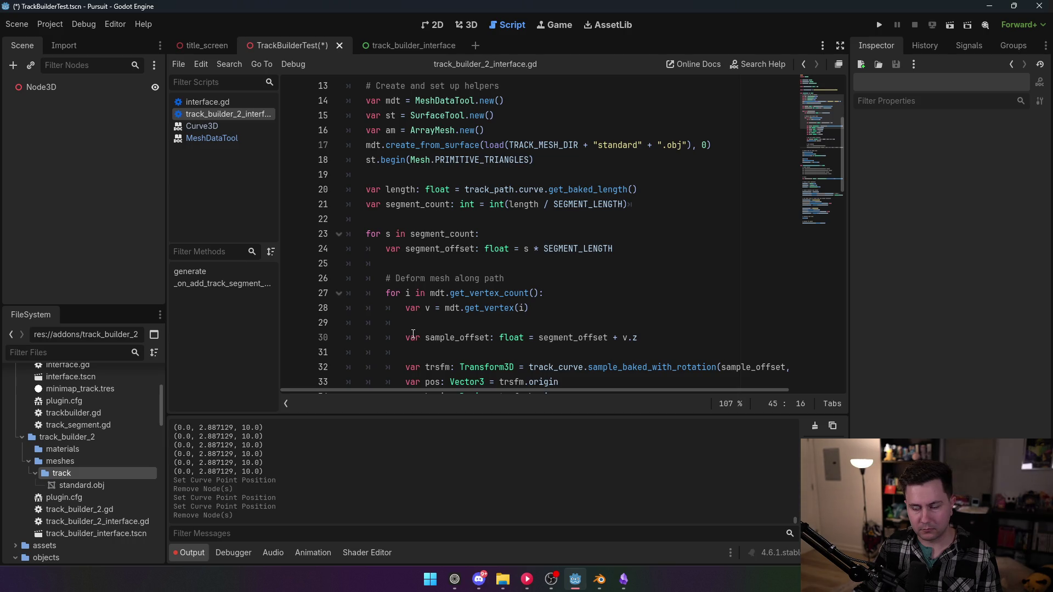
pyautogui.scroll(-1, 415, 264)
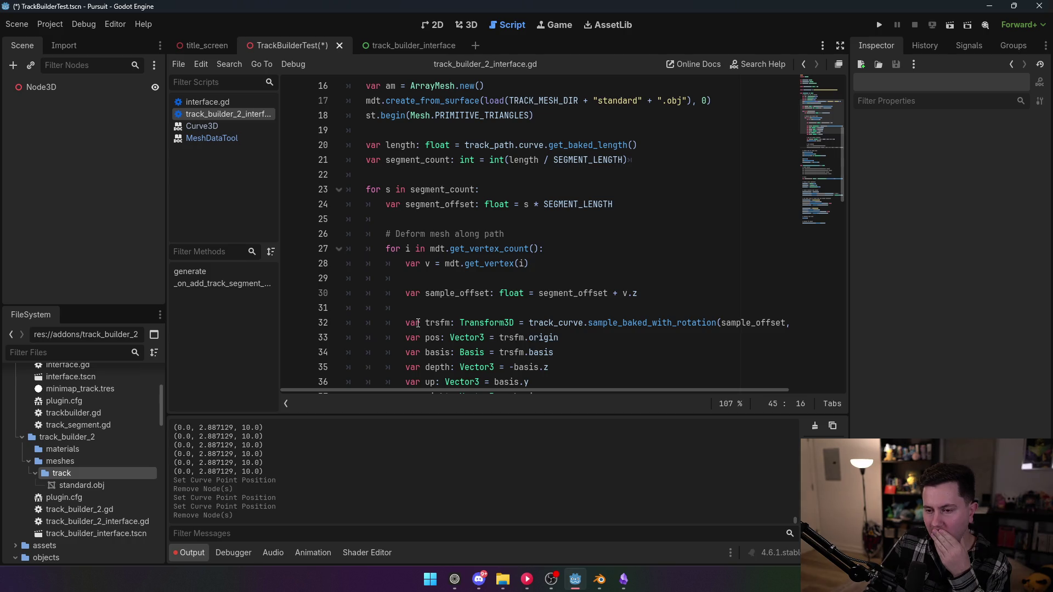
pyautogui.moveTo(438, 255)
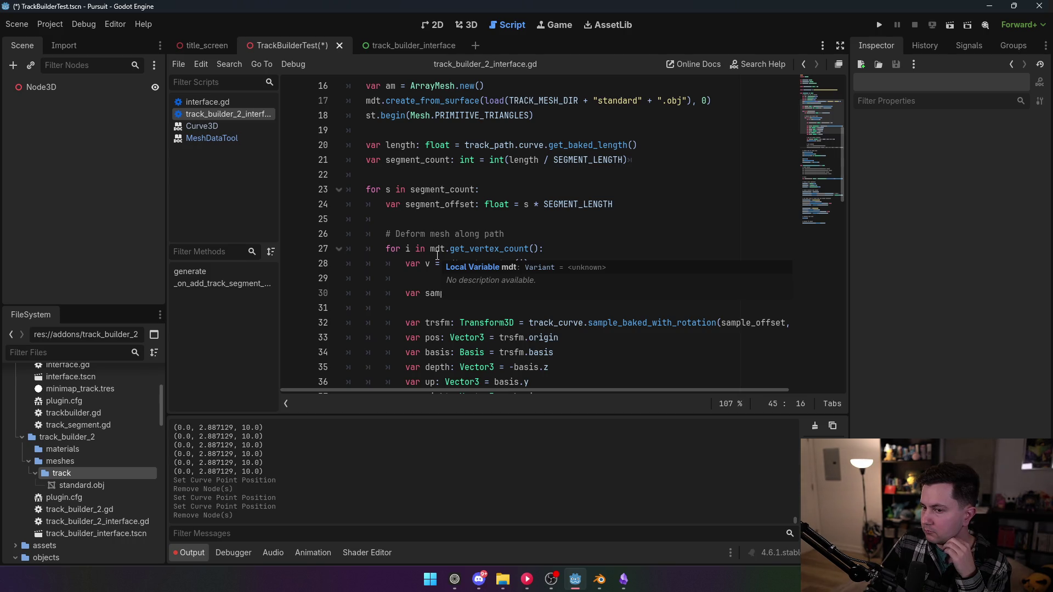
pyautogui.scroll(1, 437, 255)
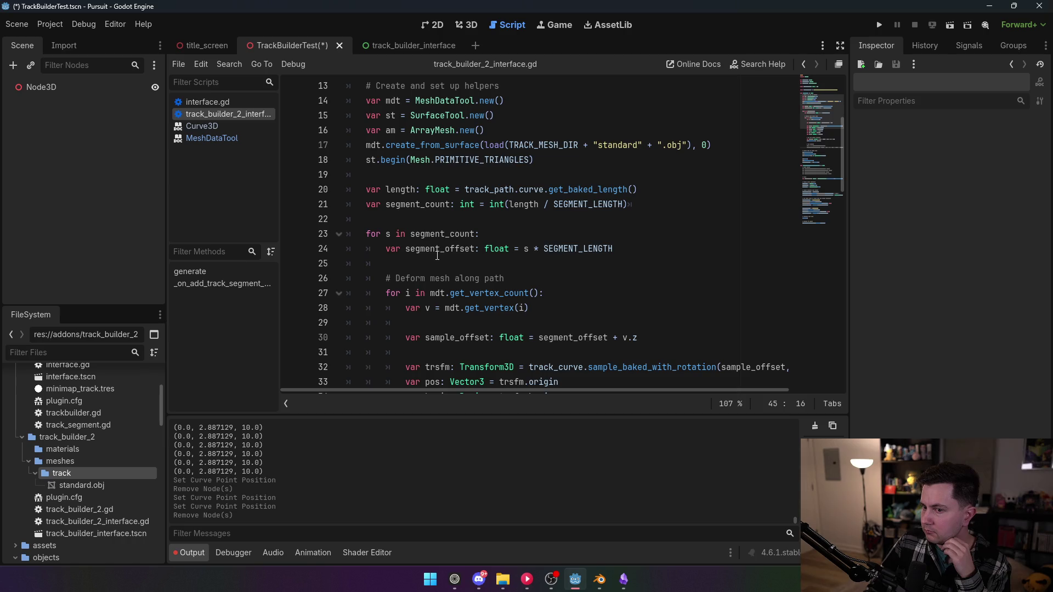
pyautogui.moveTo(706, 146)
pyautogui.mouseDown()
pyautogui.moveTo(464, 144)
pyautogui.moveTo(365, 176)
pyautogui.moveTo(359, 190)
pyautogui.mouseUp()
pyautogui.hotkey('ctrl', 'c')
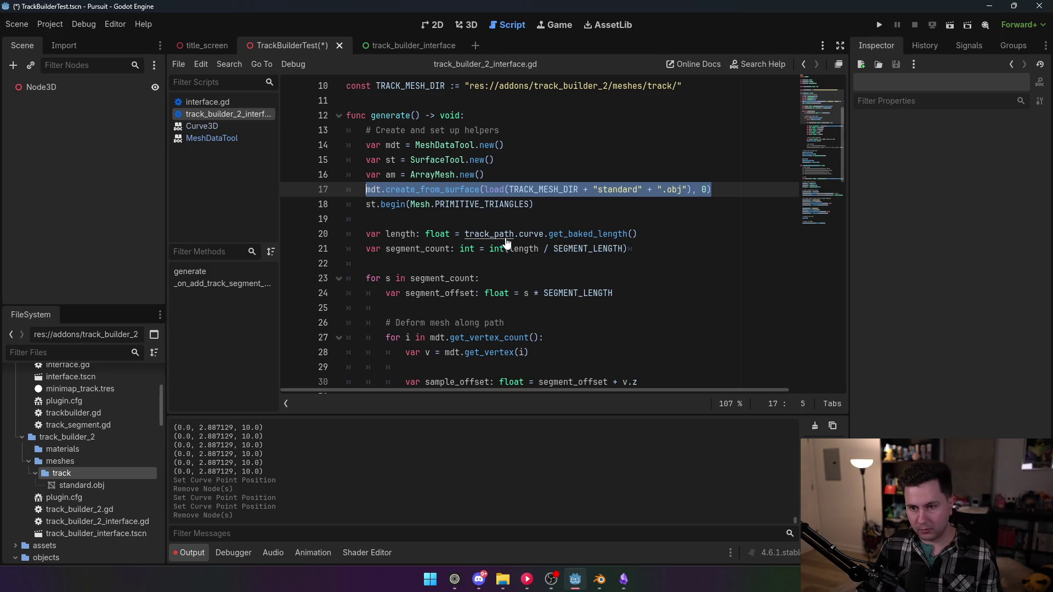
pyautogui.press('BackSpace')
pyautogui.press('BackSpace')
pyautogui.press('BackSpace')
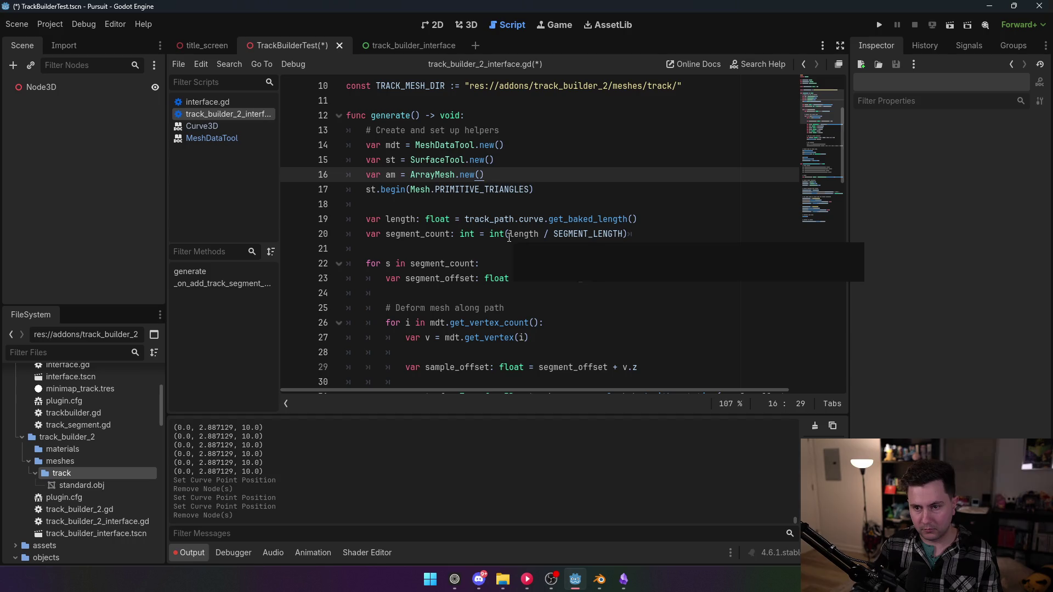
# - Delete the stray st.begin line and the leftover empty line
pyautogui.hotkey('shift', 'Down')
pyautogui.hotkey('shift', 'End')
pyautogui.press('BackSpace')
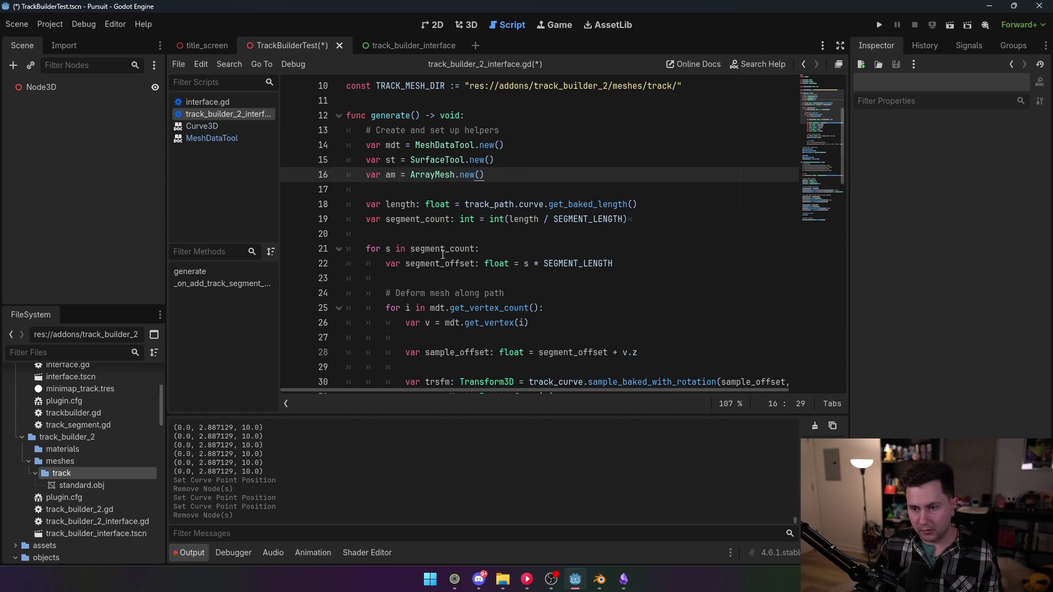
# - Paste the mesh-loading line into the segment loop after the offset line
pyautogui.scroll(-2, 441, 253)
pyautogui.click(428, 191)
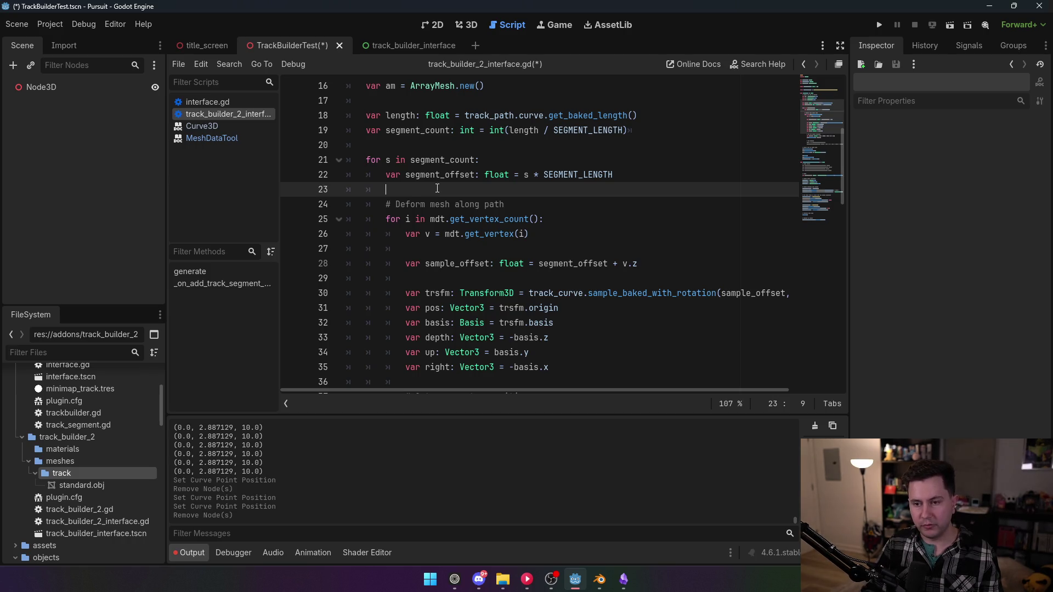
pyautogui.press('Return')
pyautogui.press('Return')
pyautogui.press('Up')
pyautogui.hotkey('ctrl', 'v')
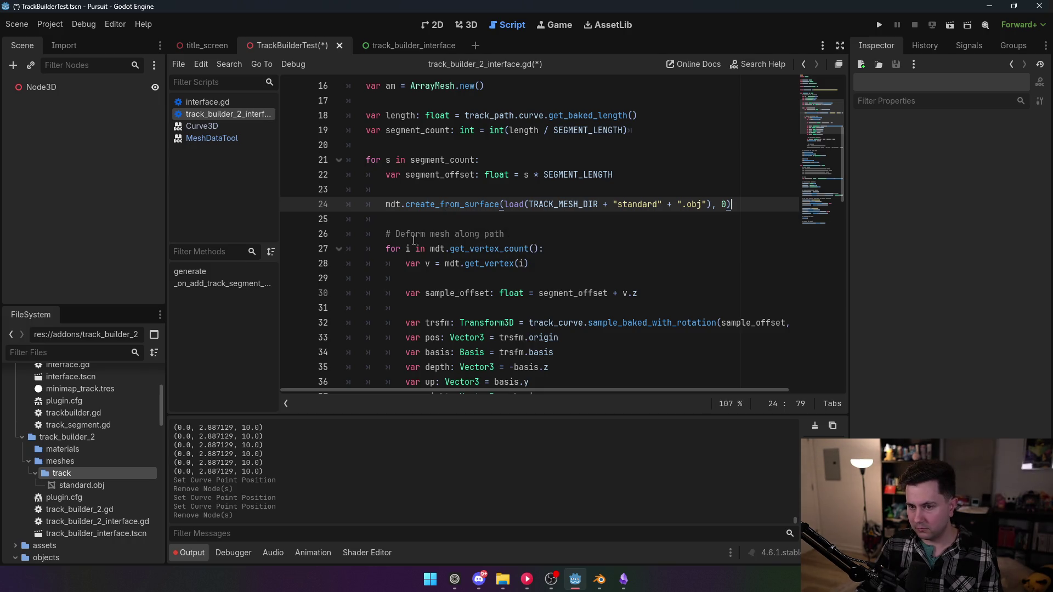
pyautogui.click(422, 190)
pyautogui.press('BackSpace')
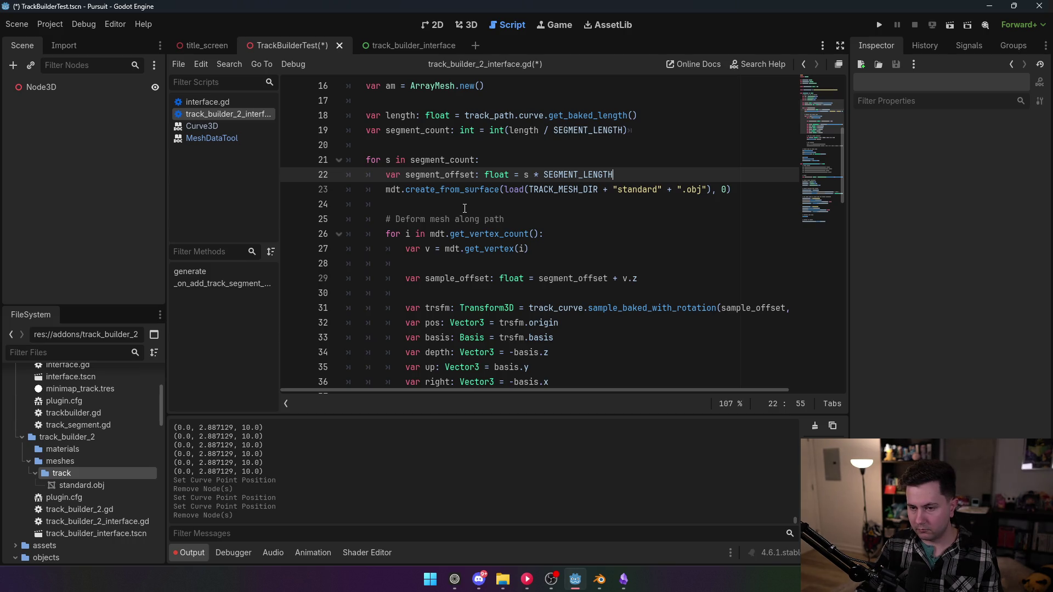
pyautogui.moveTo(445, 191)
# - Move commit_to_surface into the vertex loop and remove the am.clear_surfaces() call
pyautogui.scroll(-5, 424, 219)
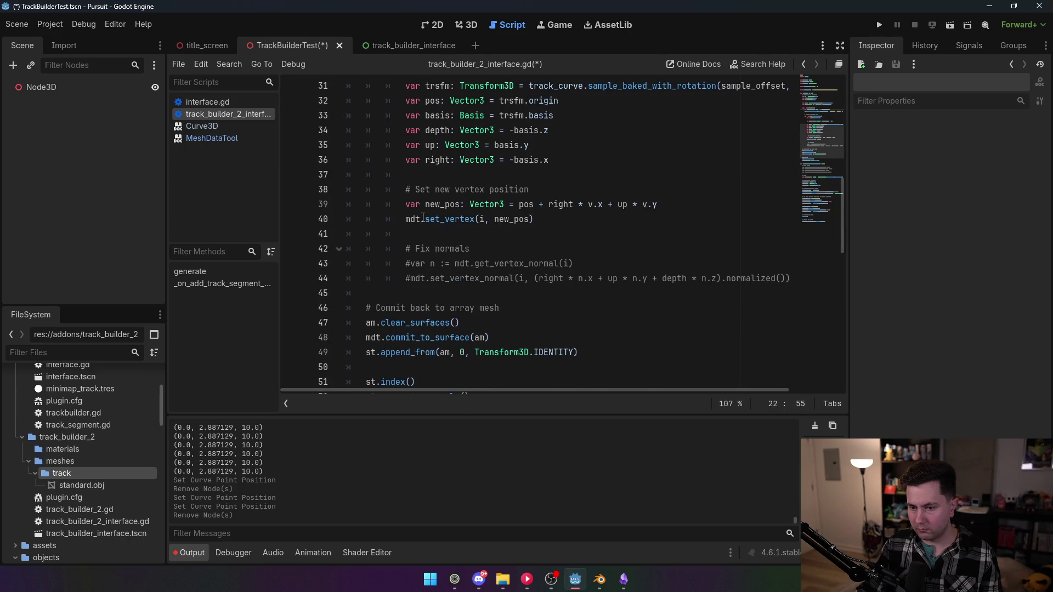
pyautogui.scroll(-2, 423, 218)
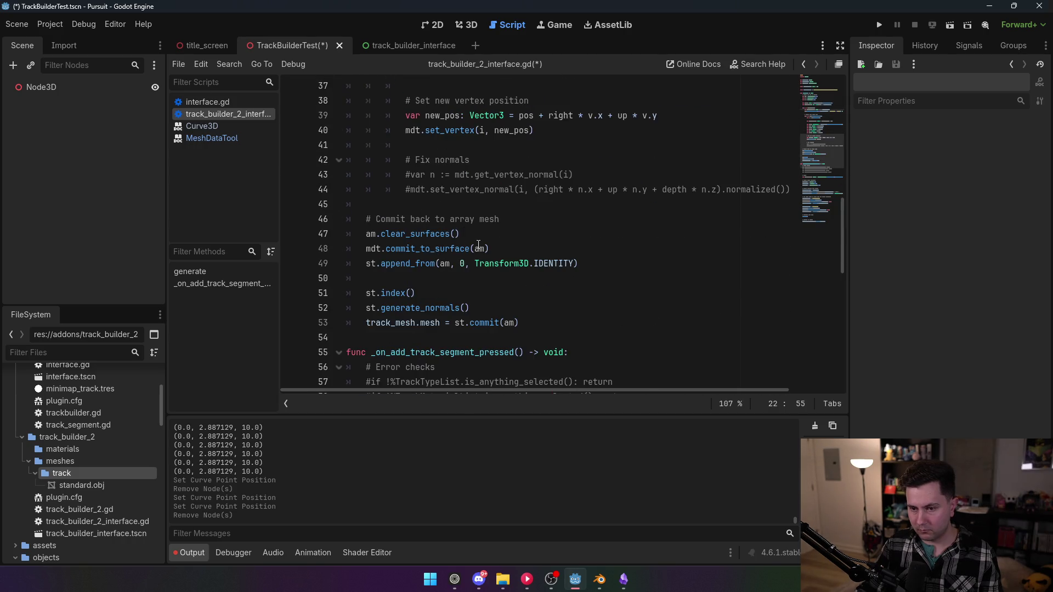
pyautogui.moveTo(478, 245)
pyautogui.tripleClick(428, 249)
pyautogui.hotkey('ctrl', 'x')
pyautogui.click(548, 204)
pyautogui.press('Return')
pyautogui.press('Return')
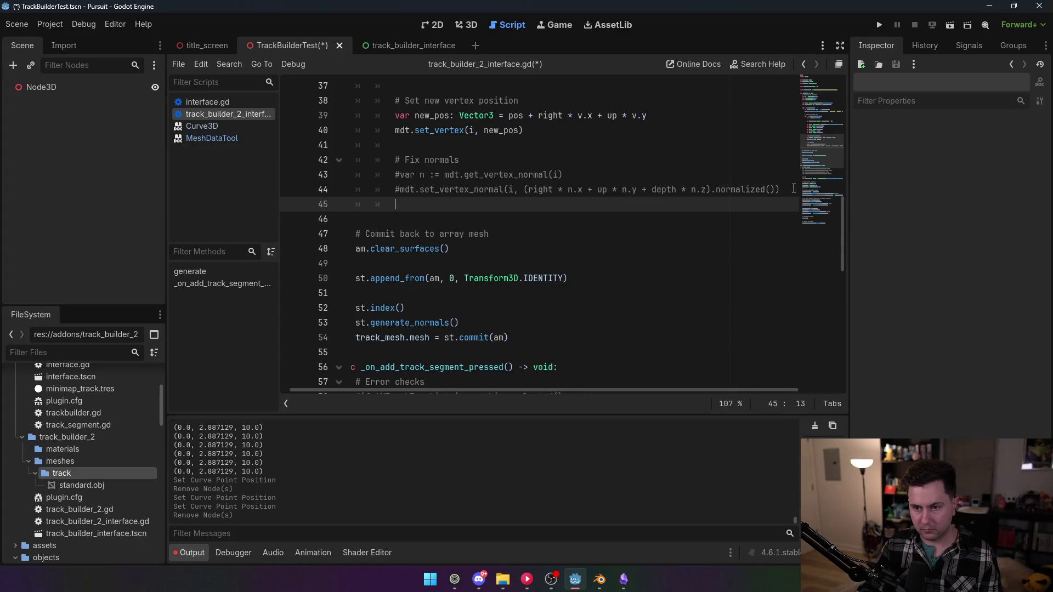
pyautogui.press('Up')
pyautogui.hotkey('ctrl', 'v')
pyautogui.click(448, 263)
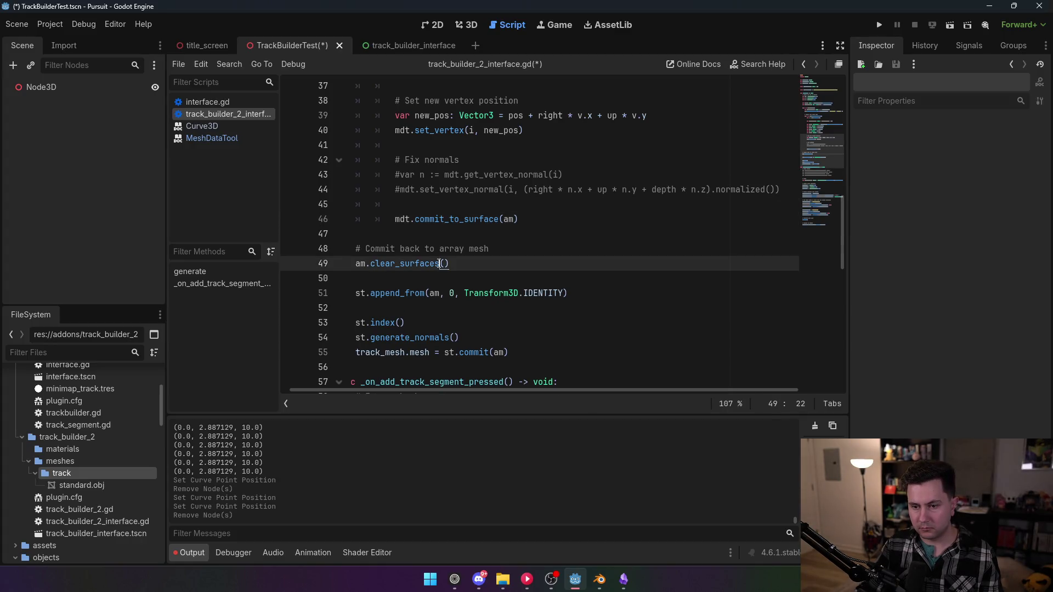
pyautogui.moveTo(445, 264); pyautogui.dragTo(351, 270)
pyautogui.press('BackSpace')
pyautogui.press('BackSpace')
pyautogui.press('BackSpace')
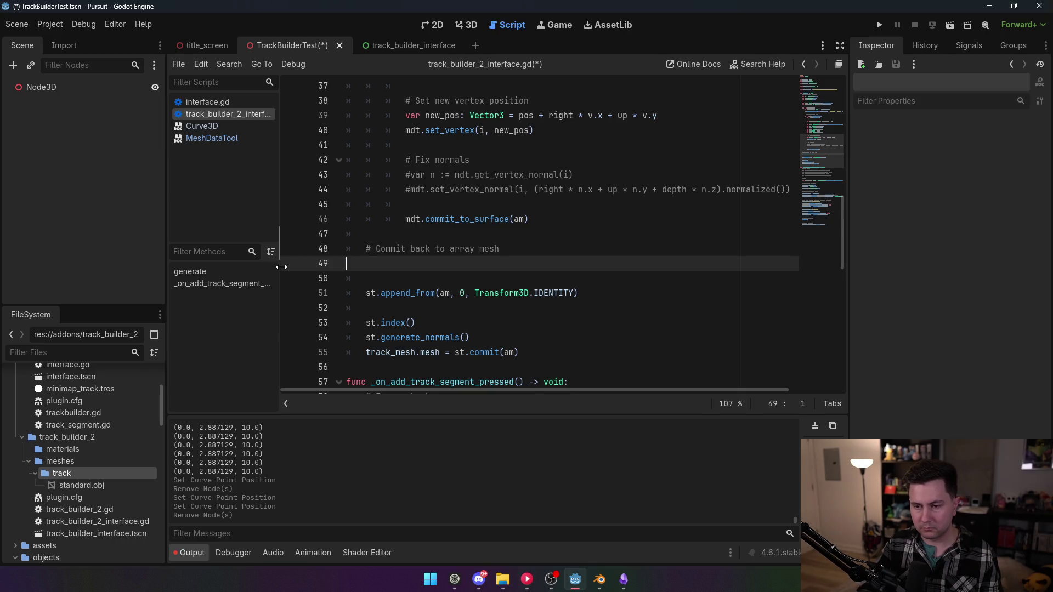
pyautogui.press('Down')
pyautogui.press('BackSpace')
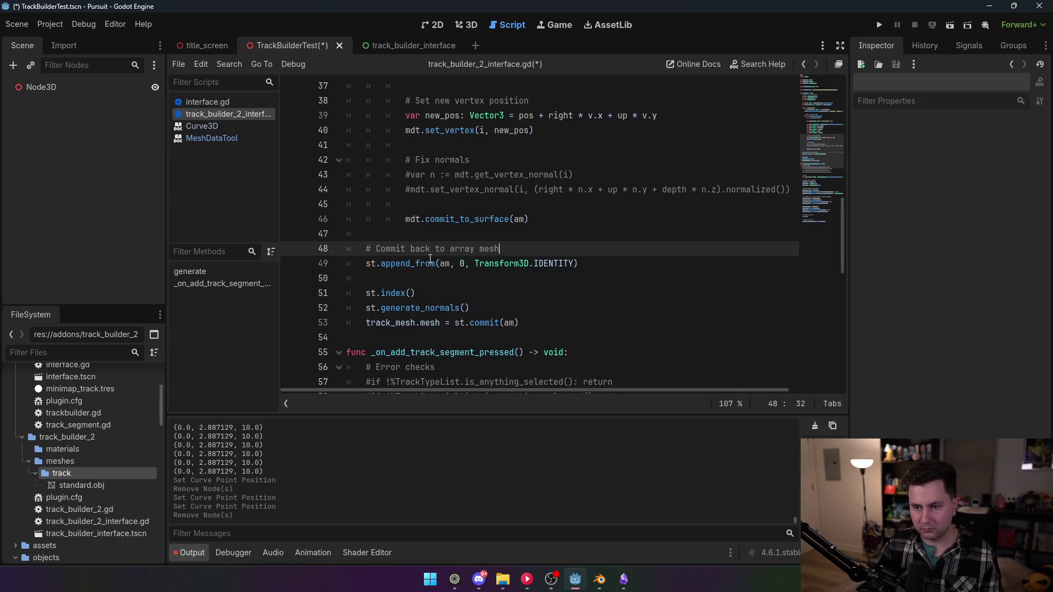
# - Insert mdt.clear() above the mesh load call and save the script
pyautogui.scroll(7, 510, 258)
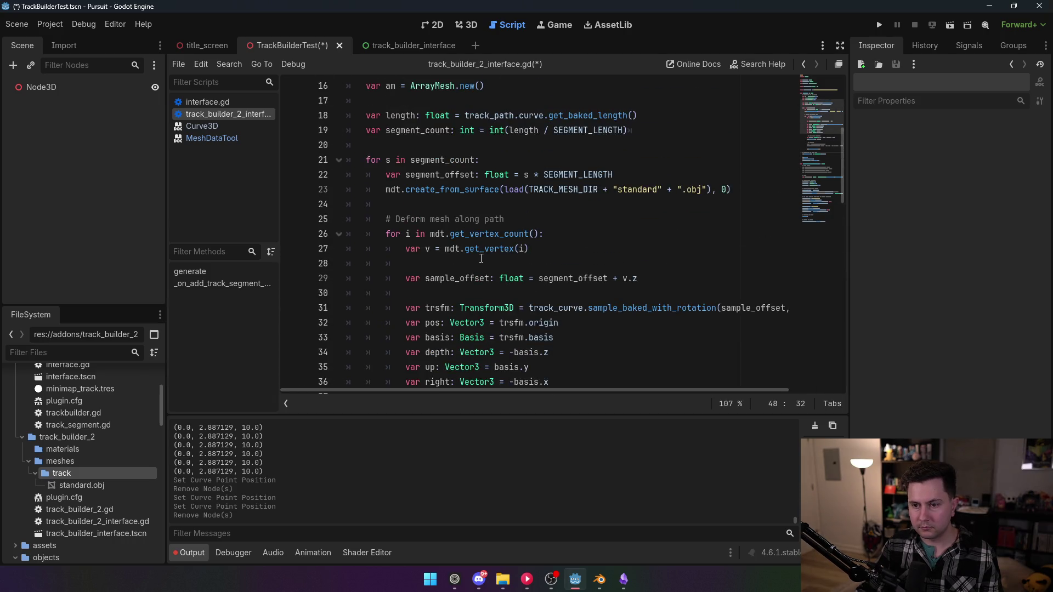
pyautogui.click(387, 189)
pyautogui.press('Return')
pyautogui.press('Return')
pyautogui.press('Up')
pyautogui.write('m')
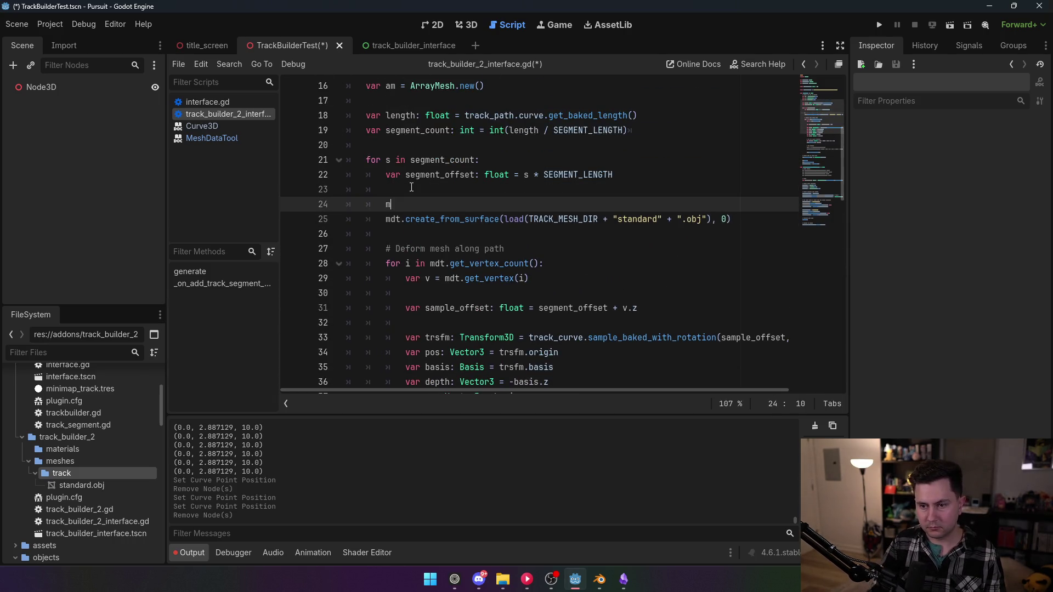
pyautogui.write('dt.cl')
pyautogui.press('Return')
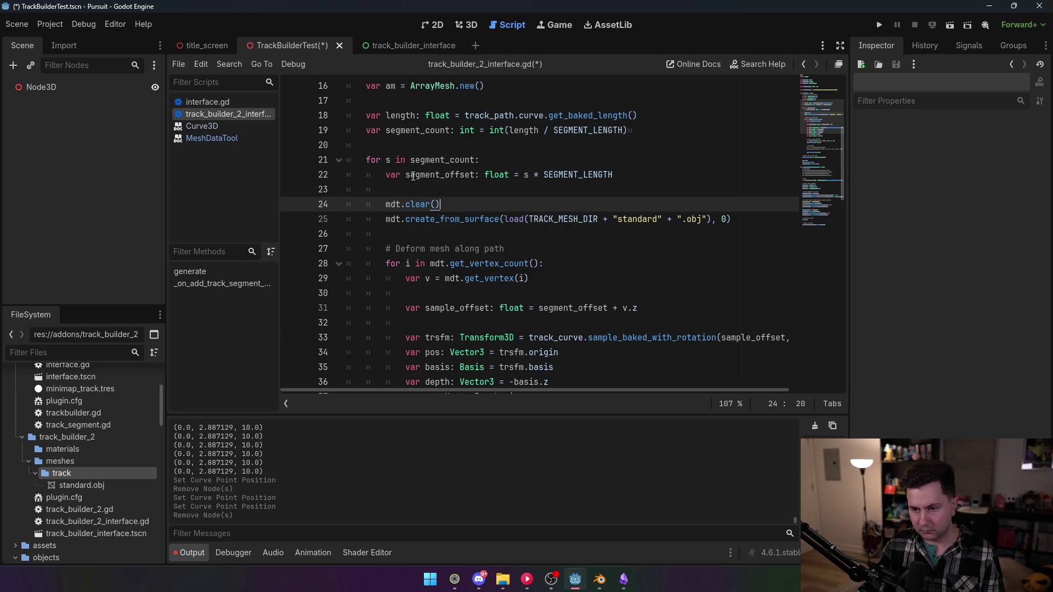
pyautogui.hotkey('ctrl', 's')
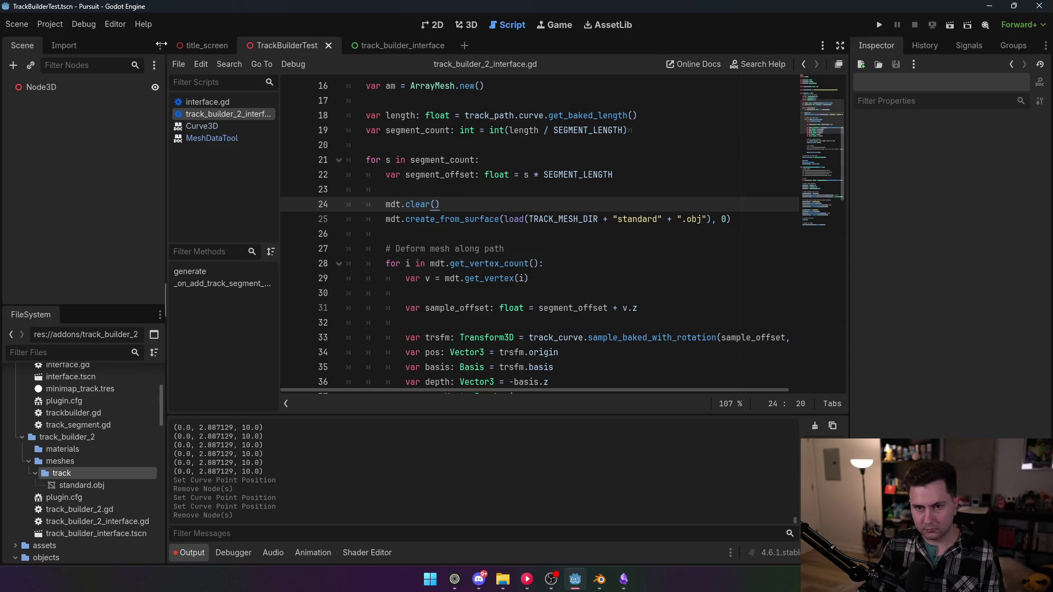
# - Re-enable the TrackBuilder2 plugin and go back to the 3D view
pyautogui.click(50, 25)
pyautogui.click(66, 39)
pyautogui.click(113, 132)
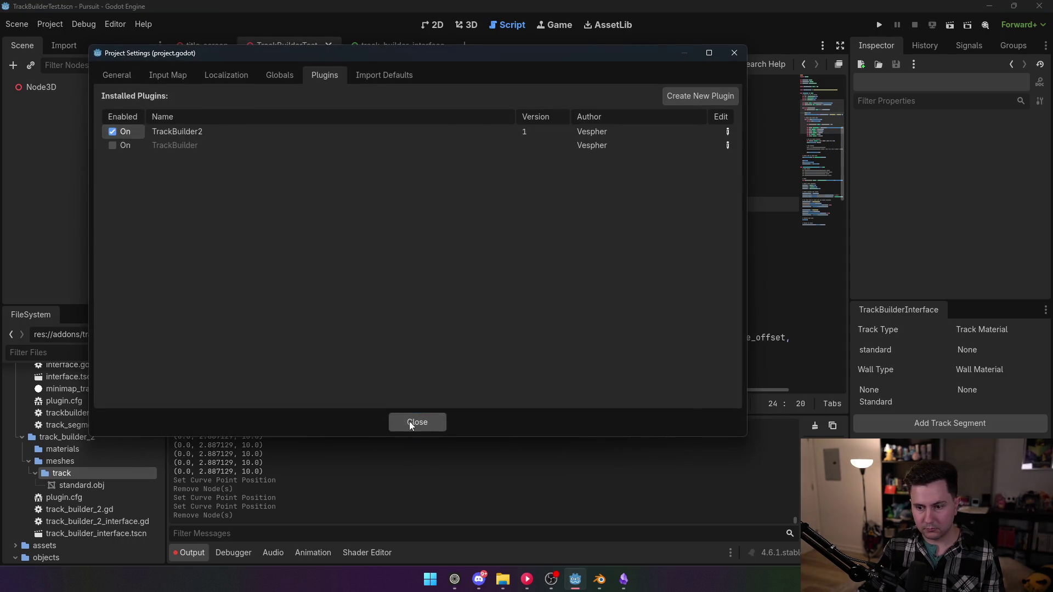
pyautogui.click(413, 422)
pyautogui.click(554, 24)
pyautogui.click(466, 25)
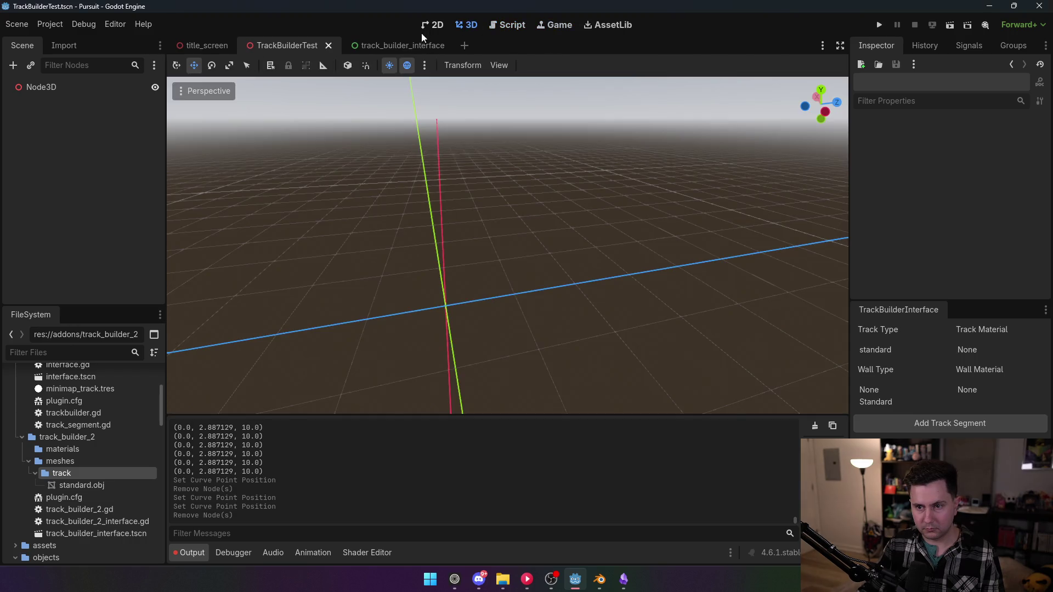
# - Add a new track segment, then stretch its curve end forward and raise it
pyautogui.click(68, 91)
pyautogui.click(935, 422)
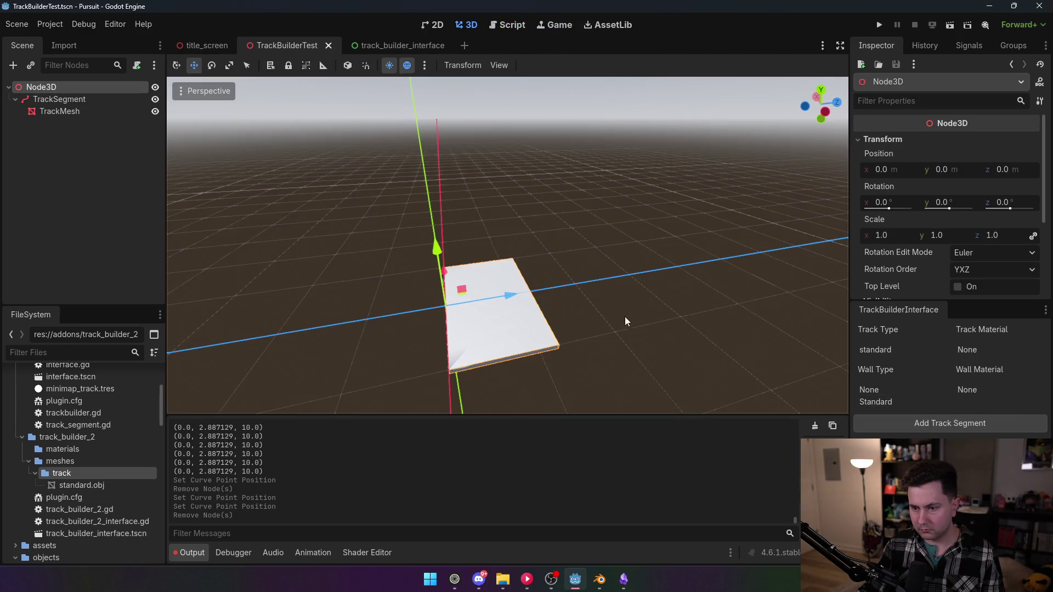
pyautogui.scroll(5, 630, 322)
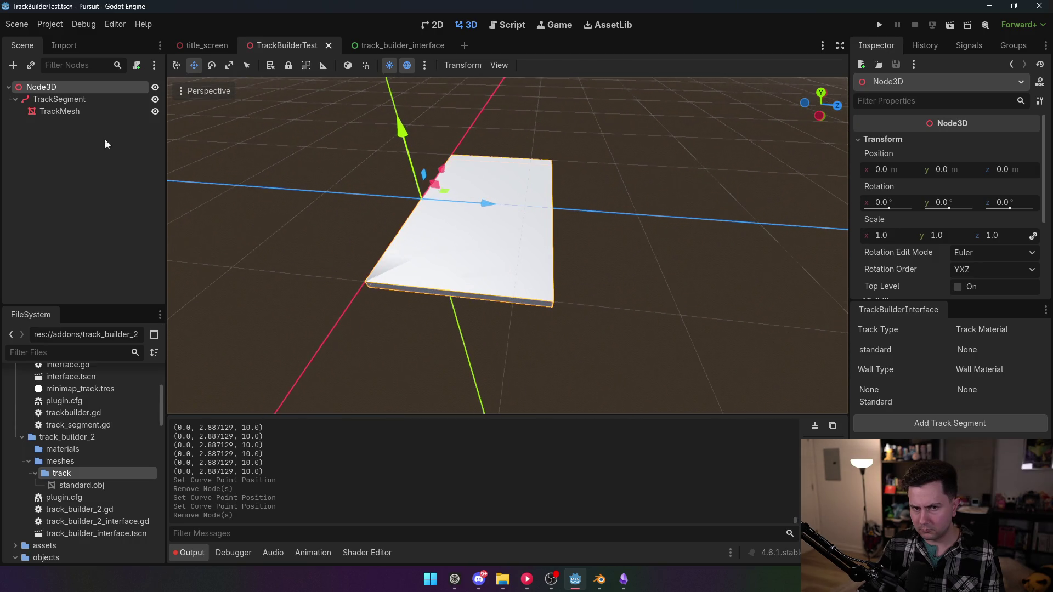
pyautogui.click(54, 98)
pyautogui.click(553, 207)
pyautogui.moveTo(626, 215); pyautogui.dragTo(722, 234)
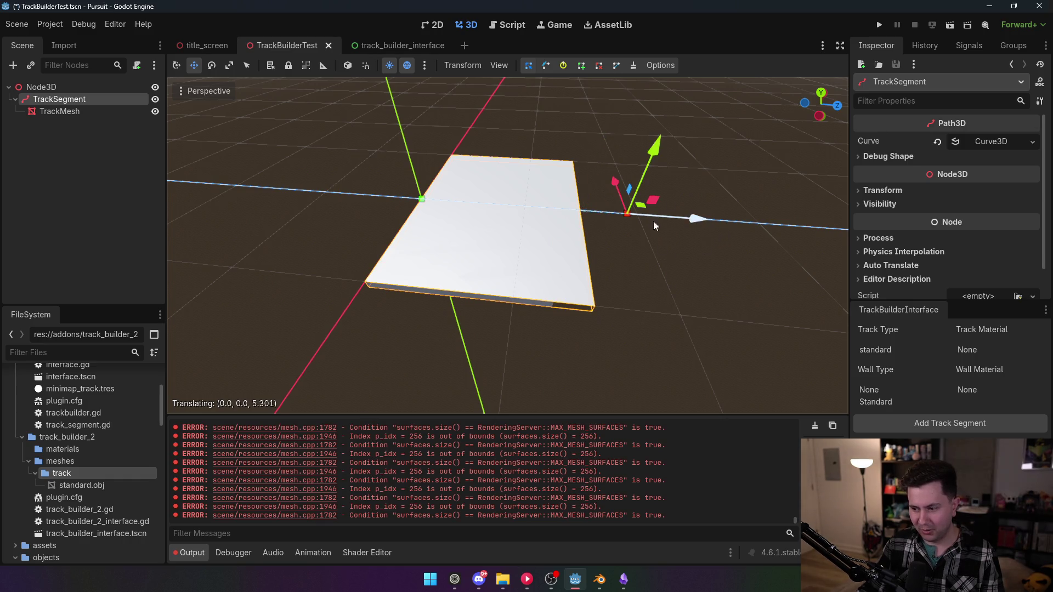
pyautogui.moveTo(654, 222); pyautogui.dragTo(654, 221)
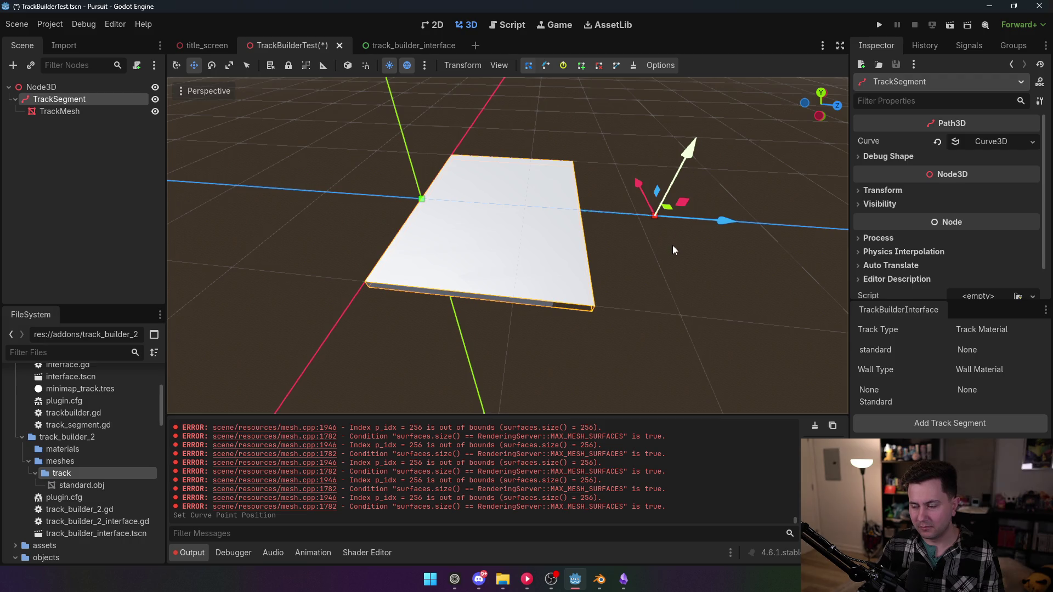
pyautogui.moveTo(674, 251); pyautogui.dragTo(673, 250)
pyautogui.moveTo(360, 210)
pyautogui.mouseDown()
pyautogui.moveTo(360, 258)
pyautogui.moveTo(627, 149)
pyautogui.mouseUp()
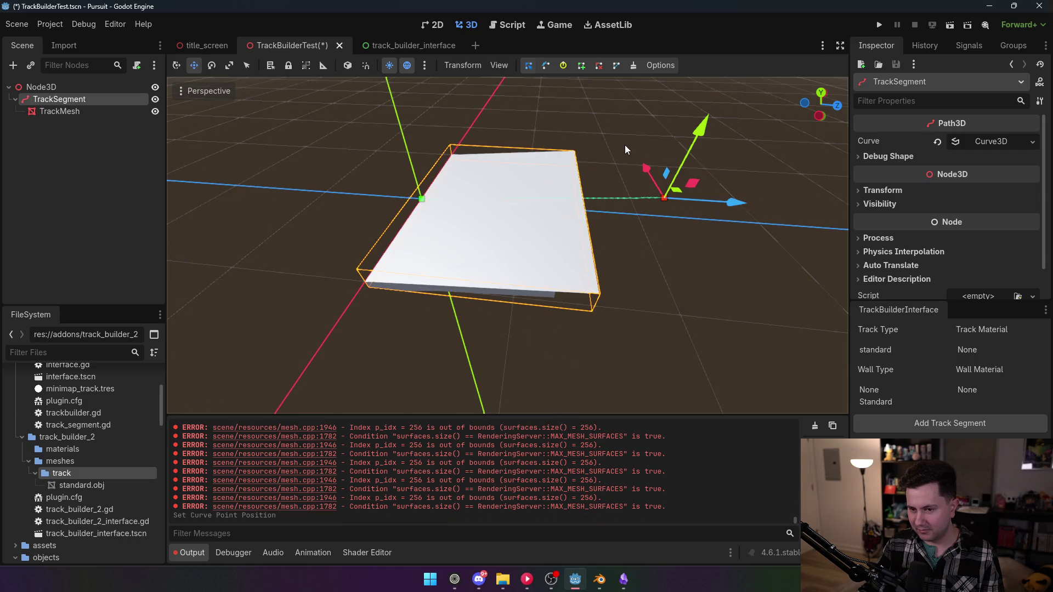
pyautogui.moveTo(601, 311)
pyautogui.mouseDown()
pyautogui.moveTo(600, 252)
pyautogui.moveTo(600, 313)
pyautogui.moveTo(601, 296)
pyautogui.moveTo(554, 252)
pyautogui.moveTo(534, 296)
pyautogui.moveTo(535, 253)
pyautogui.moveTo(534, 274)
pyautogui.moveTo(521, 241)
pyautogui.moveTo(516, 252)
pyautogui.moveTo(527, 220)
pyautogui.moveTo(565, 191)
pyautogui.mouseUp()
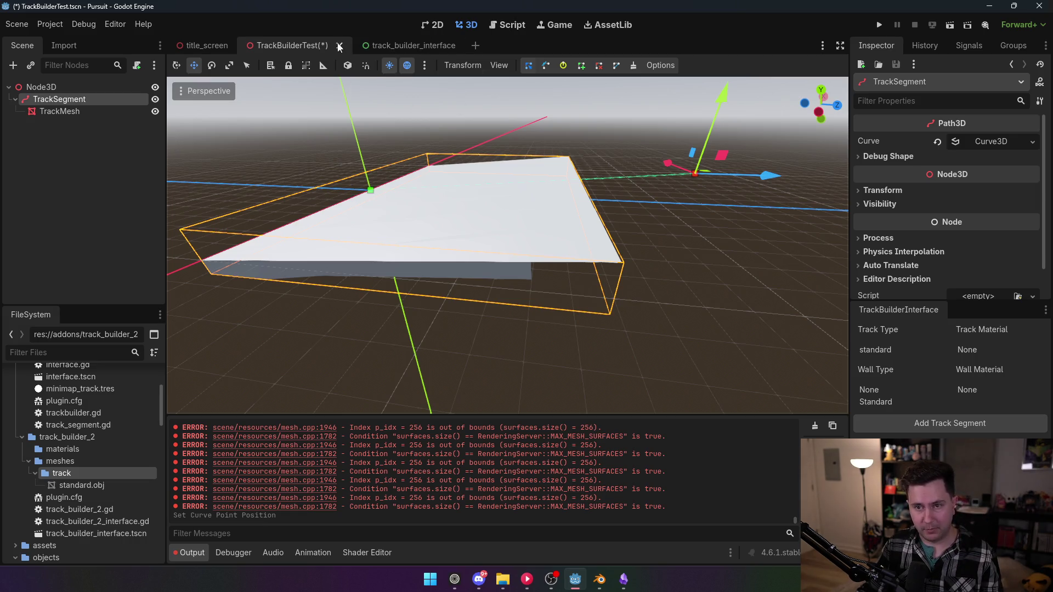
# - Disable the TrackBuilder2 plugin in Project Settings
pyautogui.click(96, 94)
pyautogui.click(50, 24)
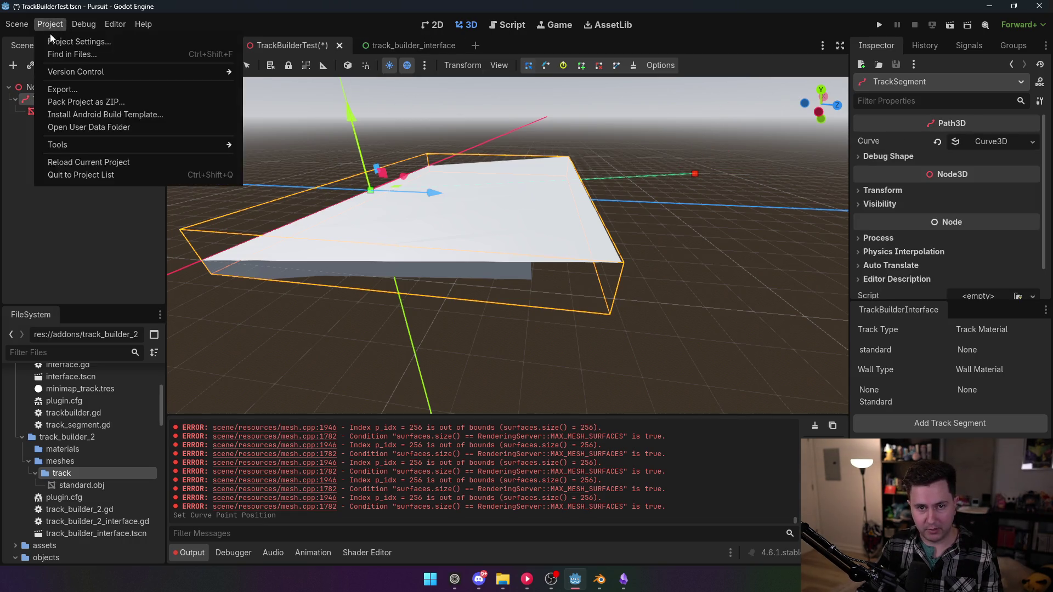
pyautogui.click(70, 40)
pyautogui.click(112, 131)
pyautogui.click(424, 430)
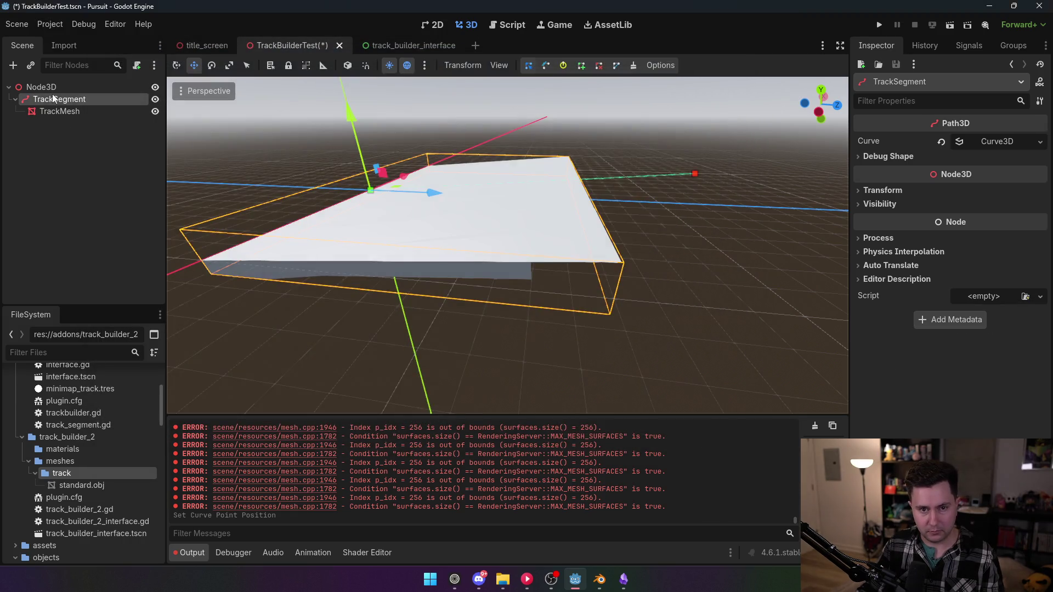
# - Delete TrackSegment and its TrackMesh child, leaving only Node3D
pyautogui.press('Delete')
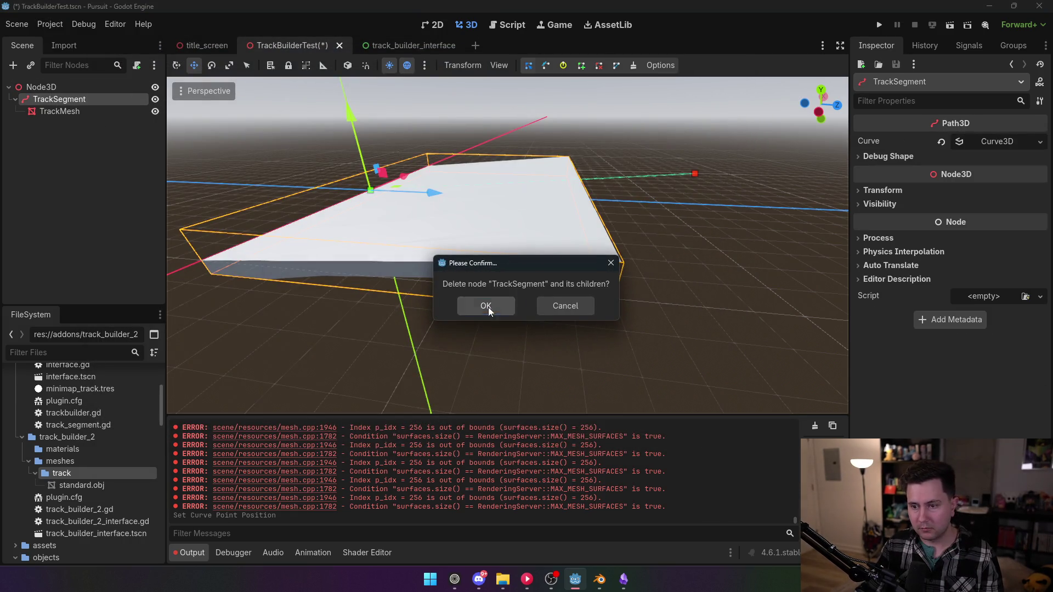
pyautogui.click(486, 305)
pyautogui.click(508, 27)
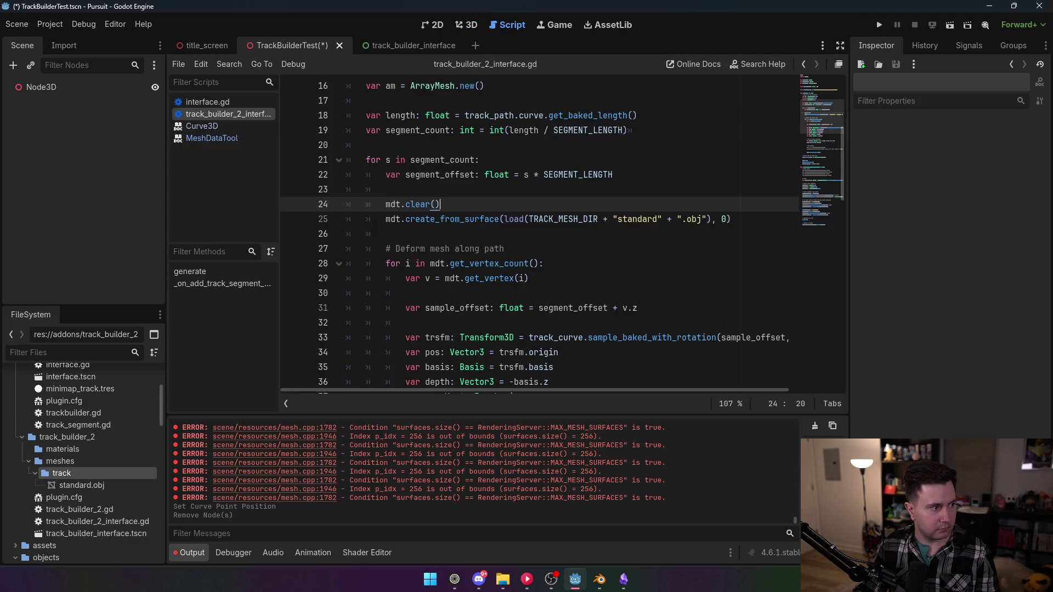
pyautogui.hotkey('alt', 'Tab')
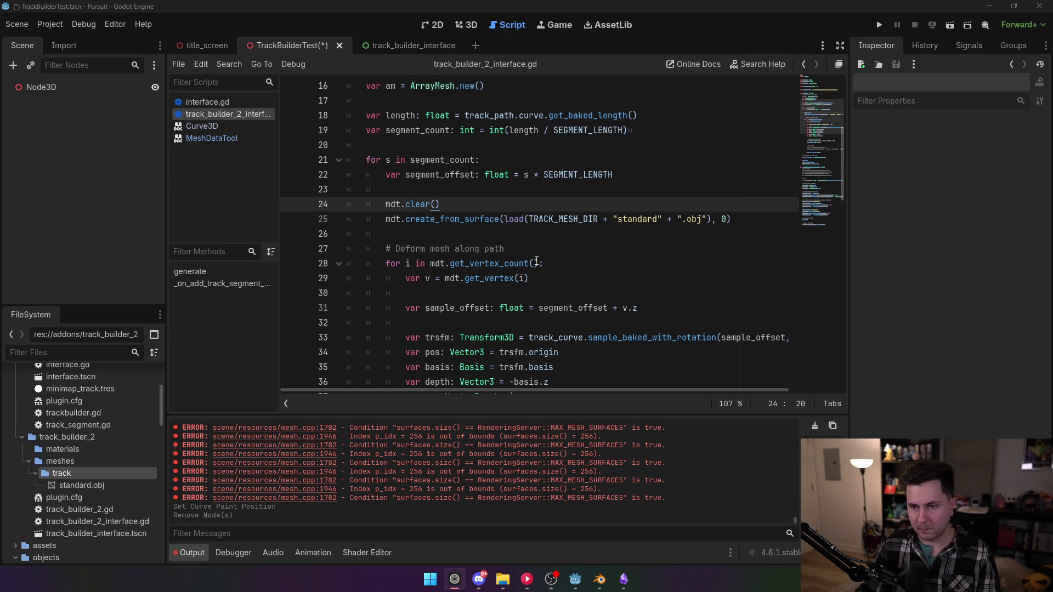
pyautogui.scroll(1, 469, 250)
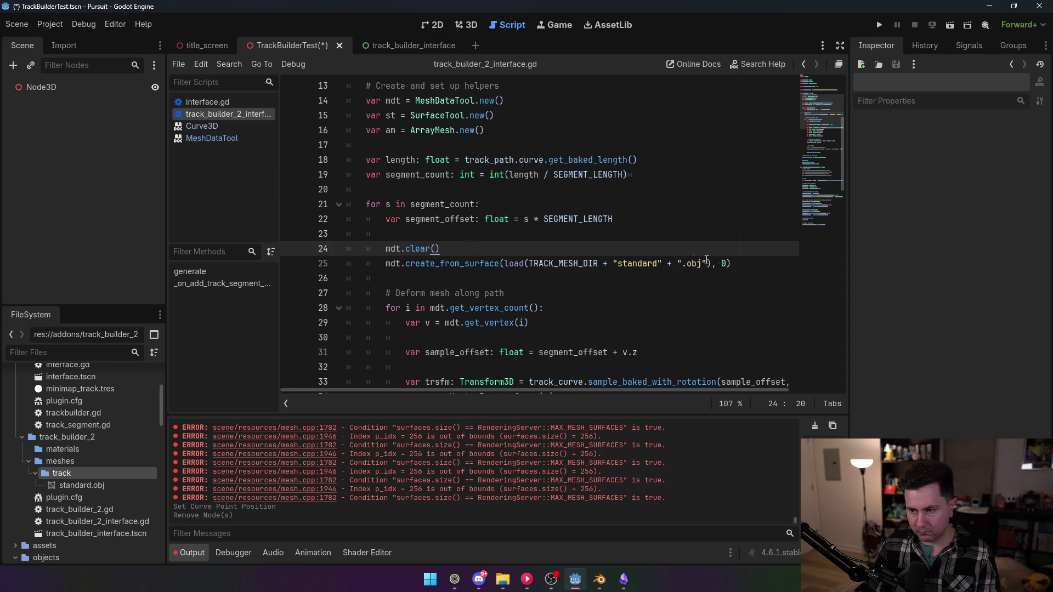
pyautogui.moveTo(481, 262)
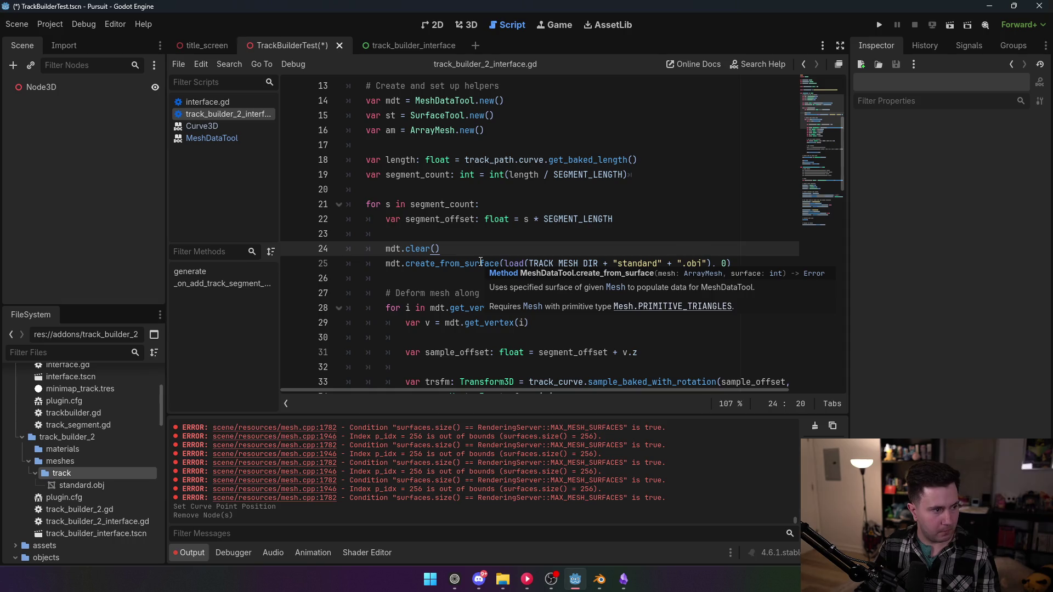
pyautogui.scroll(3, 520, 262)
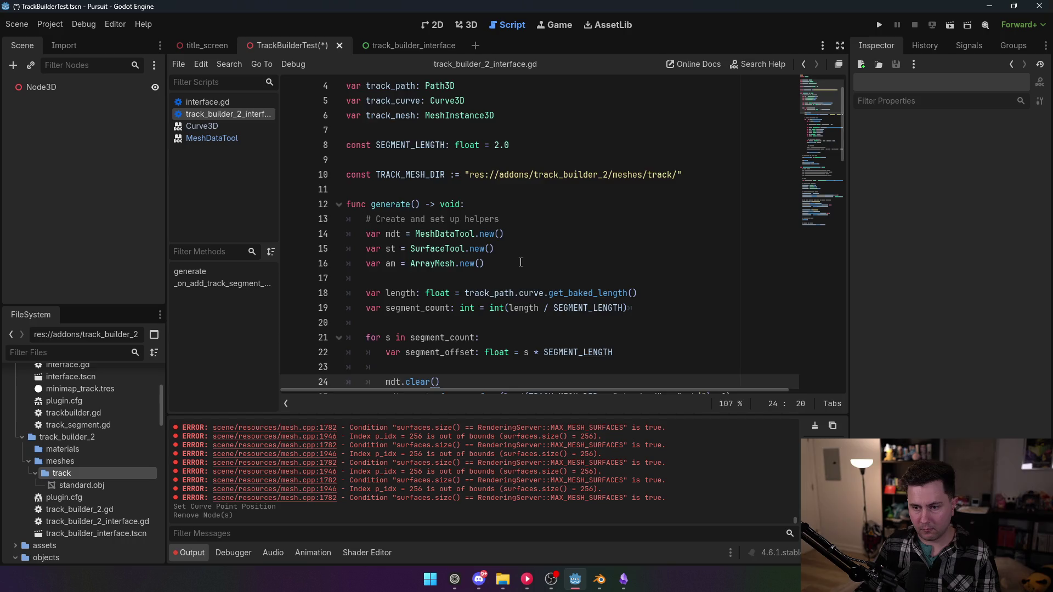
pyautogui.scroll(-1, 520, 262)
pyautogui.scroll(-1, 508, 232)
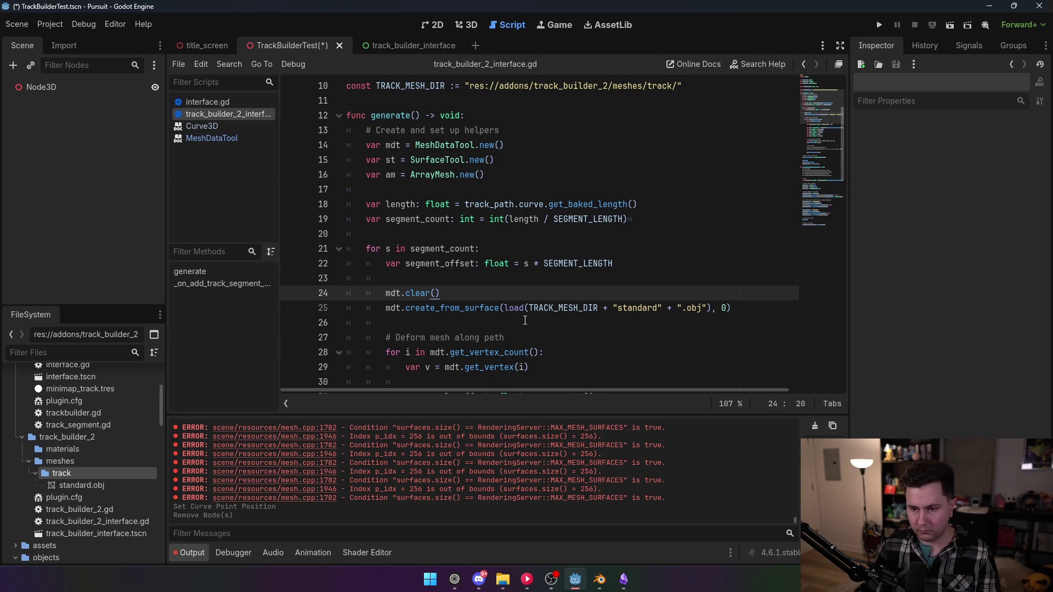
pyautogui.scroll(-4, 524, 321)
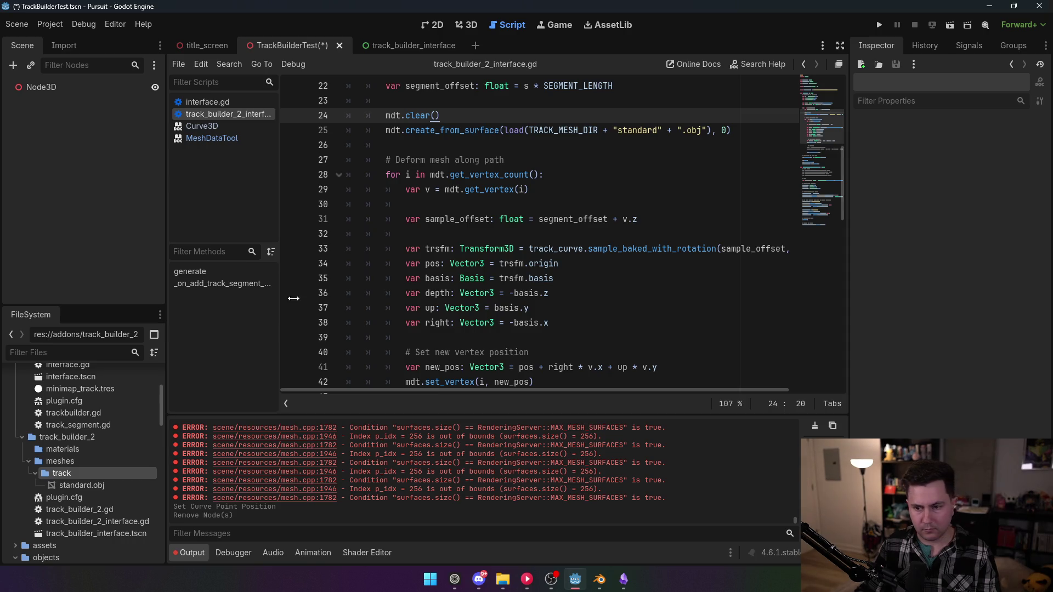
pyautogui.scroll(-5, 601, 309)
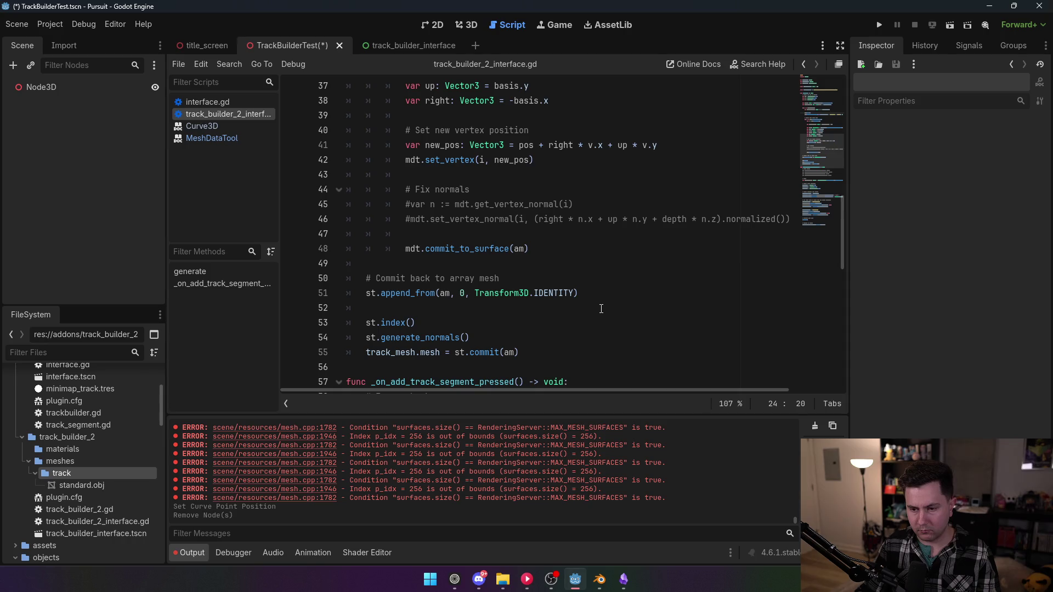
pyautogui.moveTo(409, 288)
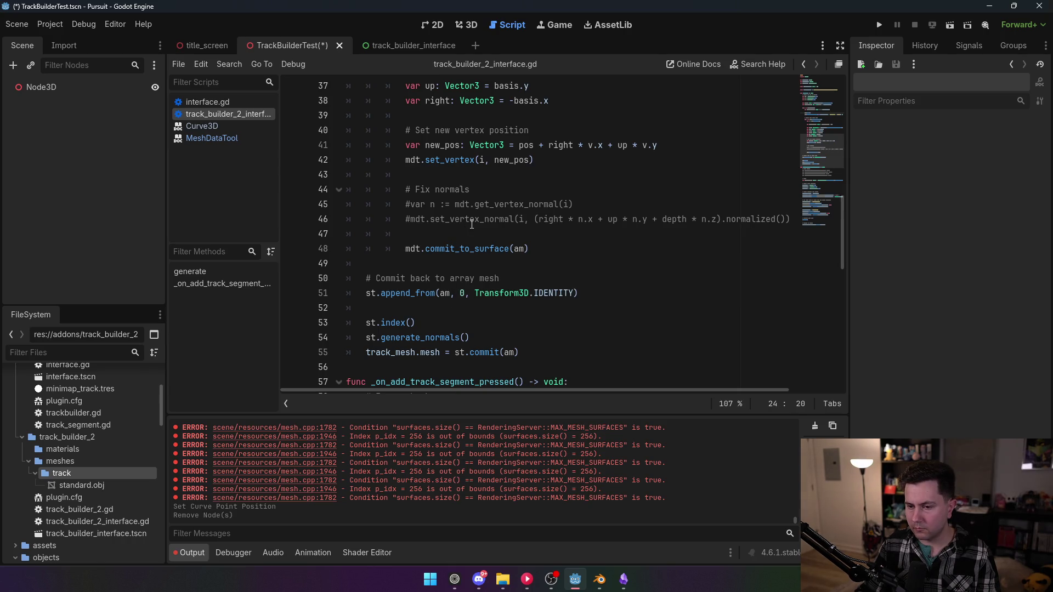
pyautogui.moveTo(472, 252)
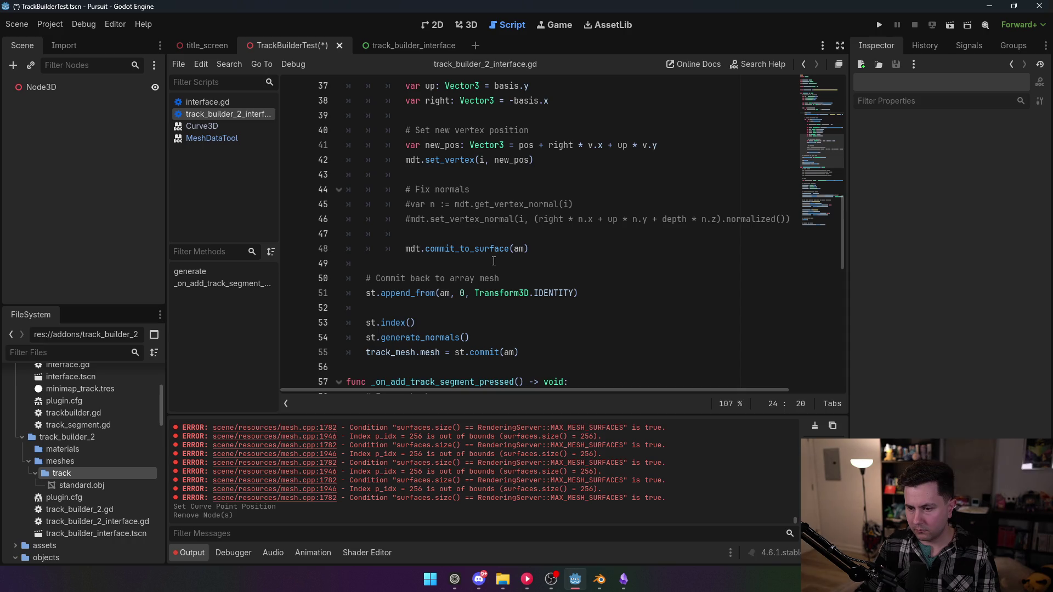
pyautogui.moveTo(430, 274)
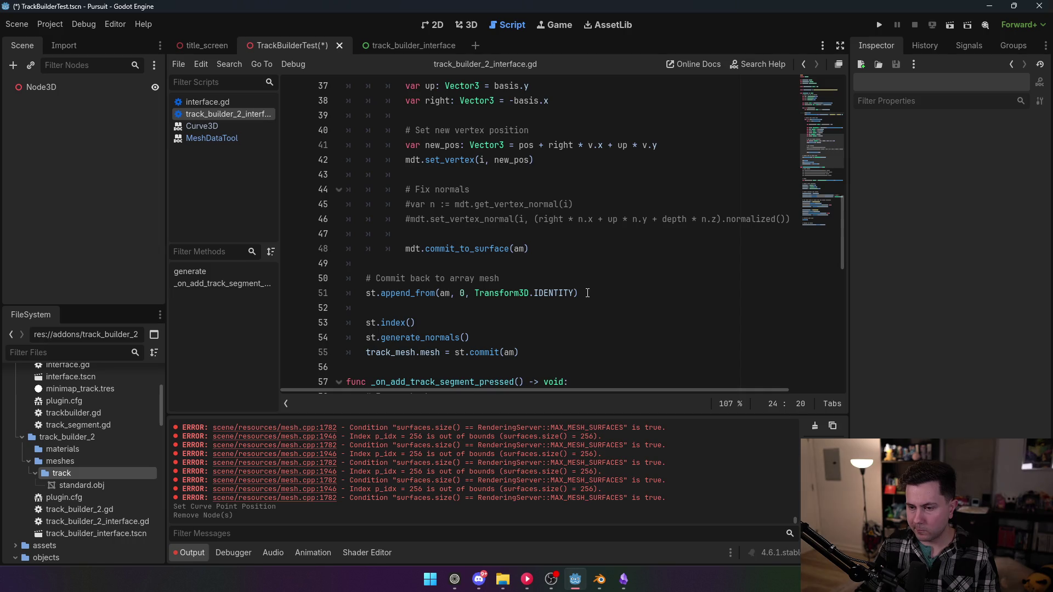
pyautogui.moveTo(587, 294); pyautogui.dragTo(360, 293)
# - Move the st.append_from call inside the vertex loop under commit_to_surface and save
pyautogui.hotkey('ctrl', 'x')
pyautogui.click(552, 248)
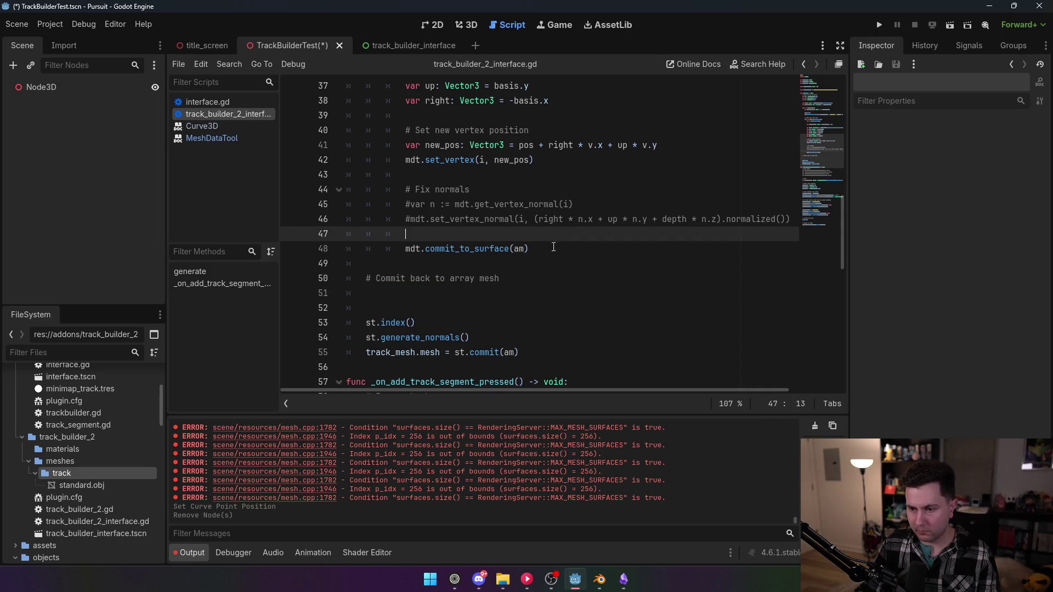
pyautogui.press('Return')
pyautogui.hotkey('ctrl', 'v')
pyautogui.click(517, 215)
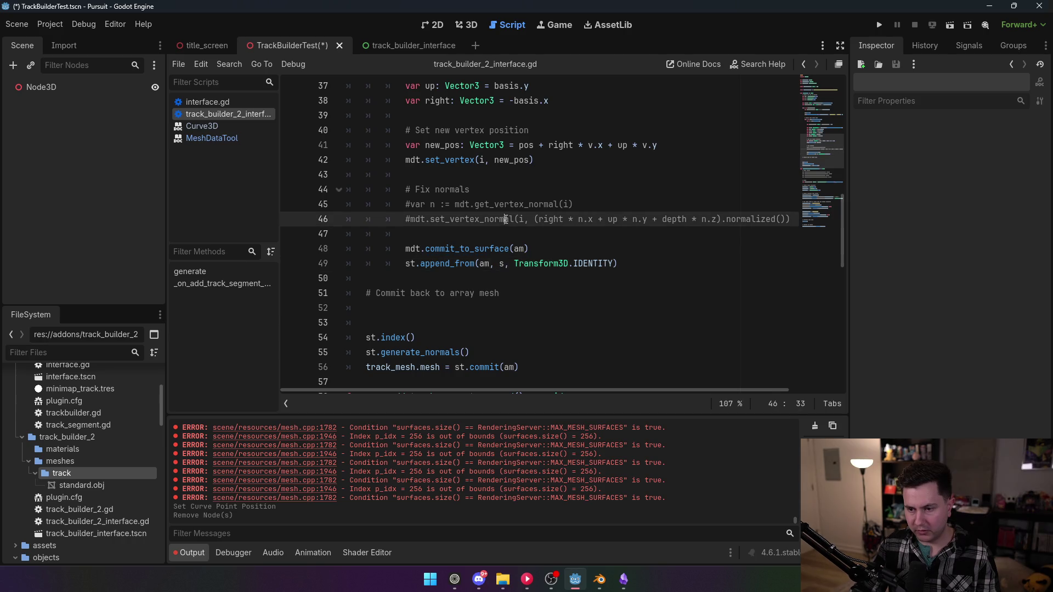
pyautogui.hotkey('ctrl', 's')
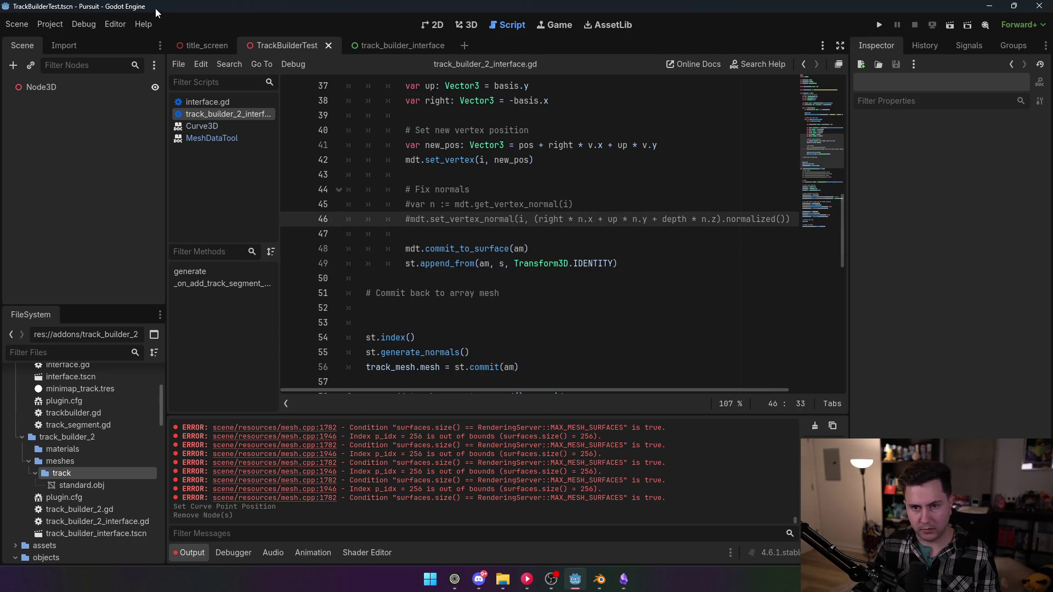
# - Re-enable the TrackBuilder2 plugin in Project Settings > Plugins
pyautogui.click(61, 24)
pyautogui.click(66, 44)
pyautogui.click(110, 132)
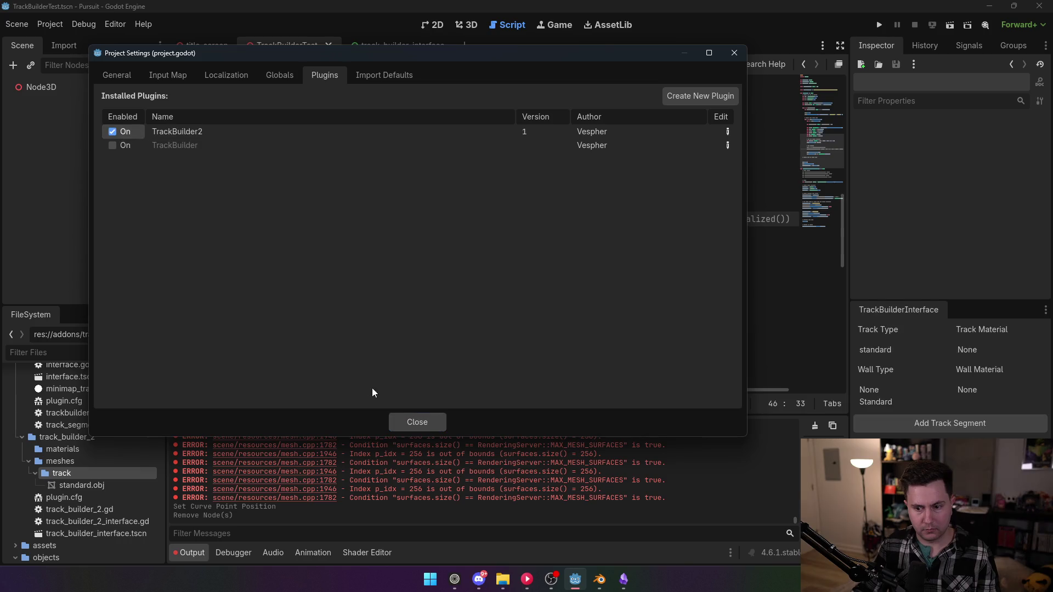
pyautogui.click(415, 421)
# - Change the script's second path point offset to Vector3(0,5,10)
pyautogui.moveTo(814, 163)
pyautogui.mouseDown()
pyautogui.moveTo(830, 87)
pyautogui.moveTo(814, 261)
pyautogui.moveTo(830, 196)
pyautogui.mouseUp()
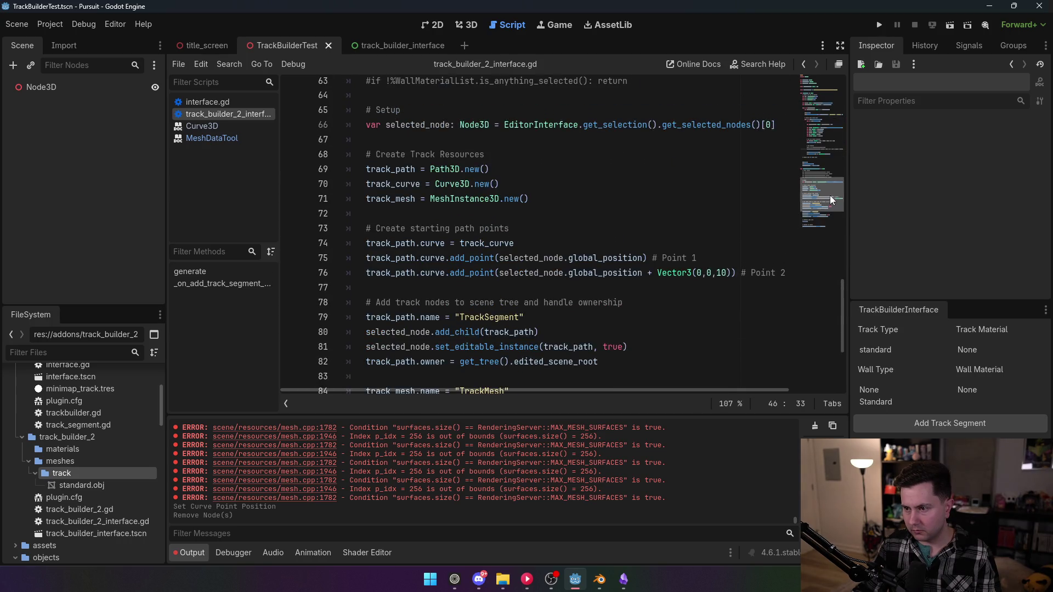
pyautogui.doubleClick(708, 273)
pyautogui.write('5')
pyautogui.click(686, 199)
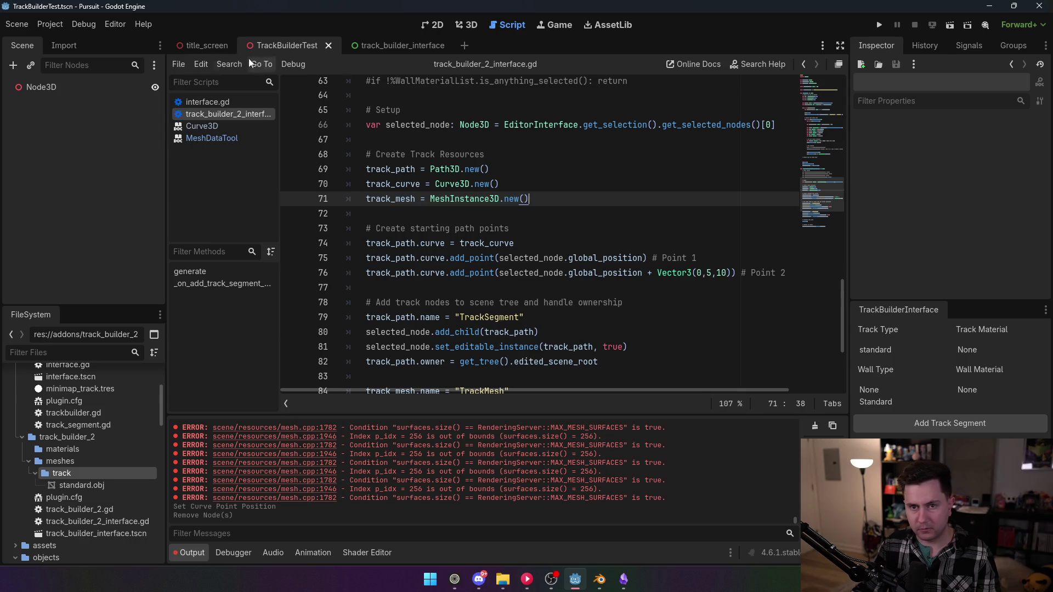
# - Reload TrackBuilder2, then add a new Track Segment under Node3D in the 3D view
pyautogui.click(52, 28)
pyautogui.click(78, 42)
pyautogui.click(113, 132)
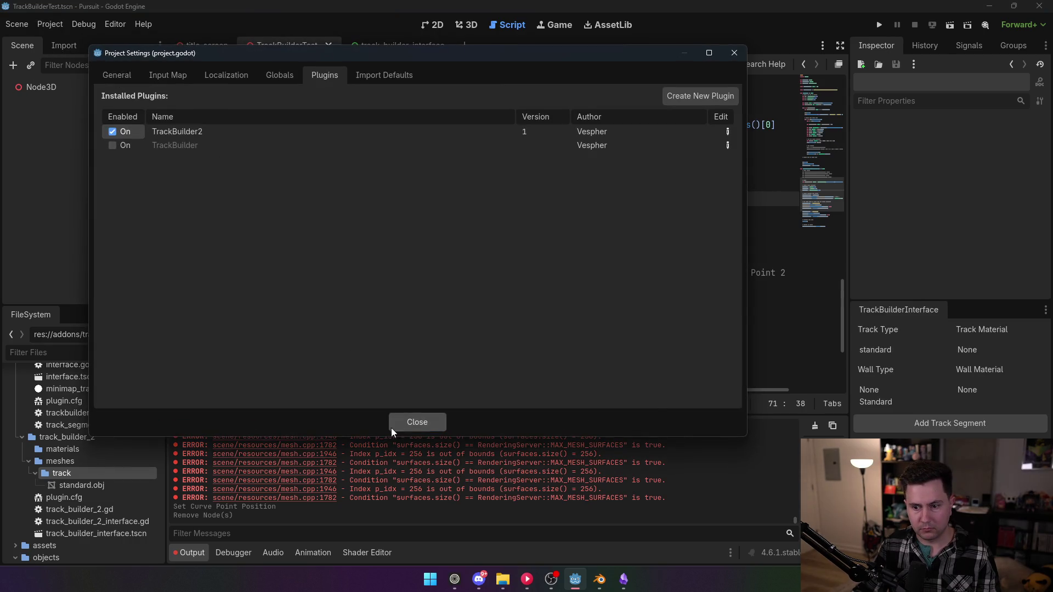
pyautogui.click(417, 422)
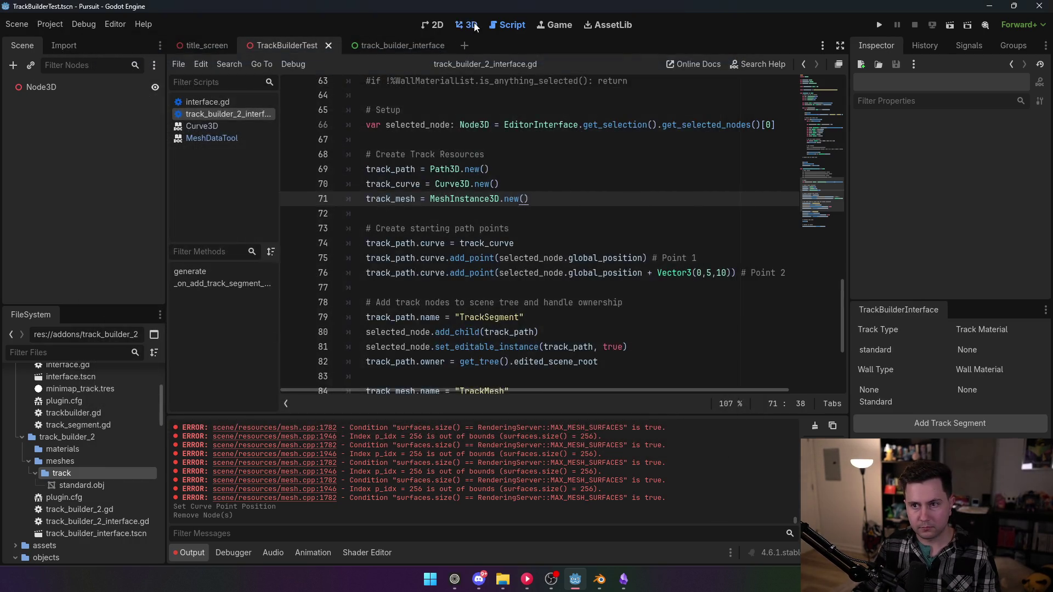
pyautogui.click(467, 25)
pyautogui.click(57, 87)
pyautogui.click(968, 426)
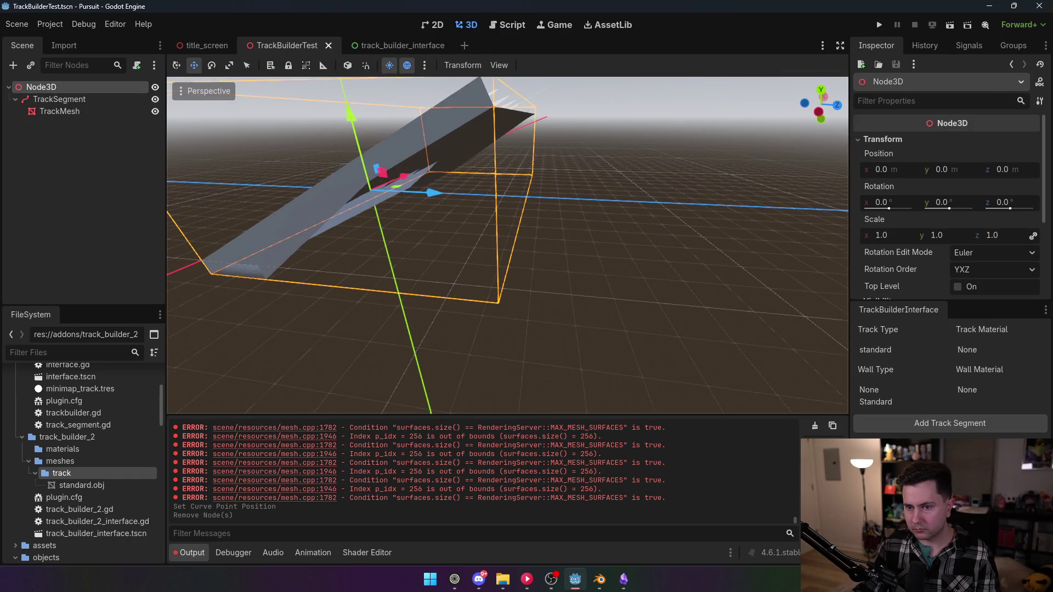
# - Drag the TrackSegment's end curve point down on Y and along Z to flatten the track
pyautogui.press('f')
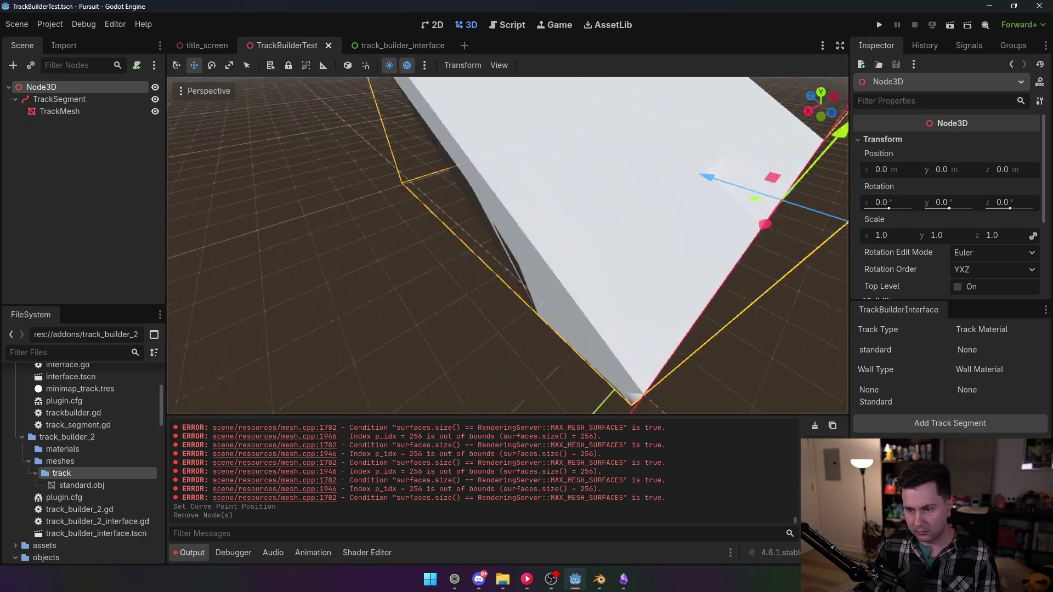
pyautogui.click(83, 110)
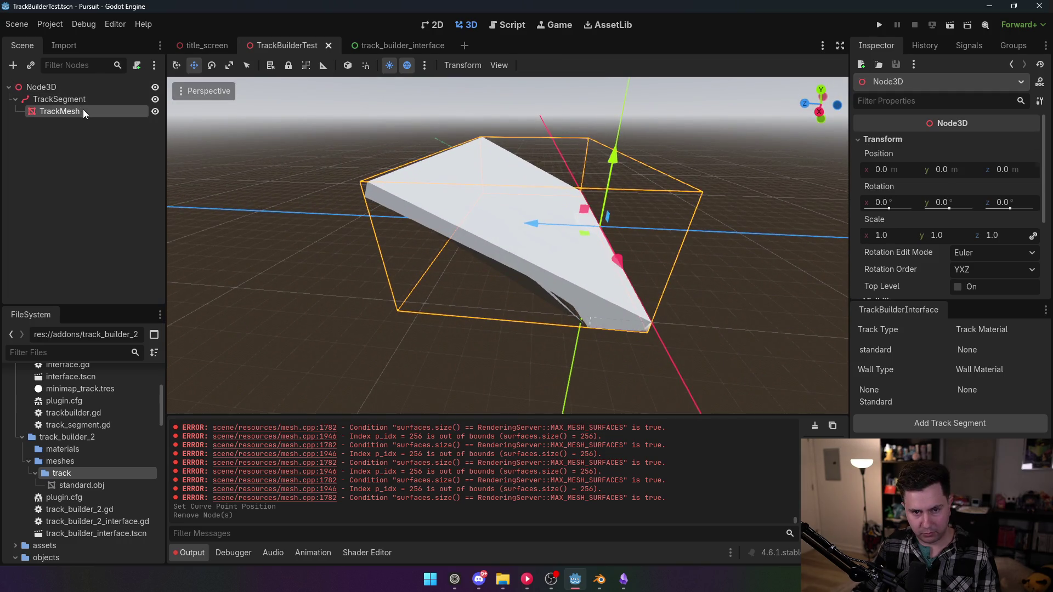
pyautogui.click(83, 100)
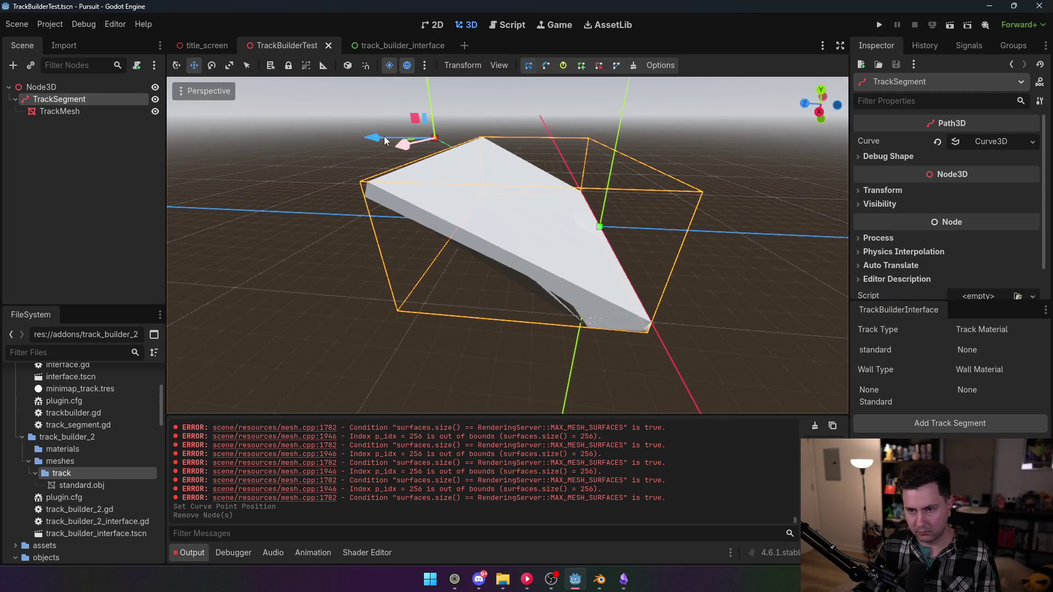
pyautogui.click(430, 91)
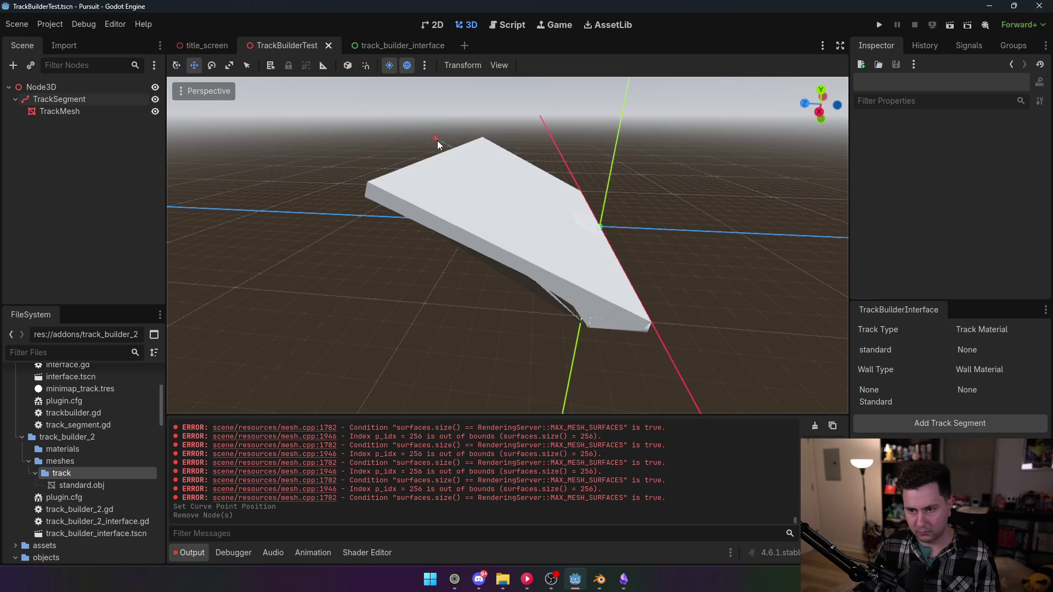
pyautogui.click(437, 144)
pyautogui.click(438, 164)
pyautogui.moveTo(447, 103); pyautogui.dragTo(446, 156)
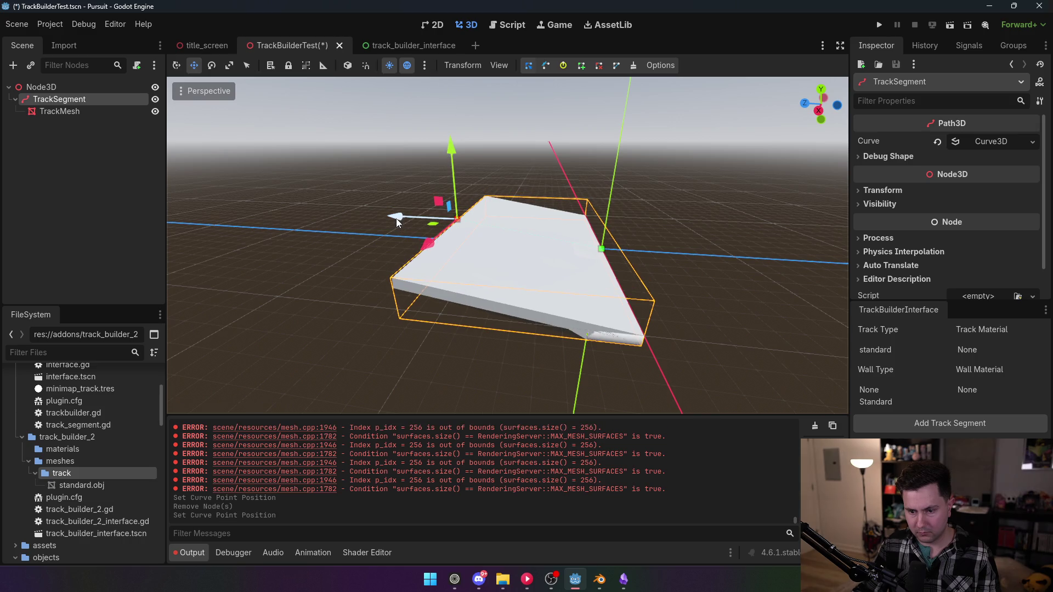
pyautogui.moveTo(396, 218)
pyautogui.mouseDown()
pyautogui.moveTo(337, 212)
pyautogui.moveTo(308, 275)
pyautogui.mouseUp()
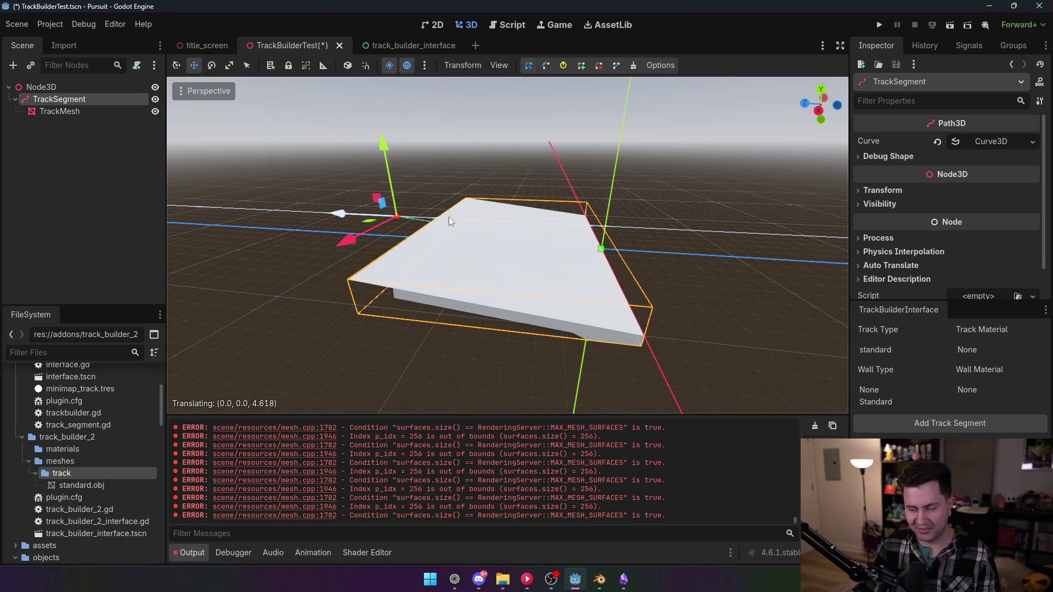
pyautogui.moveTo(426, 271); pyautogui.dragTo(479, 291)
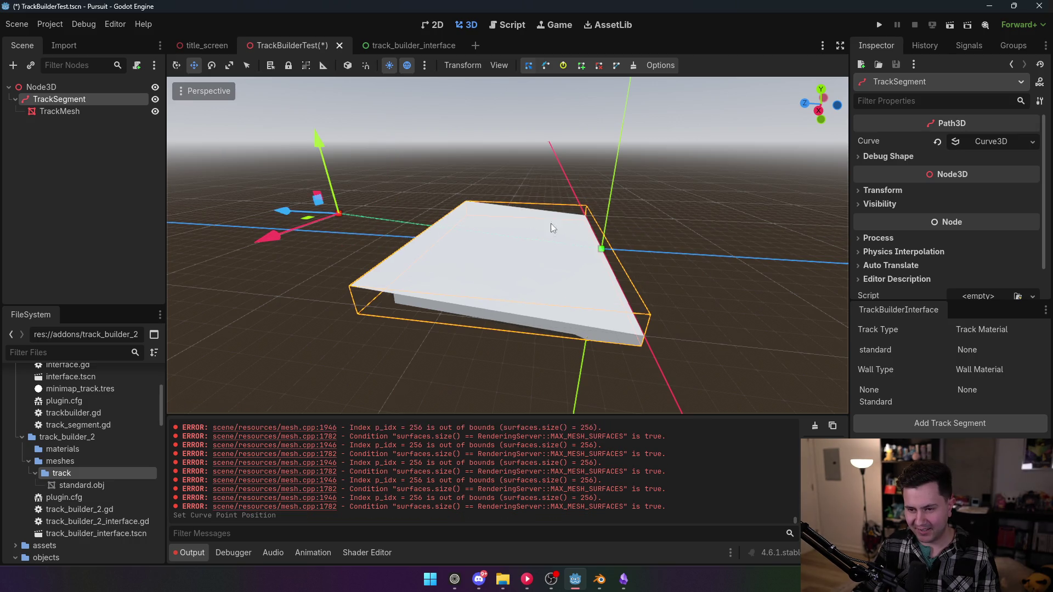
# - Inspect the reshaped track mesh, then delete the TrackSegment node
pyautogui.moveTo(504, 245)
pyautogui.mouseDown()
pyautogui.moveTo(641, 249)
pyautogui.moveTo(686, 231)
pyautogui.moveTo(707, 241)
pyautogui.mouseUp()
pyautogui.press('f')
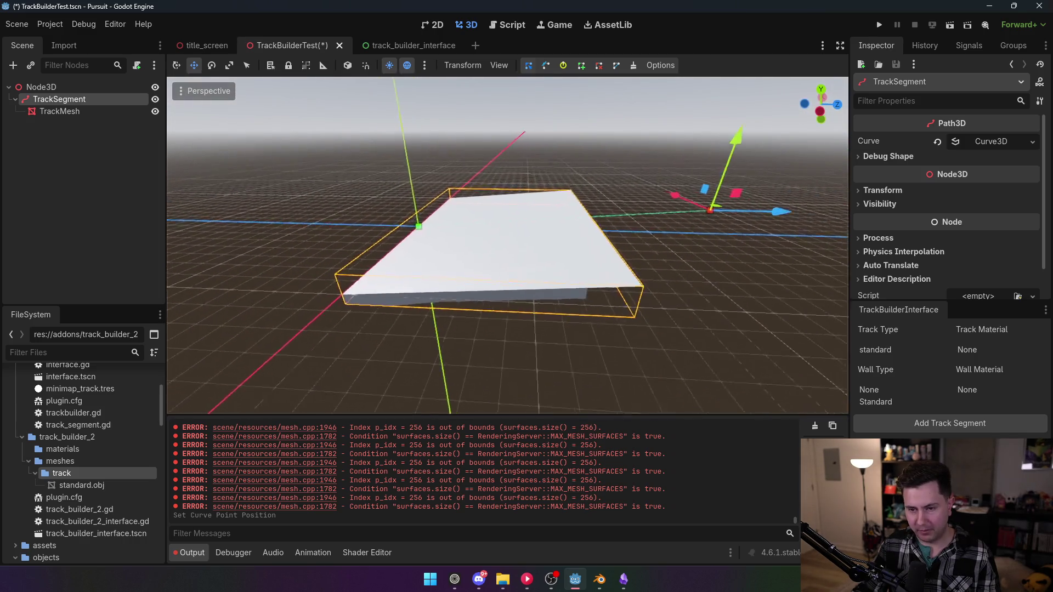
pyautogui.click(58, 98)
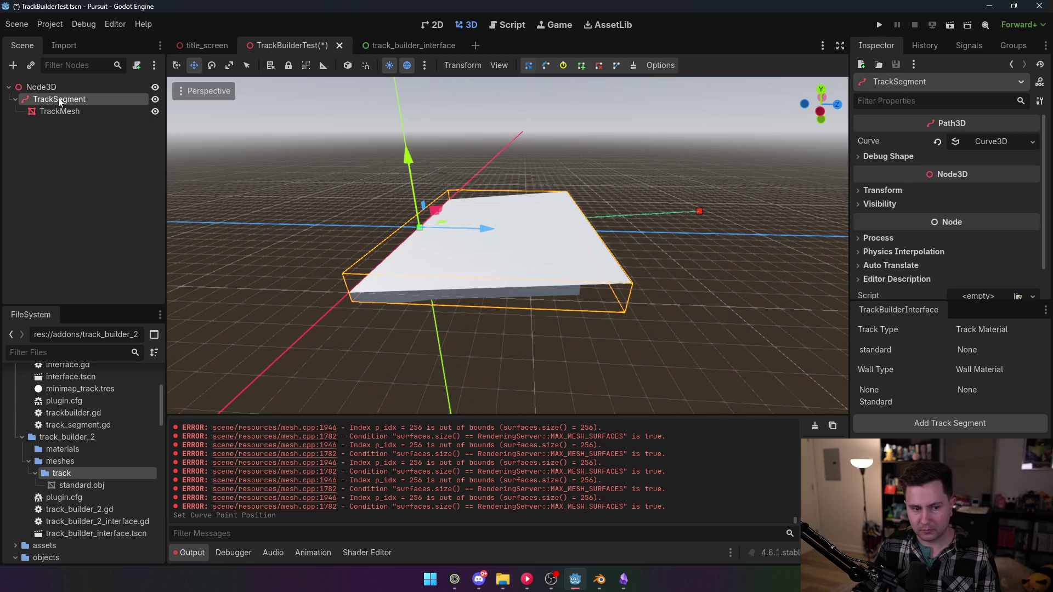
pyautogui.press('Delete')
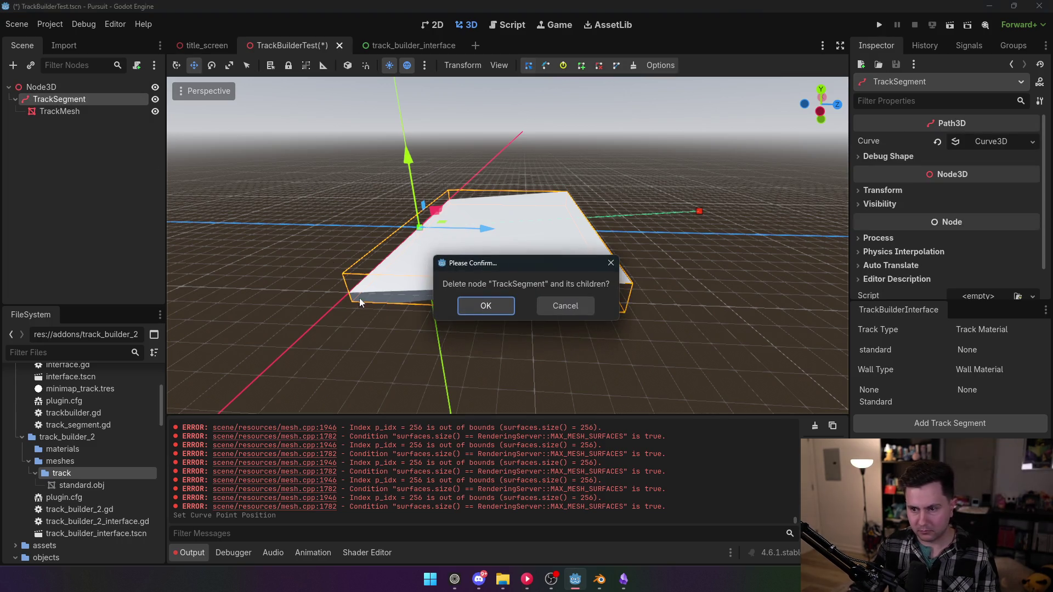
# - Confirm deleting TrackSegment and its children, then disable the TrackBuilder2 plugin
pyautogui.click(485, 306)
pyautogui.click(49, 25)
pyautogui.click(66, 40)
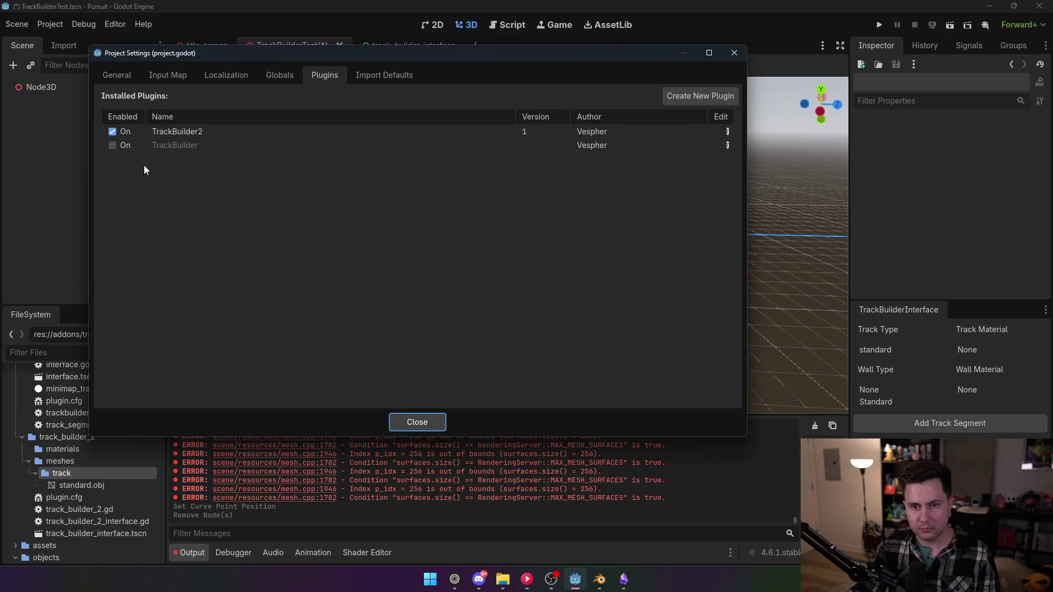
pyautogui.click(112, 132)
pyautogui.click(417, 422)
# - In track_builder_2_interface.gd, find the vertex deform loop and select the surface-index argument of st.append_from
pyautogui.click(506, 25)
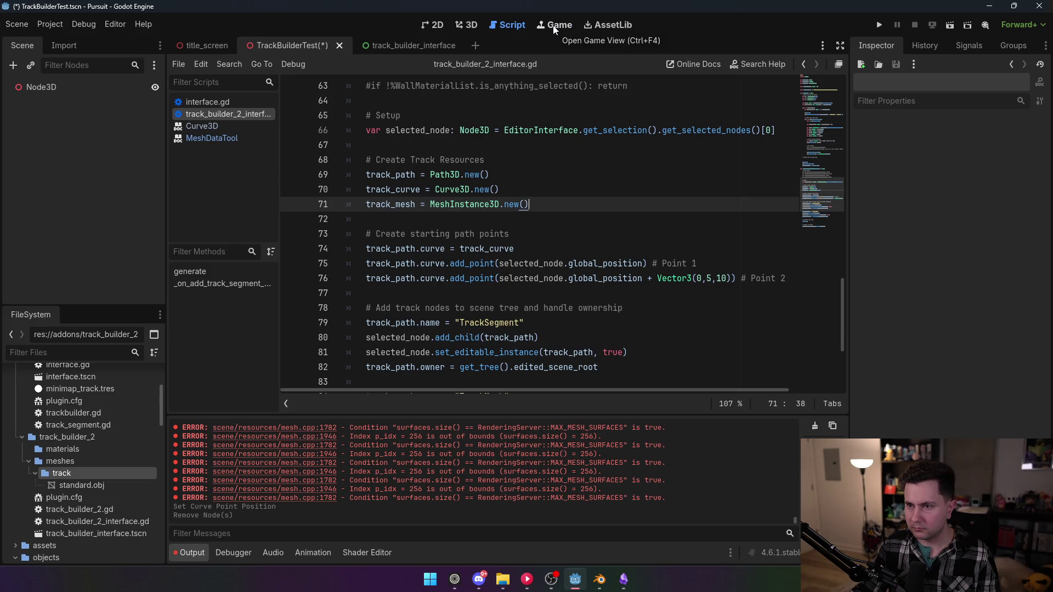
pyautogui.click(554, 27)
pyautogui.click(508, 25)
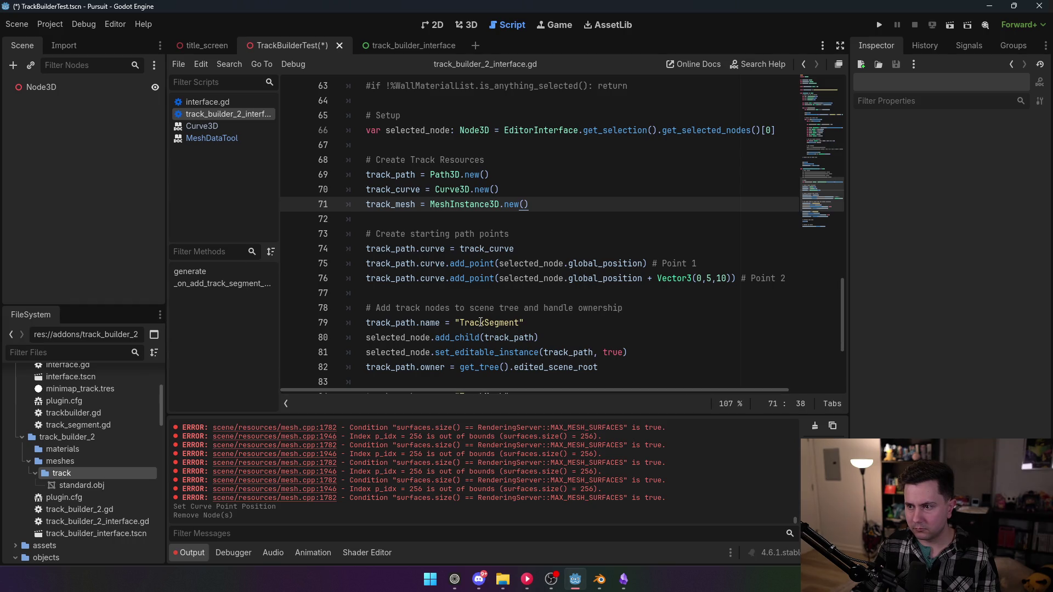
pyautogui.scroll(2, 480, 323)
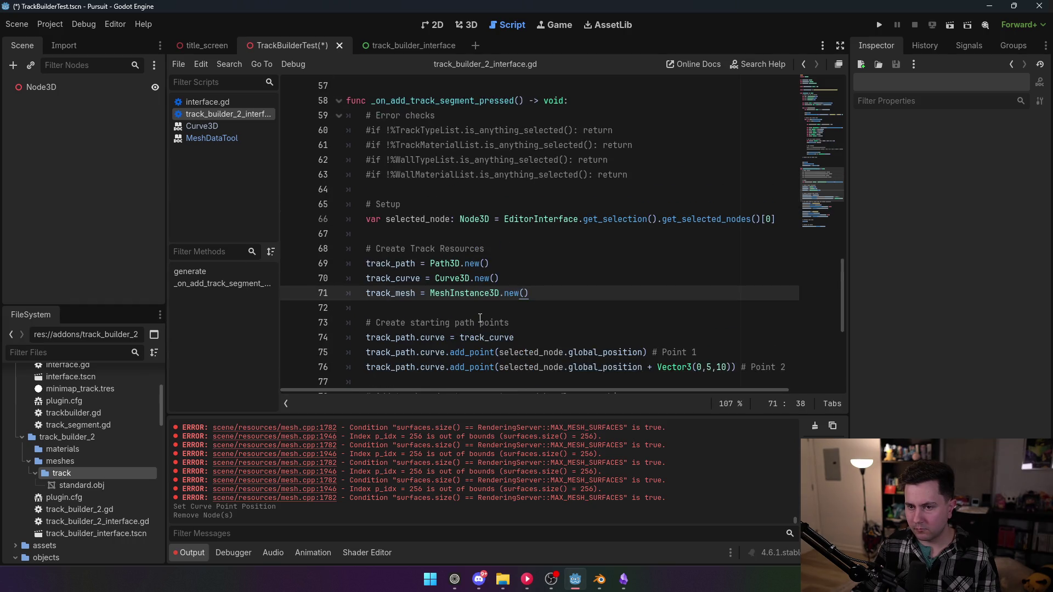
pyautogui.scroll(4, 482, 317)
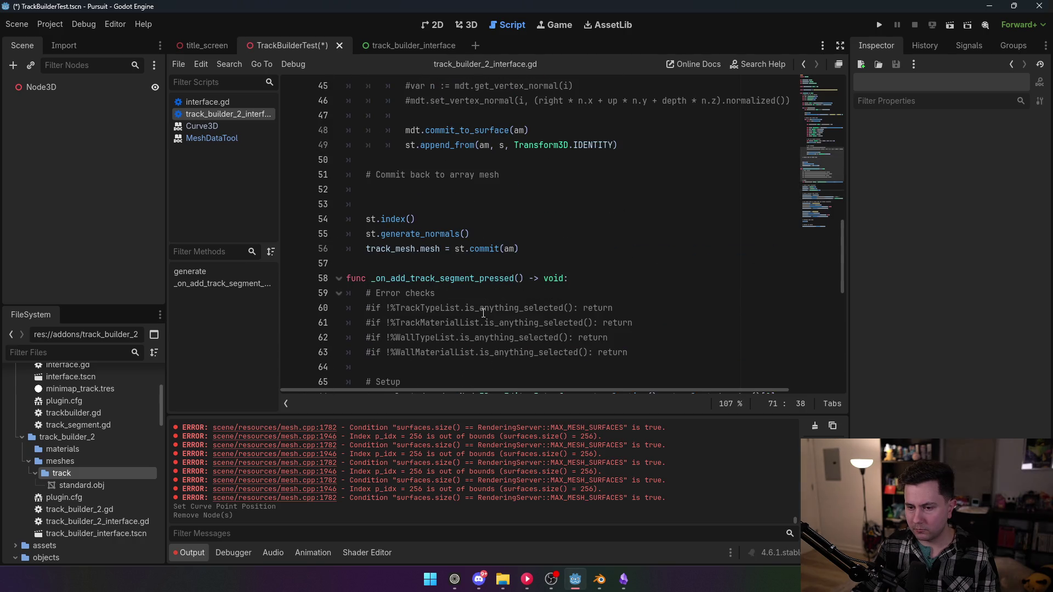
pyautogui.scroll(-4, 483, 313)
pyautogui.scroll(-3, 483, 314)
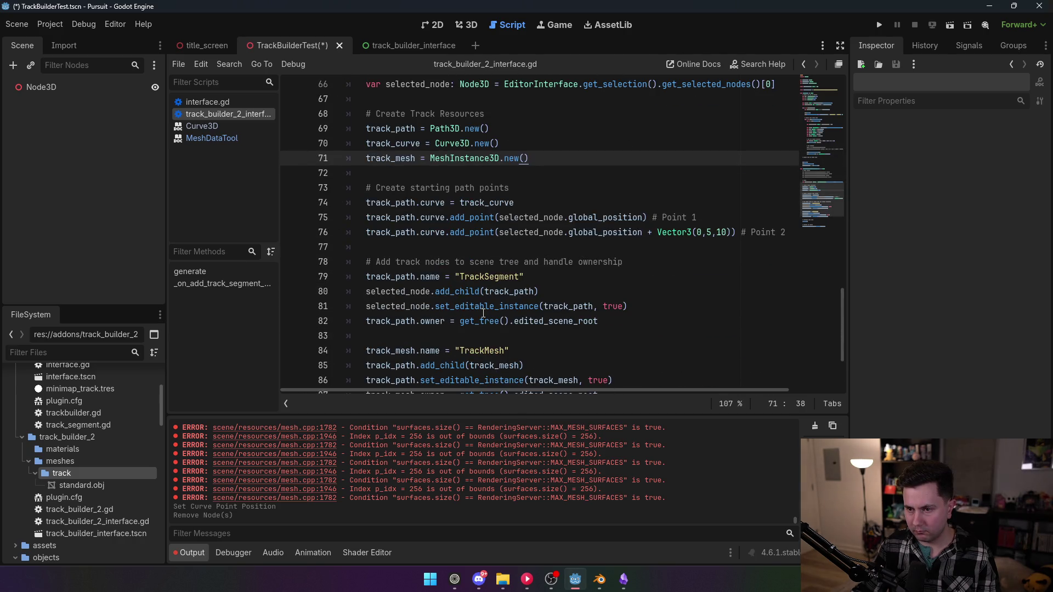
pyautogui.scroll(-3, 483, 313)
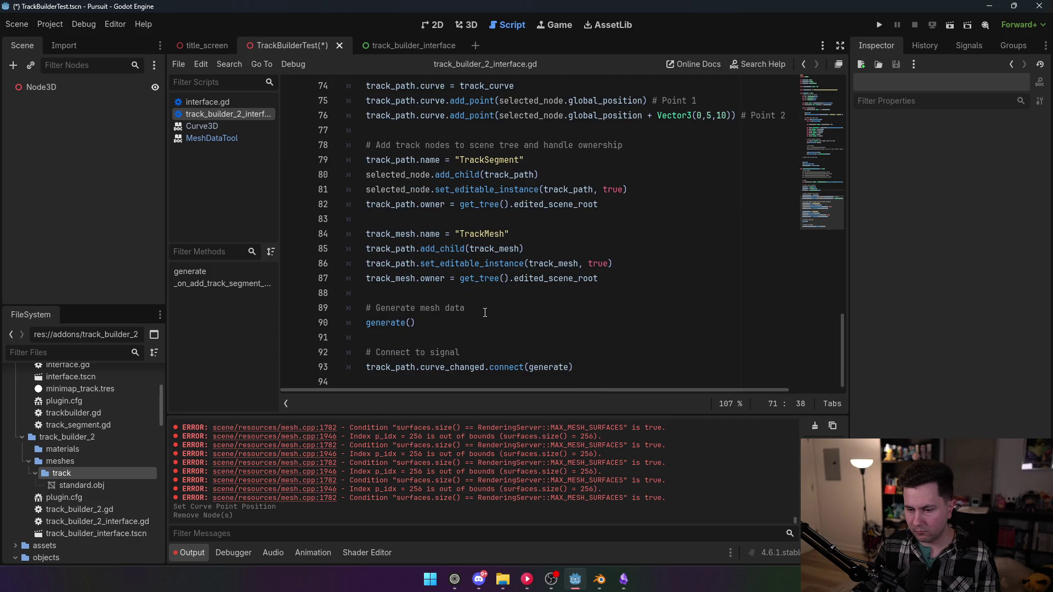
pyautogui.scroll(8, 483, 313)
pyautogui.scroll(5, 485, 313)
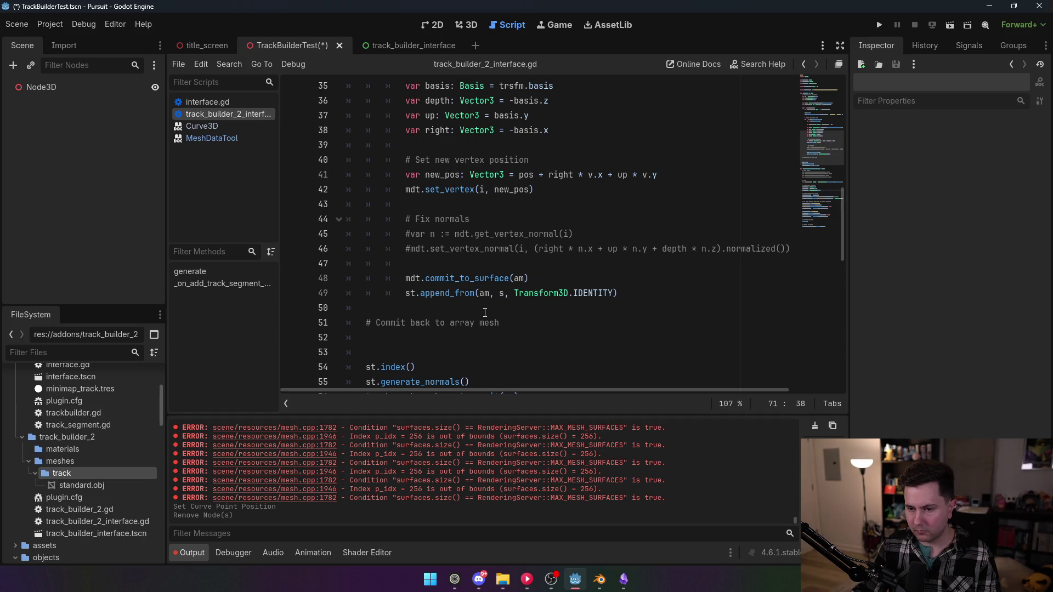
pyautogui.moveTo(462, 294)
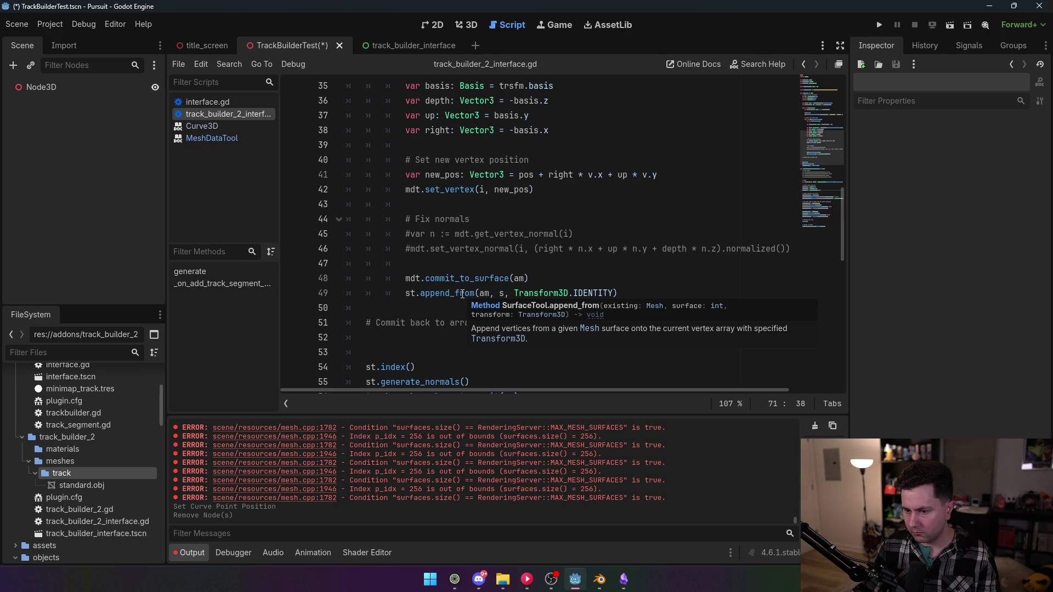
pyautogui.moveTo(459, 296)
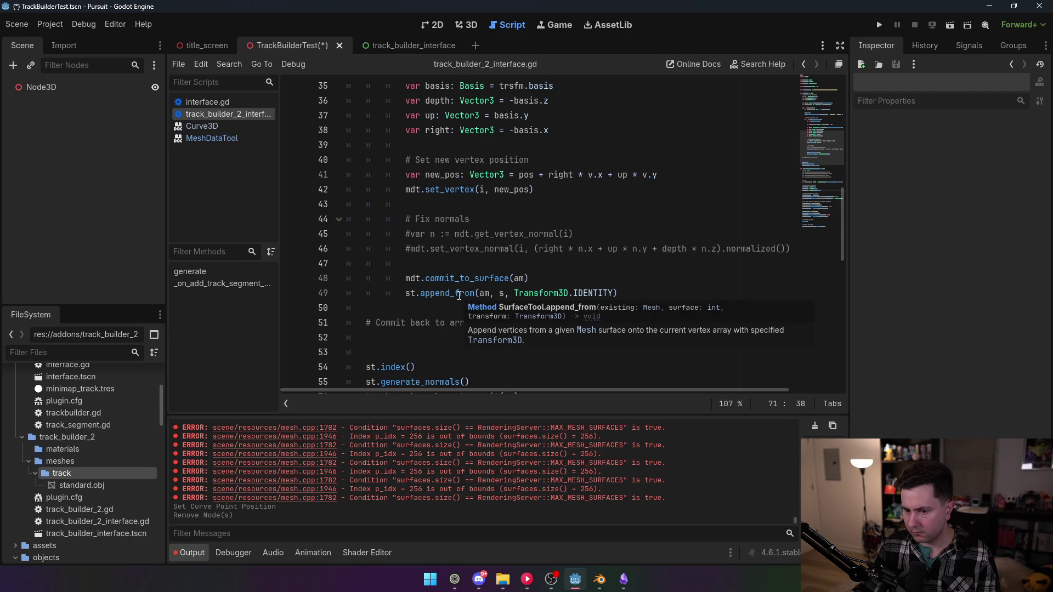
pyautogui.scroll(-2, 459, 295)
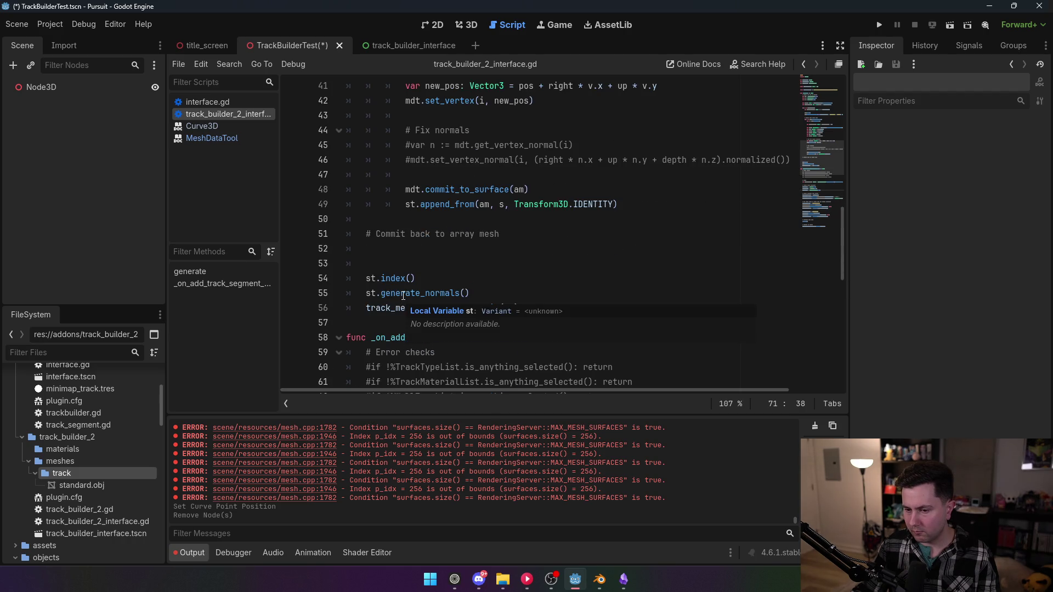
pyautogui.scroll(1, 403, 296)
pyautogui.moveTo(404, 296)
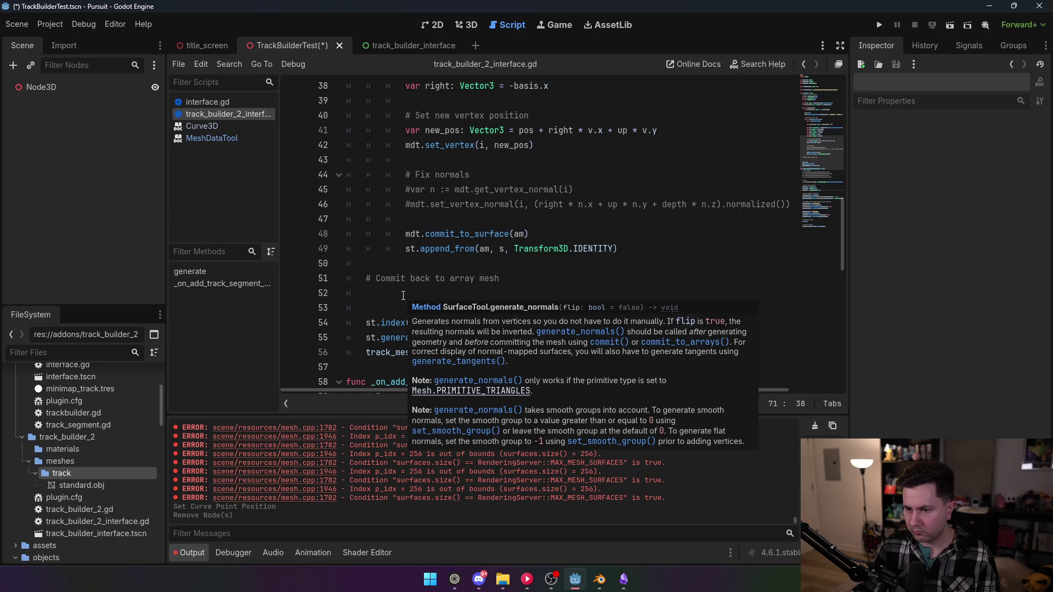
pyautogui.moveTo(443, 233)
pyautogui.scroll(1, 454, 205)
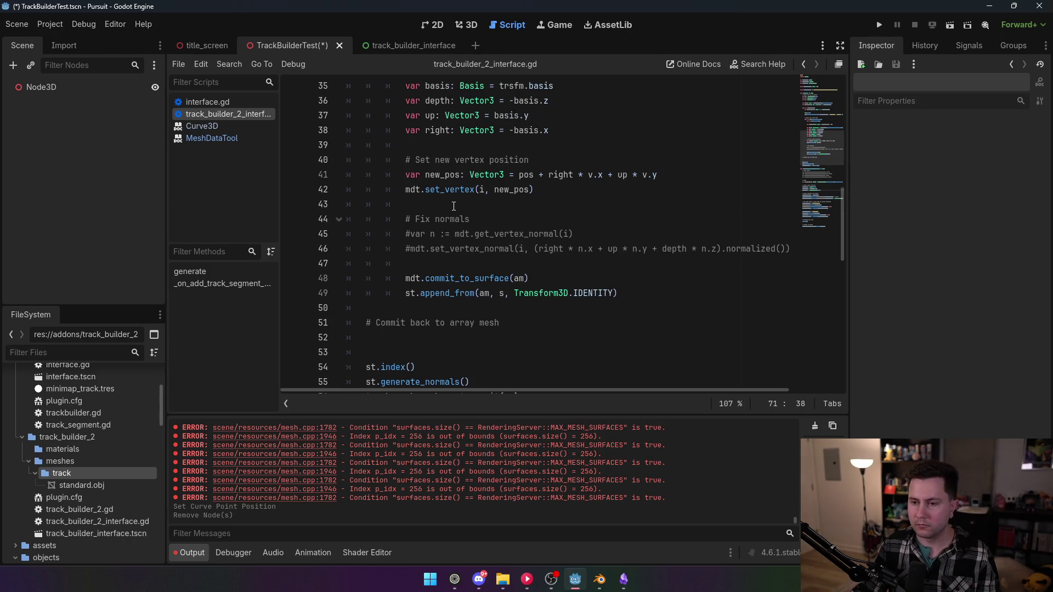
pyautogui.moveTo(464, 275)
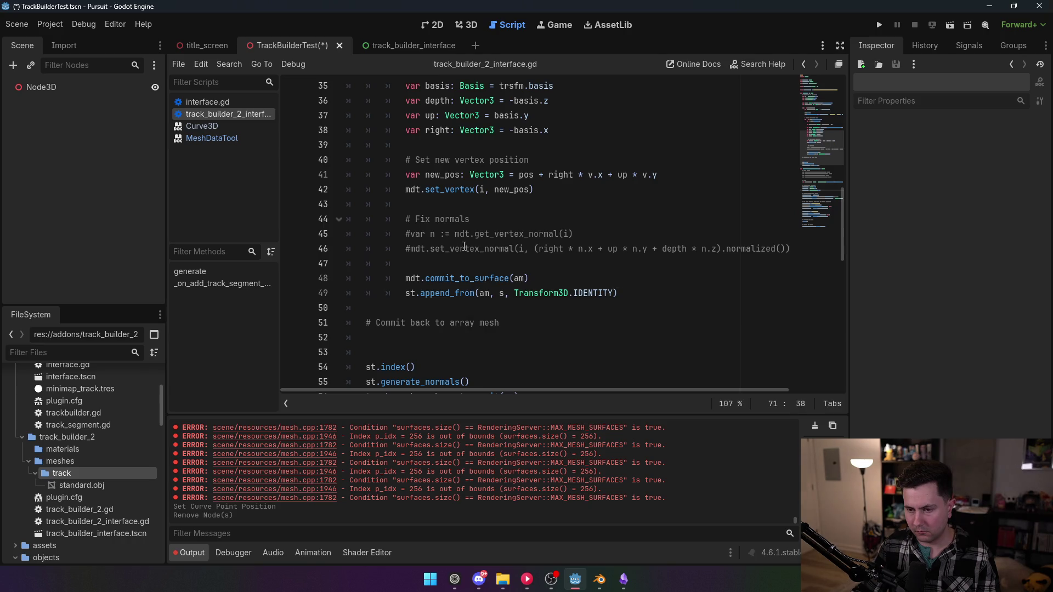
pyautogui.scroll(7, 494, 263)
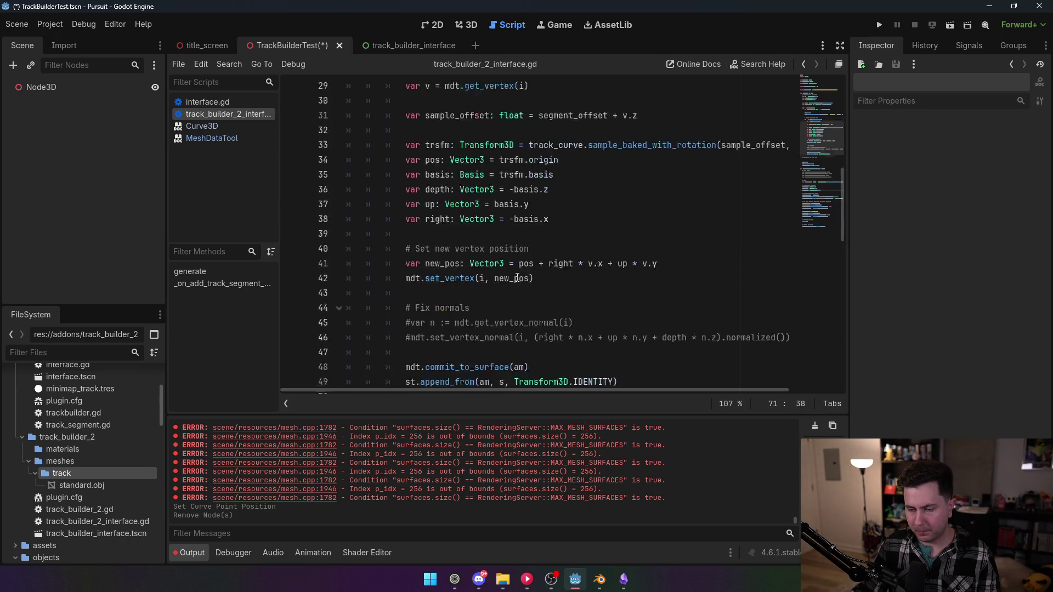
pyautogui.scroll(1, 517, 278)
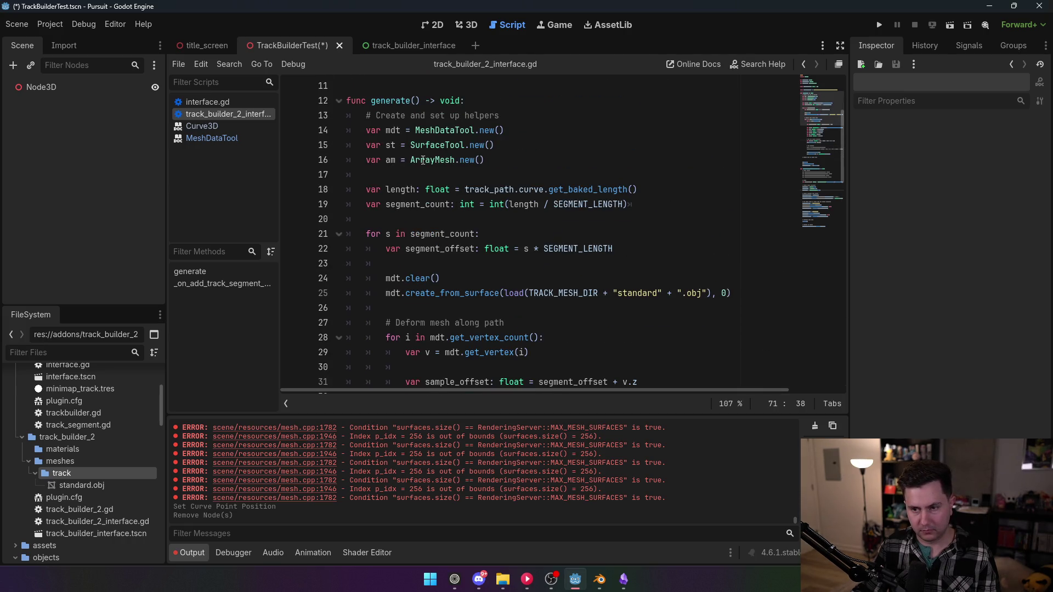
pyautogui.scroll(-7, 394, 181)
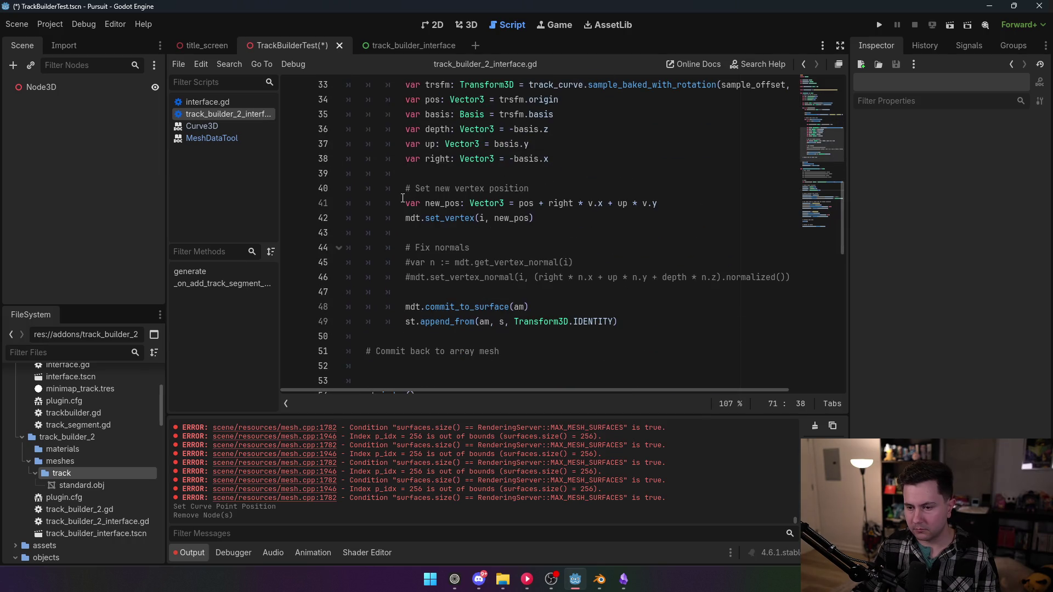
pyautogui.scroll(-2, 405, 196)
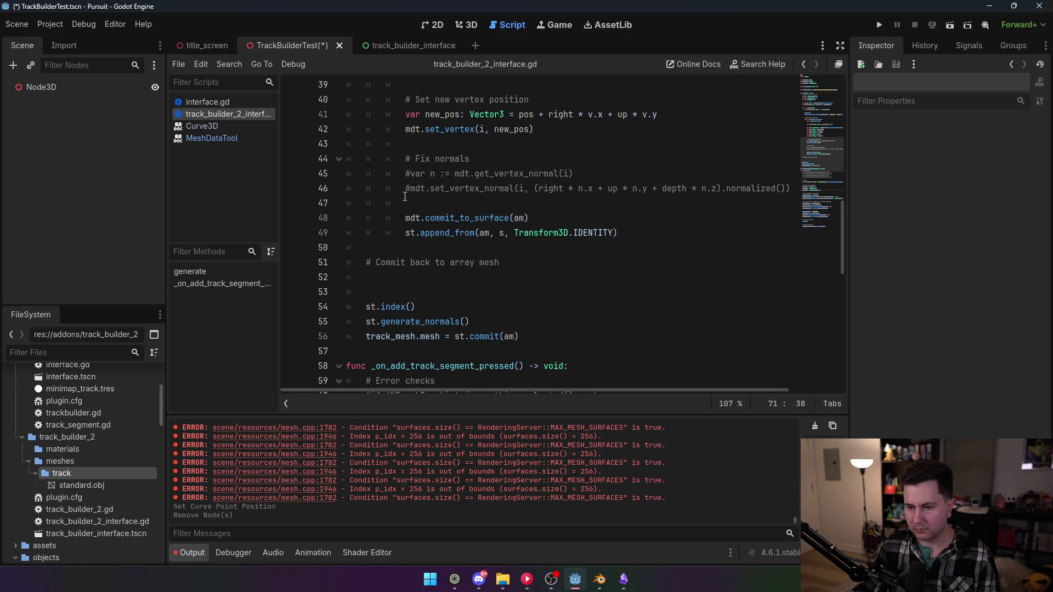
pyautogui.doubleClick(504, 233)
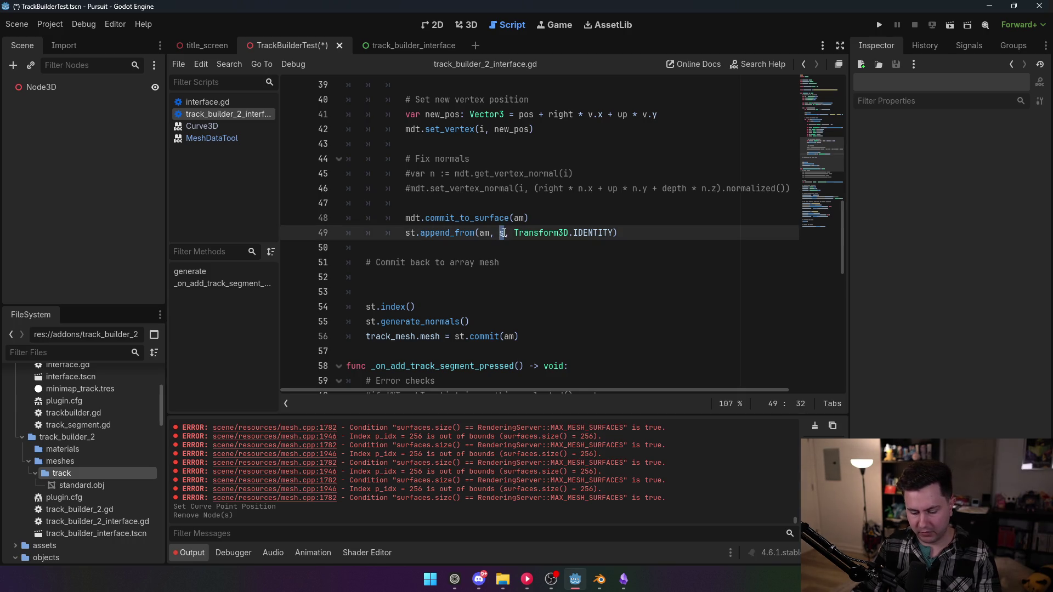
# - Set append_from's surface index to 0 and start a new var line above commit_to_surface
pyautogui.write('0')
pyautogui.click(545, 203)
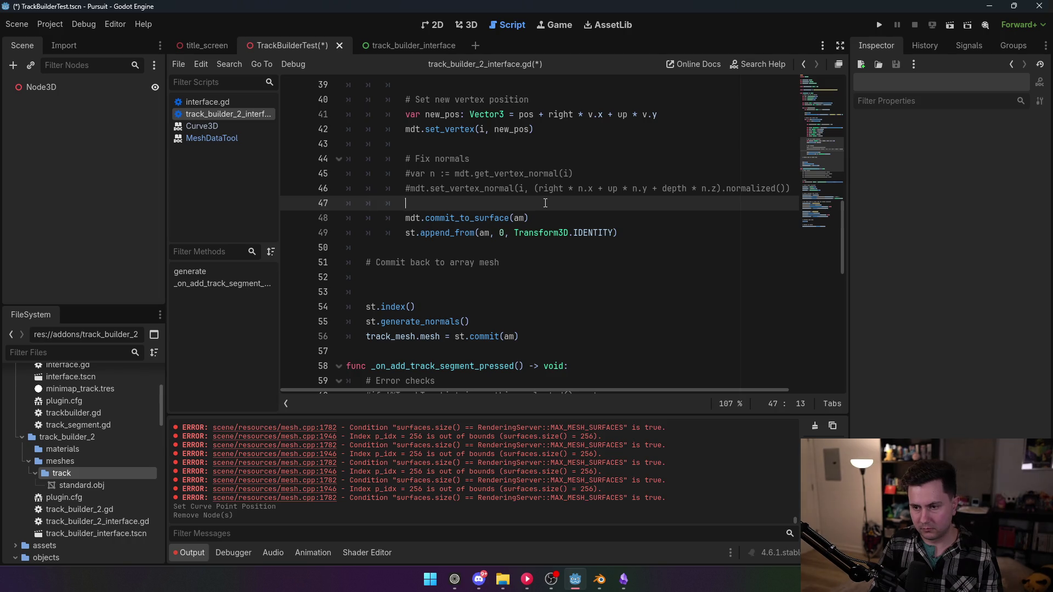
pyautogui.press('Return')
pyautogui.write('var')
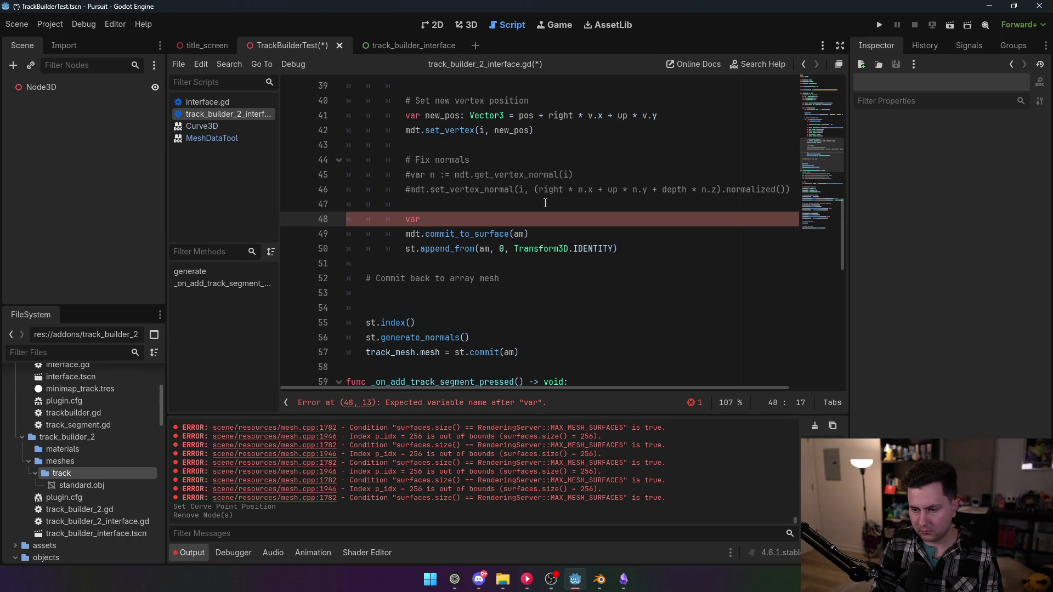
# - Remove the am argument from st.commit() so it takes no argument
pyautogui.click(544, 352)
pyautogui.press('Left')
pyautogui.press('BackSpace')
pyautogui.press('BackSpace')
pyautogui.click(536, 324)
pyautogui.moveTo(491, 353)
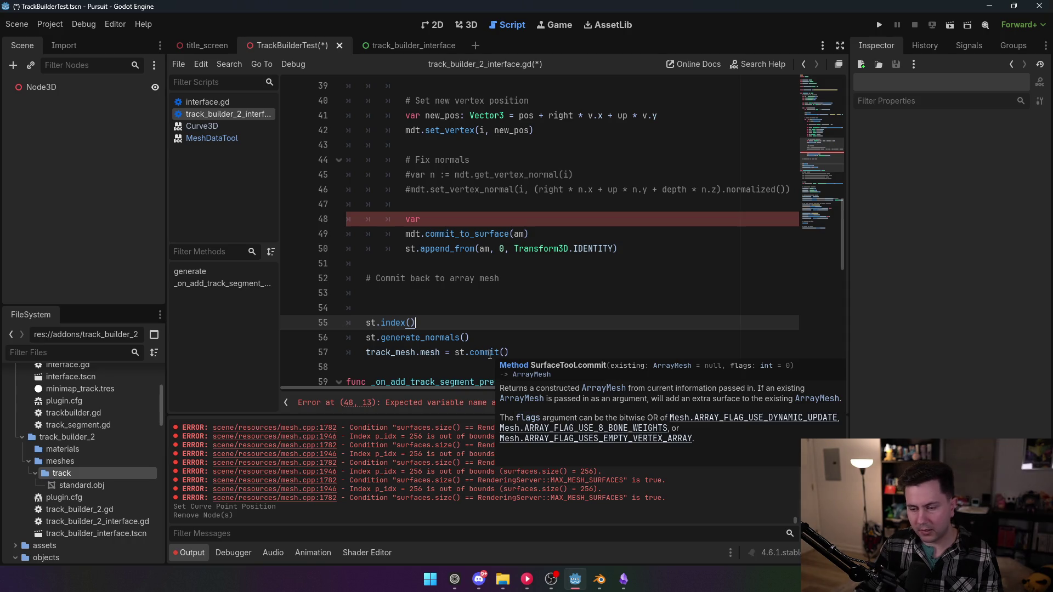
# - Complete the declaration as var new_am := ArrayMesh.new()
pyautogui.click(454, 220)
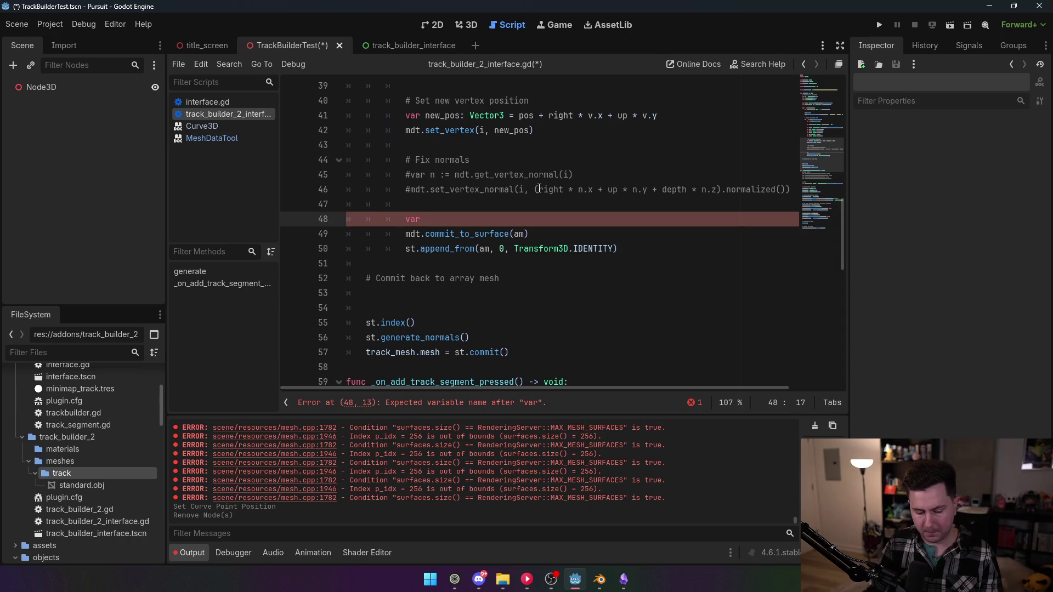
pyautogui.write('new_am:')
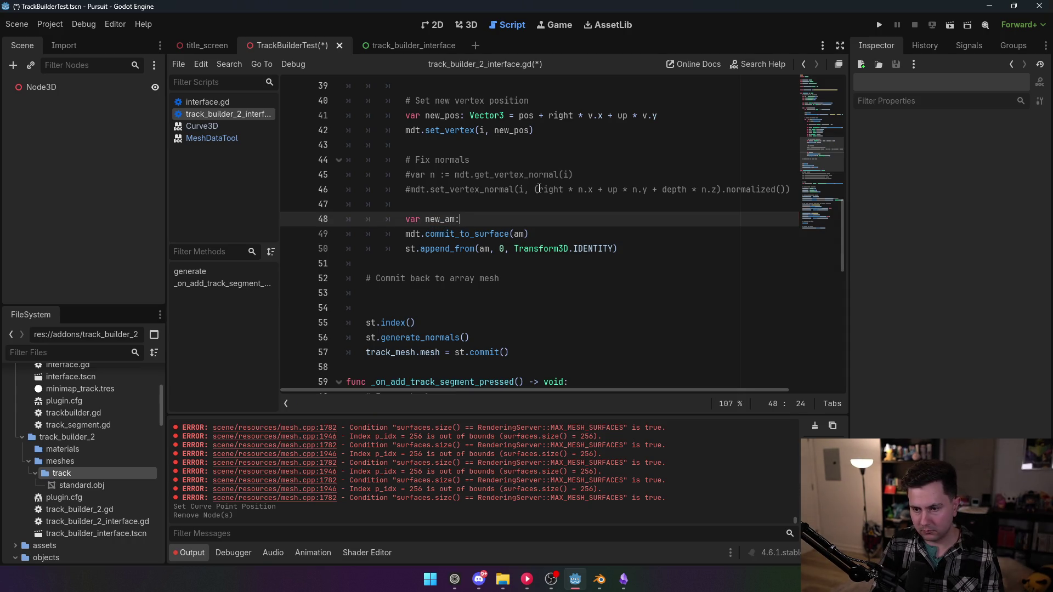
pyautogui.press('BackSpace')
pyautogui.press('BackSpace')
pyautogui.press('BackSpace')
pyautogui.write('ArrayMesh.new()')
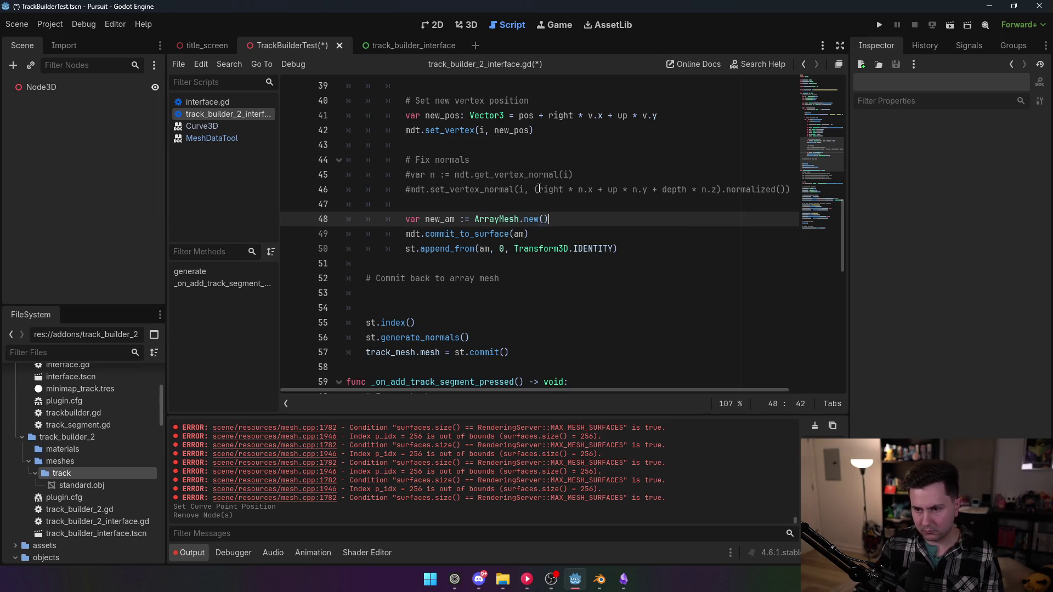
# - Replace am with new_am in both commit_to_surface and append_from
pyautogui.doubleClick(431, 220)
pyautogui.hotkey('ctrl', 'c')
pyautogui.doubleClick(517, 234)
pyautogui.hotkey('ctrl', 'v')
pyautogui.doubleClick(485, 249)
pyautogui.hotkey('ctrl', 'v')
pyautogui.click(494, 174)
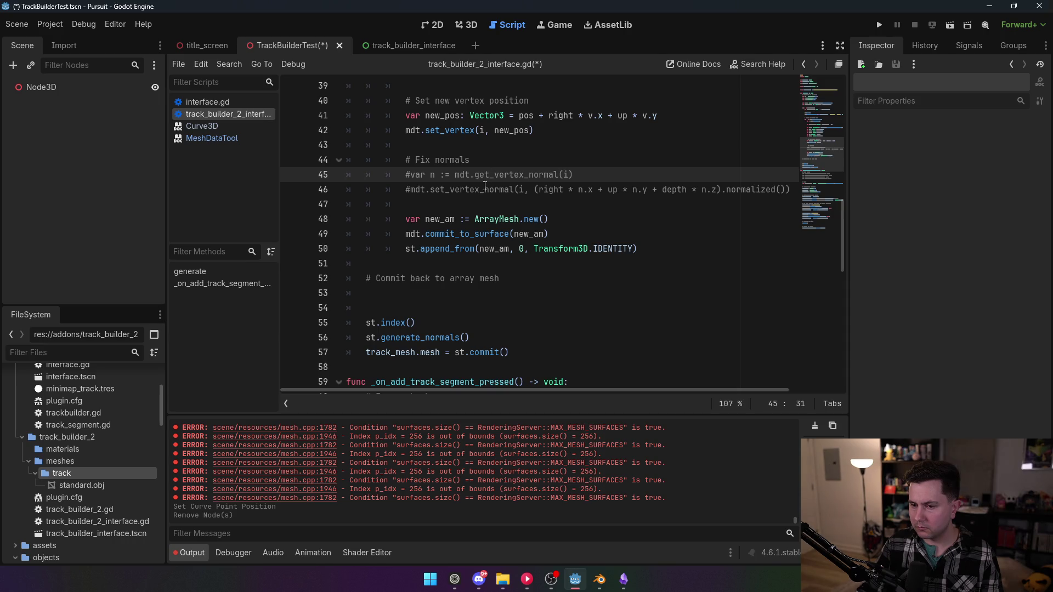
pyautogui.click(445, 218)
pyautogui.hotkey('shift', 'Left')
pyautogui.hotkey('shift', 'Left')
pyautogui.hotkey('shift', 'Left')
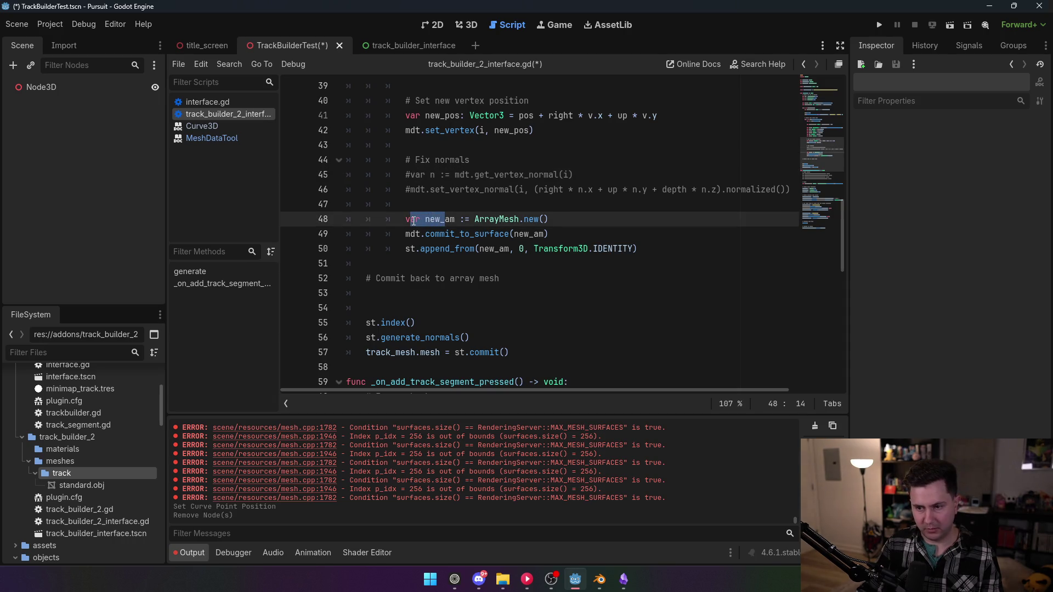
pyautogui.press('Right')
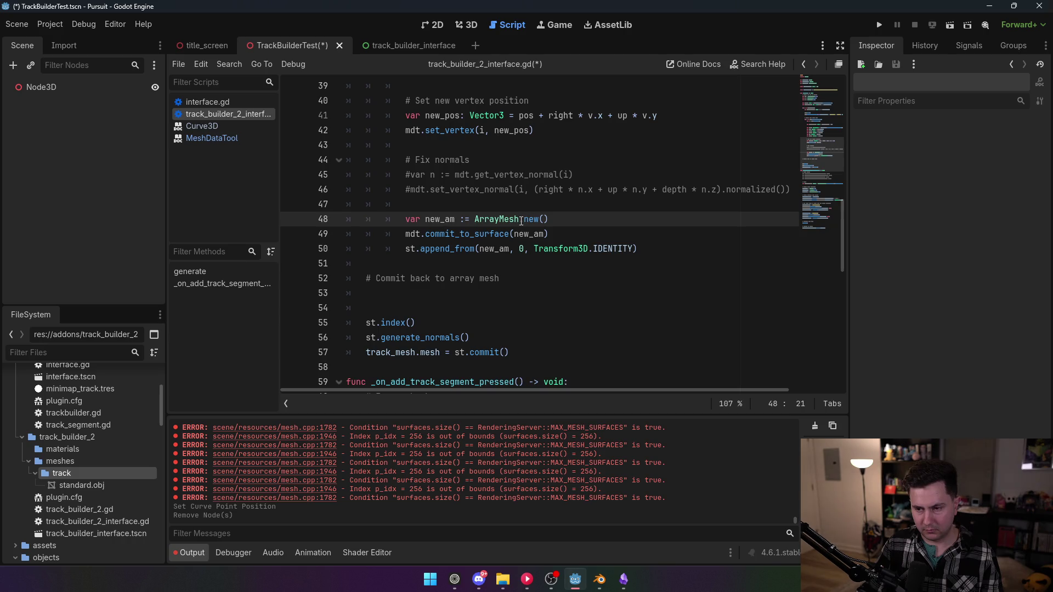
pyautogui.scroll(8, 499, 256)
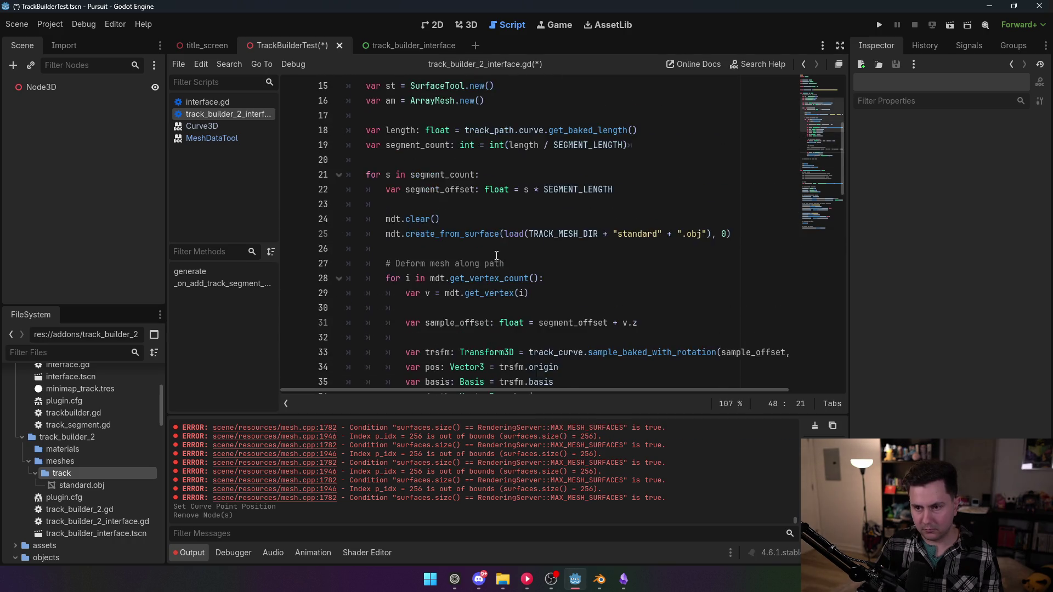
# - Move var am = ArrayMesh.new() from the top of generate over the new_am declaration in the loop
pyautogui.scroll(1, 499, 256)
pyautogui.moveTo(486, 144); pyautogui.dragTo(353, 151)
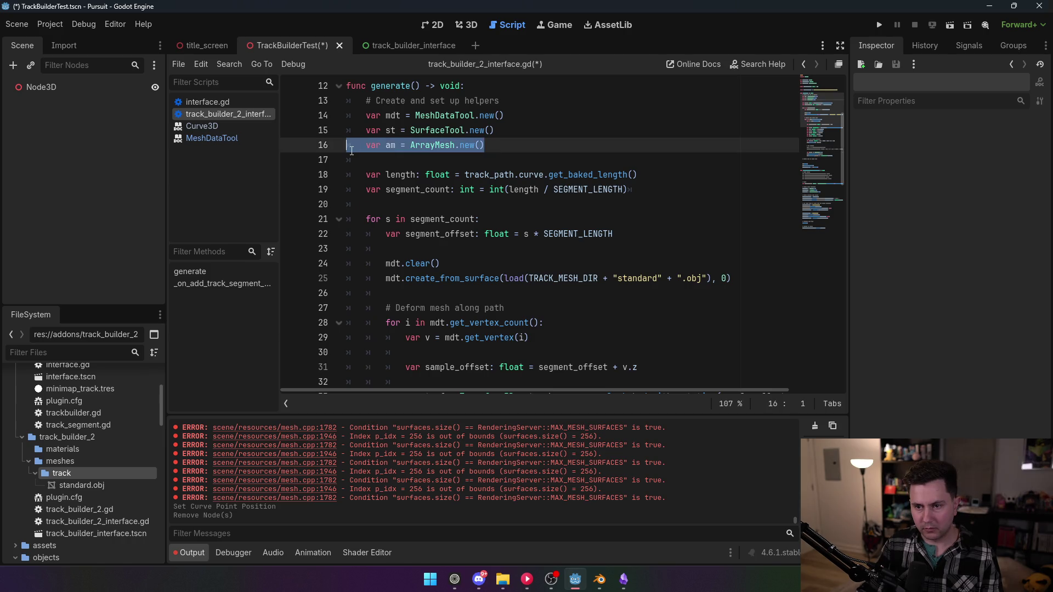
pyautogui.press('BackSpace')
pyautogui.press('BackSpace')
pyautogui.scroll(-7, 475, 335)
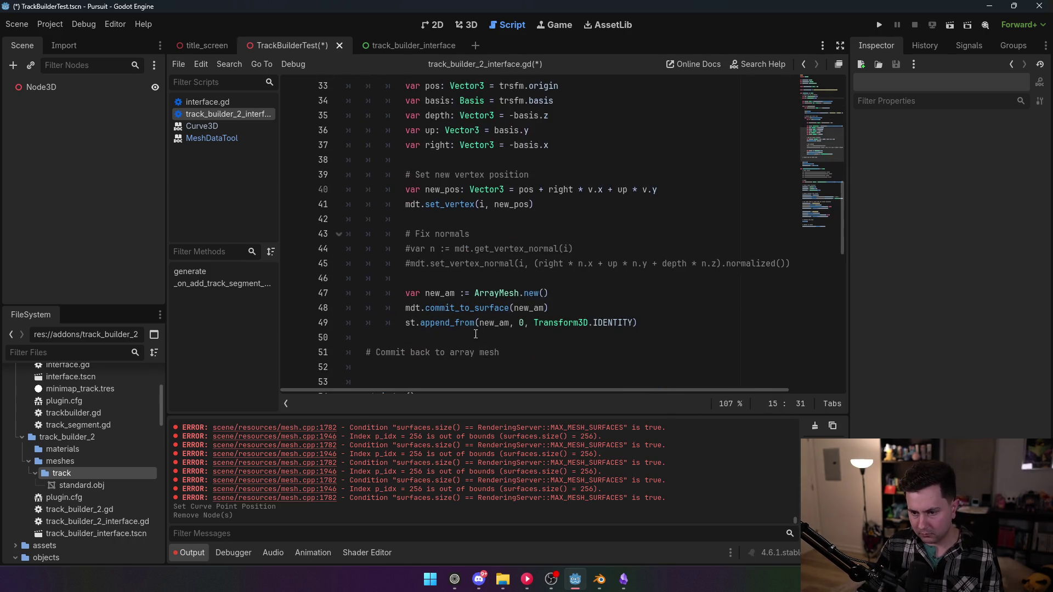
pyautogui.scroll(-2, 475, 335)
pyautogui.moveTo(548, 204)
pyautogui.mouseDown()
pyautogui.moveTo(494, 219)
pyautogui.moveTo(405, 204)
pyautogui.mouseUp()
pyautogui.hotkey('ctrl', 'v')
pyautogui.press('BackSpace')
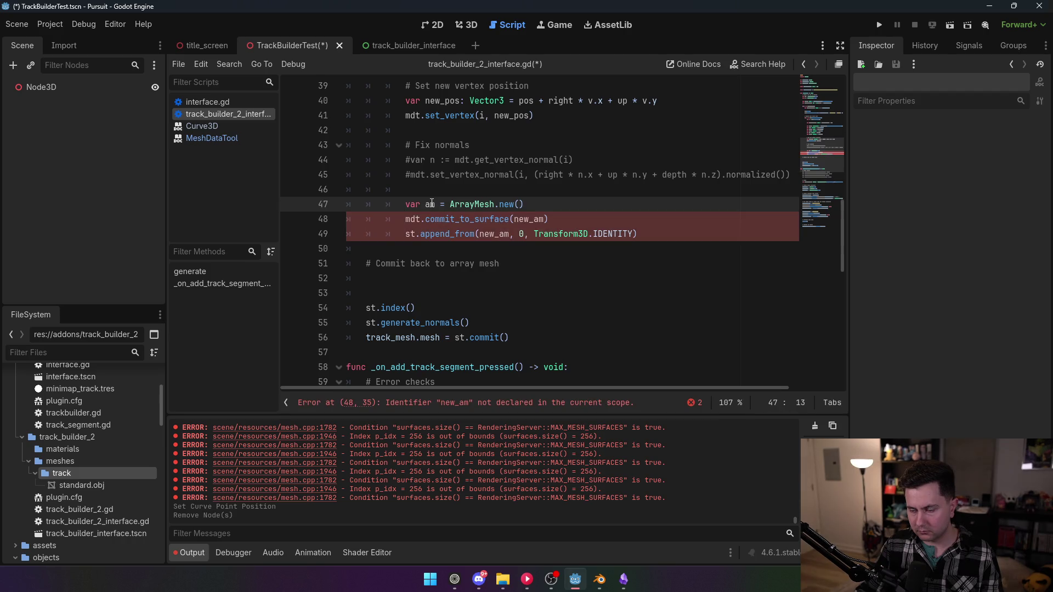
# - Rename new_am back to am in commit_to_surface and append_from
pyautogui.doubleClick(528, 220)
pyautogui.write('am')
pyautogui.doubleClick(488, 234)
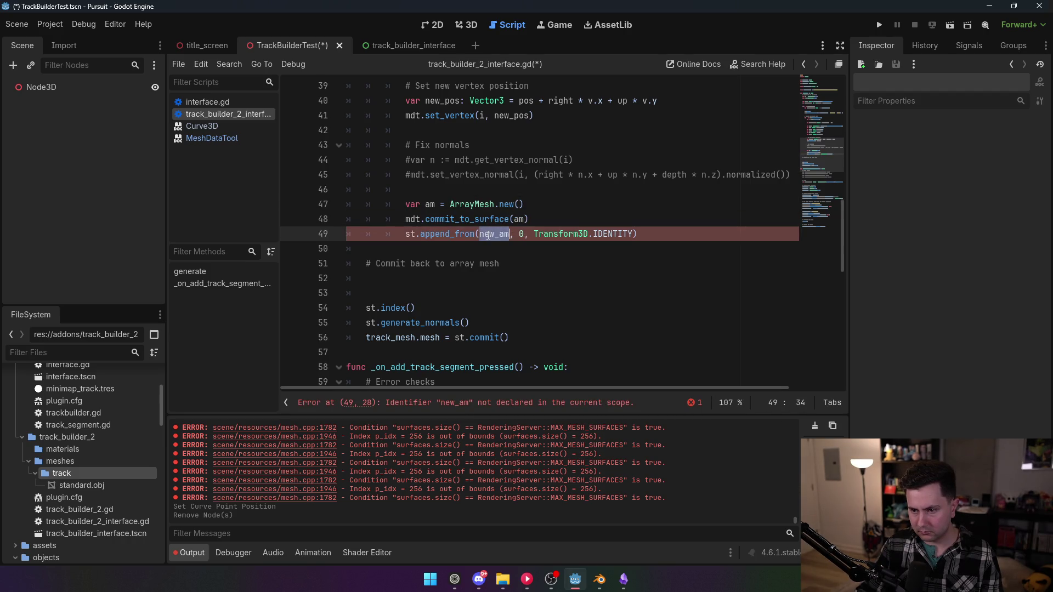
pyautogui.write('am')
pyautogui.click(484, 190)
pyautogui.moveTo(425, 233)
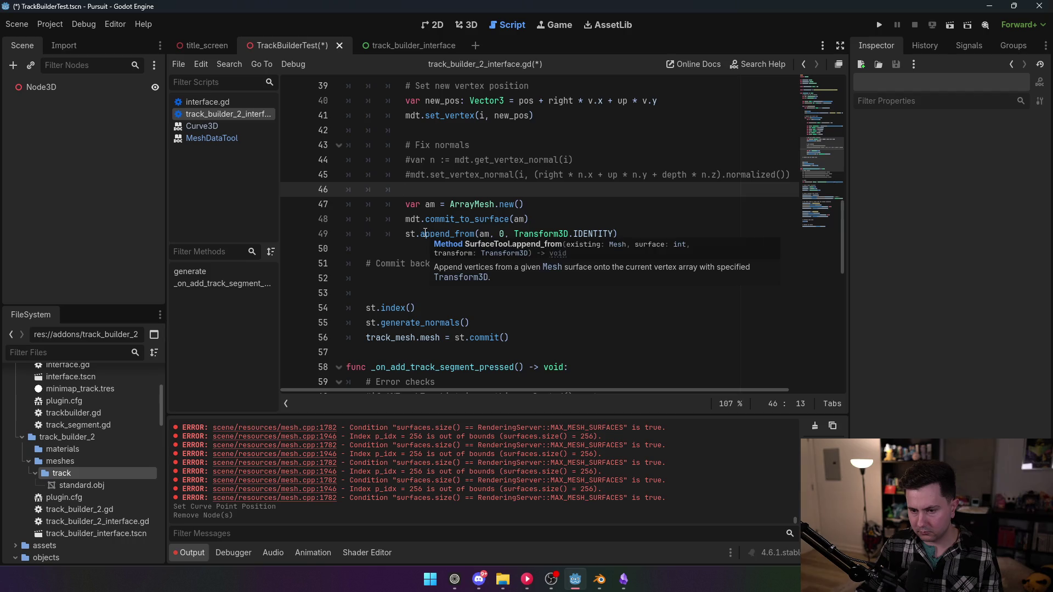
# - Replace the old commit comment with '# Clean up surface tool' and save
pyautogui.click(449, 298)
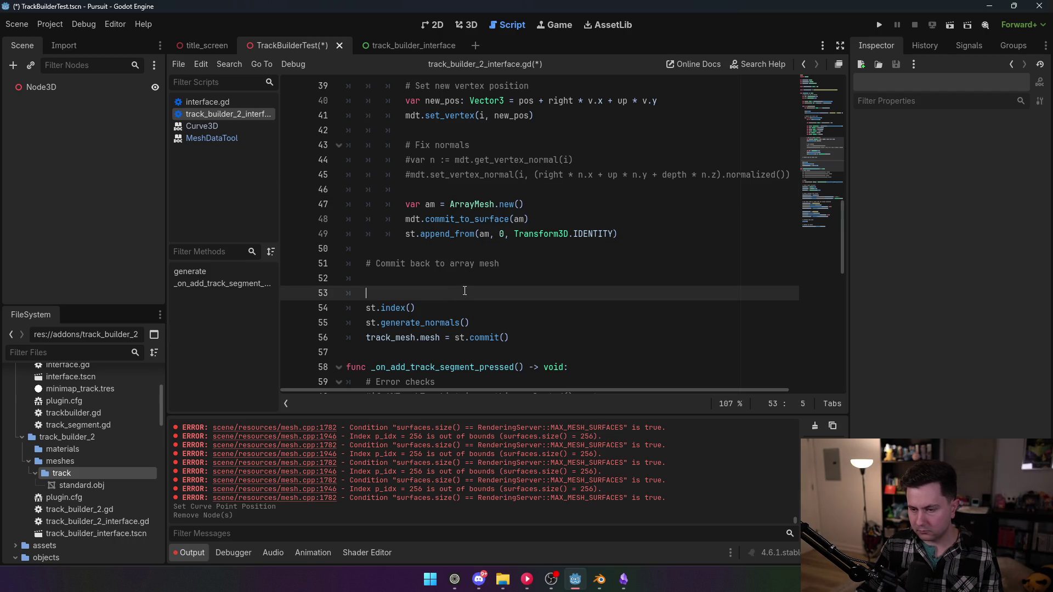
pyautogui.moveTo(519, 266)
pyautogui.mouseDown()
pyautogui.moveTo(353, 277)
pyautogui.moveTo(317, 272)
pyautogui.moveTo(322, 256)
pyautogui.mouseUp()
pyautogui.press('BackSpace')
pyautogui.press('Delete')
pyautogui.press('Tab')
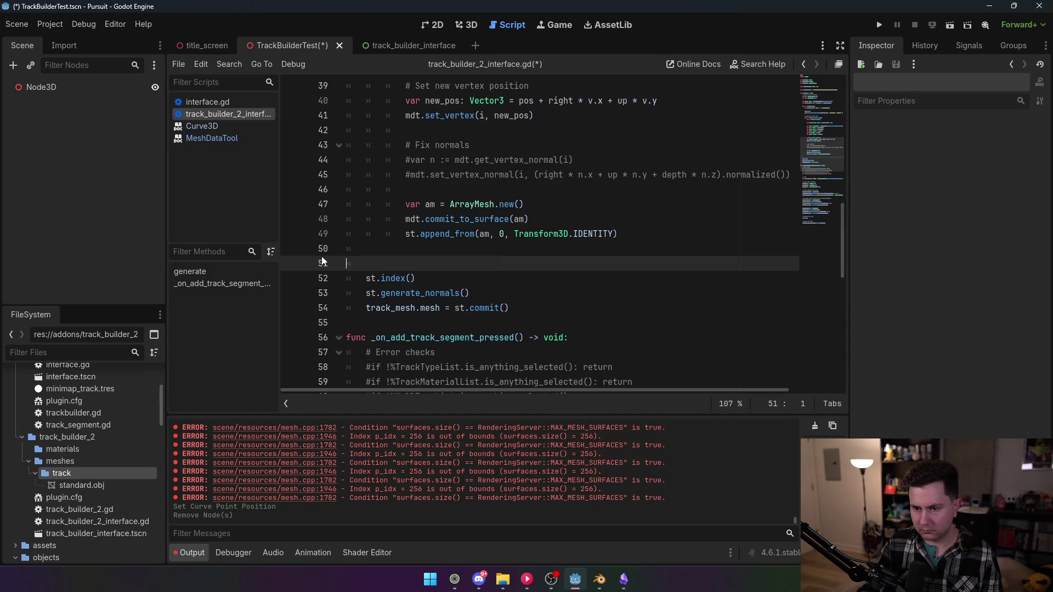
pyautogui.write('#')
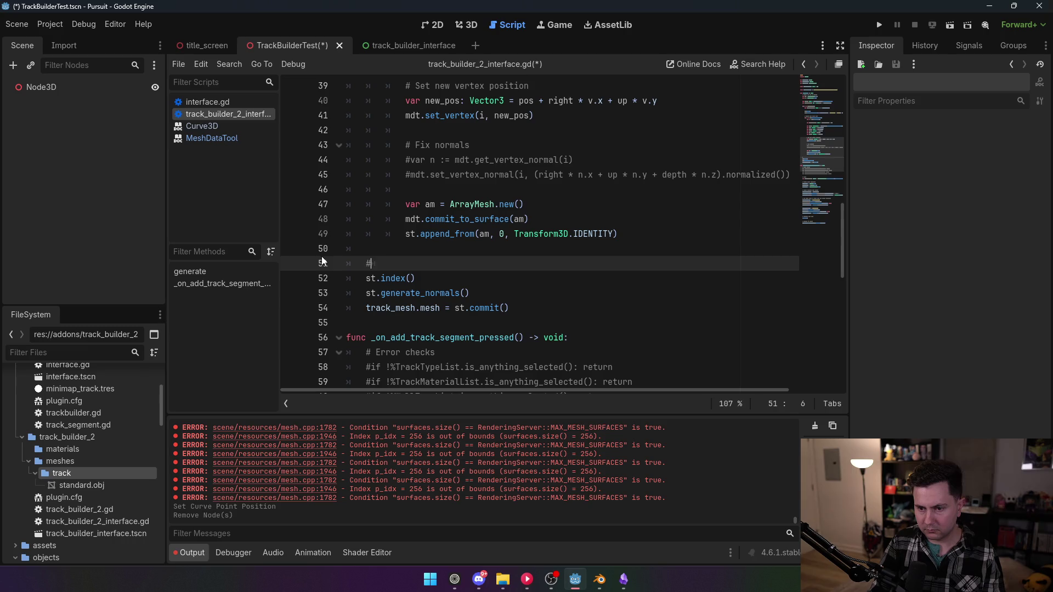
pyautogui.write(' Clean up')
pyautogui.write(' surface tool')
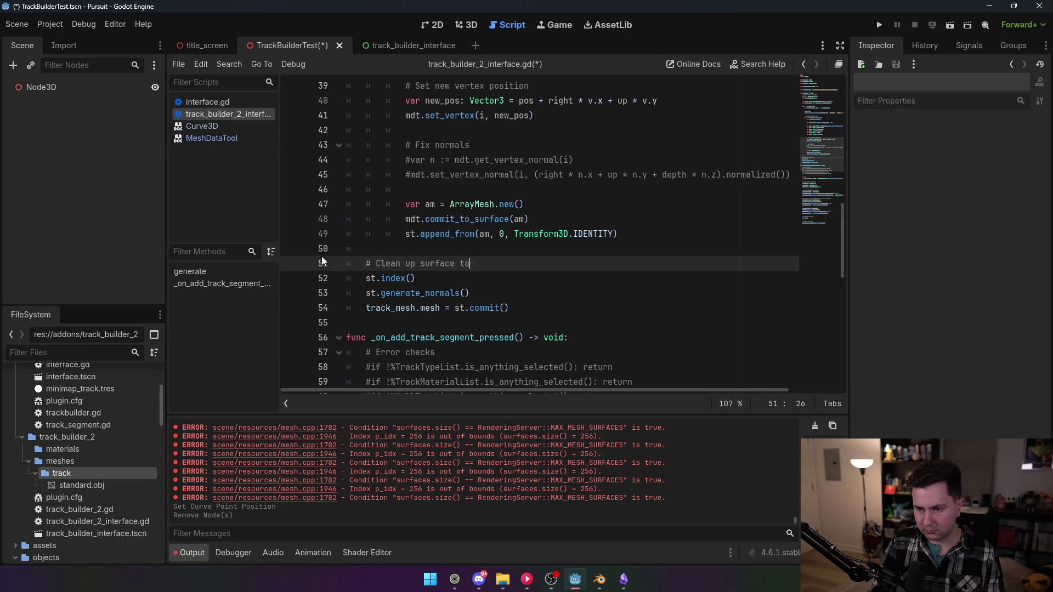
pyautogui.hotkey('ctrl', 's')
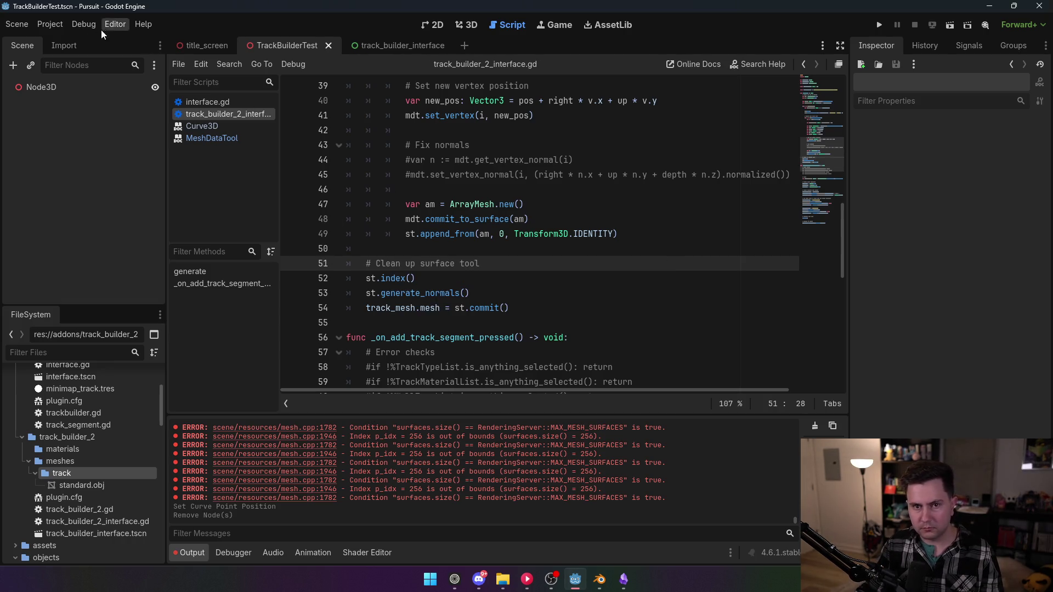
# - Enable TrackBuilder2 and add a test Track Segment under Node3D
pyautogui.click(50, 24)
pyautogui.click(43, 40)
pyautogui.click(133, 146)
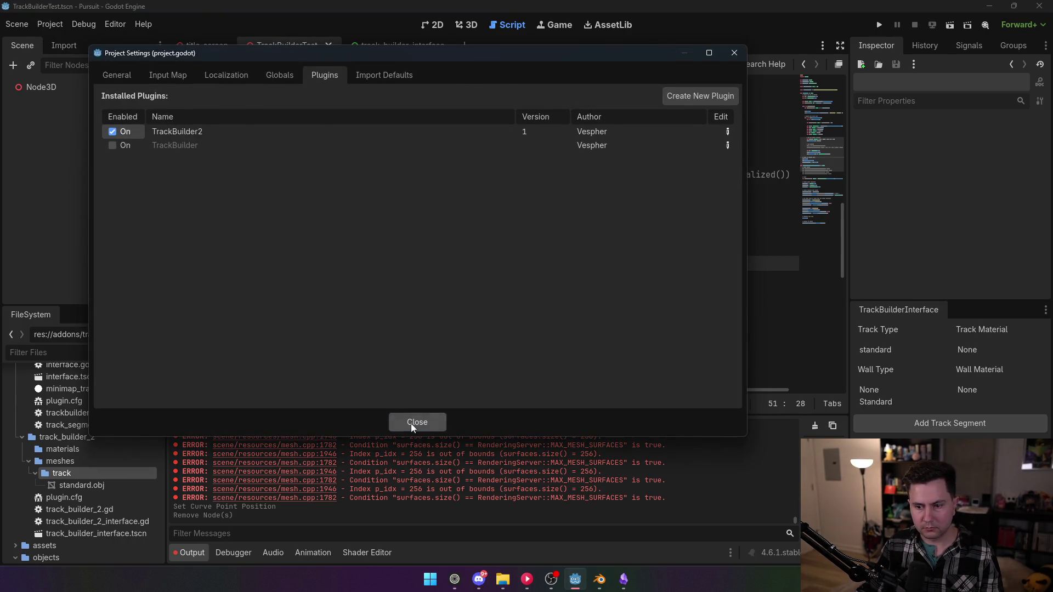
pyautogui.click(410, 424)
pyautogui.click(460, 28)
pyautogui.click(104, 88)
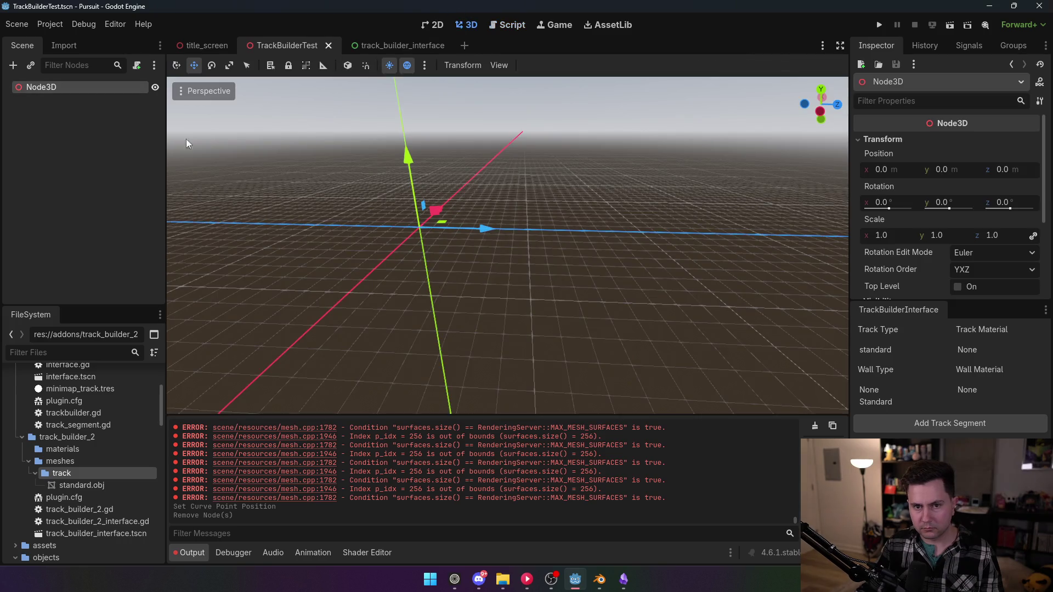
pyautogui.click(963, 426)
# - Orbit and zoom around the new track mesh to inspect it
pyautogui.moveTo(644, 318)
pyautogui.mouseDown()
pyautogui.moveTo(575, 307)
pyautogui.moveTo(455, 329)
pyautogui.moveTo(170, 329)
pyautogui.mouseUp()
pyautogui.moveTo(507, 247); pyautogui.dragTo(507, 247)
pyautogui.moveTo(644, 322); pyautogui.dragTo(645, 322)
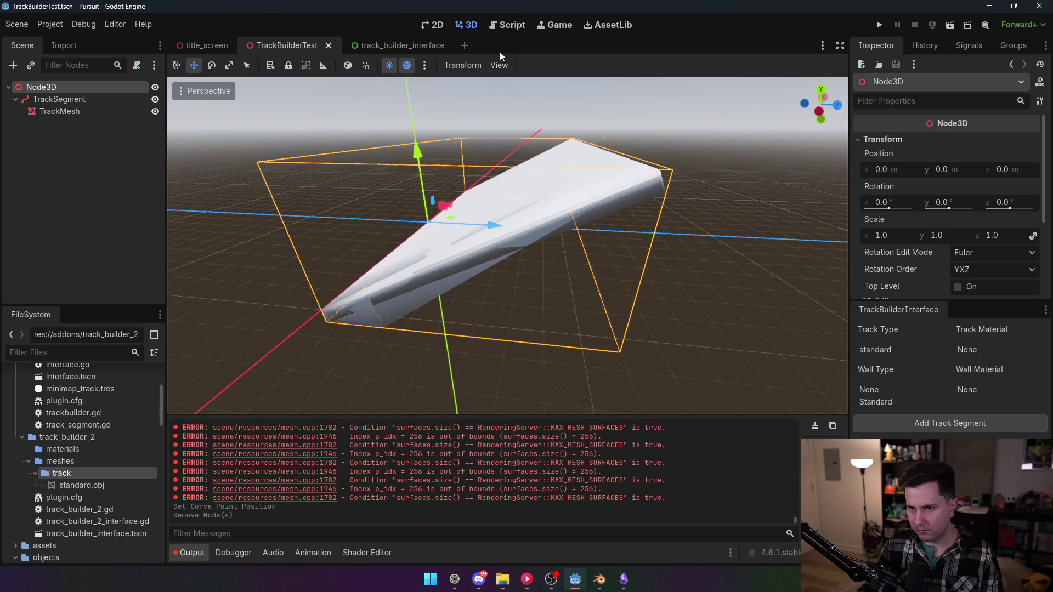
pyautogui.moveTo(531, 82); pyautogui.dragTo(544, 136)
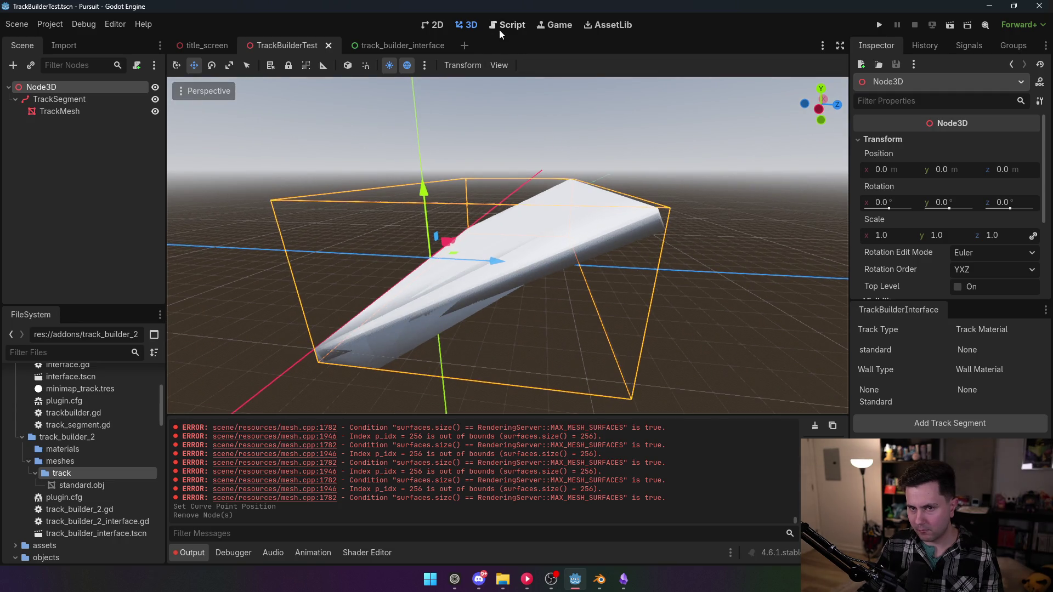
# - Delete the TrackSegment node and disable the TrackBuilder2 plugin again
pyautogui.click(70, 99)
pyautogui.press('Delete')
pyautogui.click(480, 306)
pyautogui.click(50, 25)
pyautogui.click(71, 45)
pyautogui.click(130, 133)
pyautogui.click(403, 419)
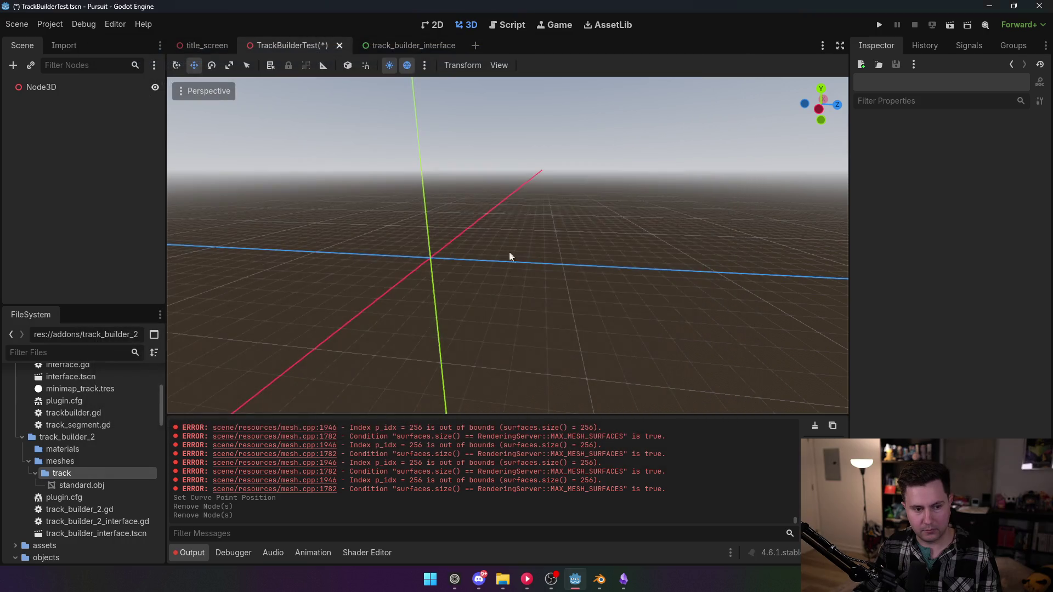
# - Dedent lines 47–49 (am creation, commit, append) out of the vertex loop and save the script
pyautogui.click(542, 25)
pyautogui.click(508, 24)
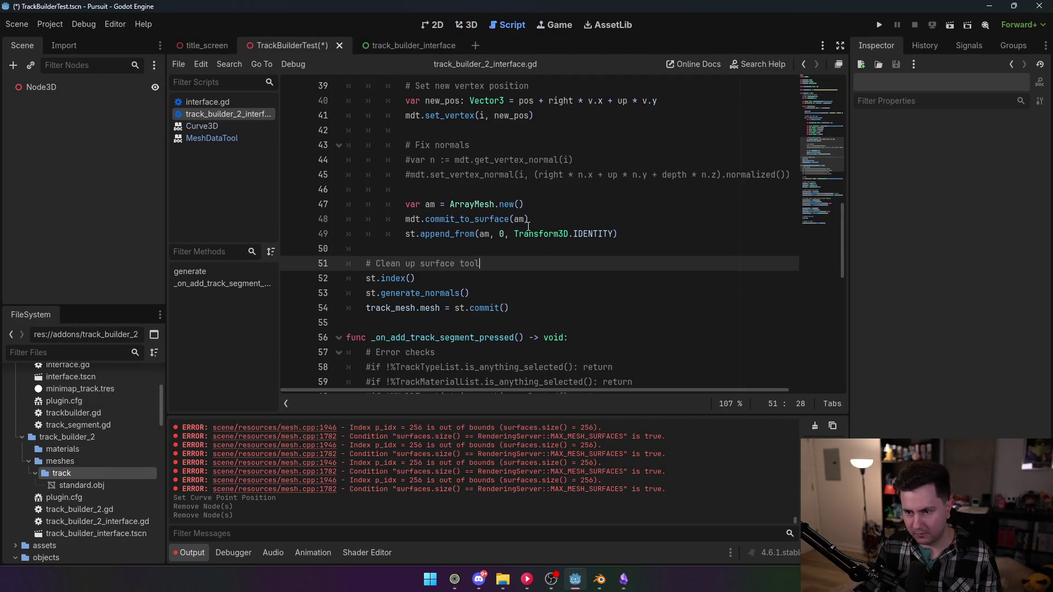
pyautogui.moveTo(394, 279)
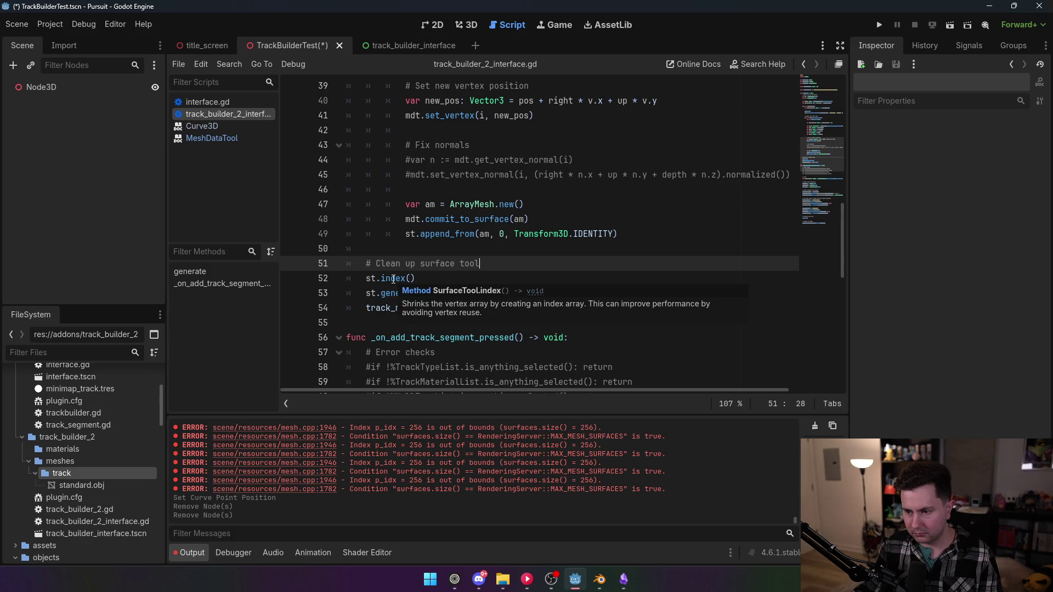
pyautogui.moveTo(404, 220)
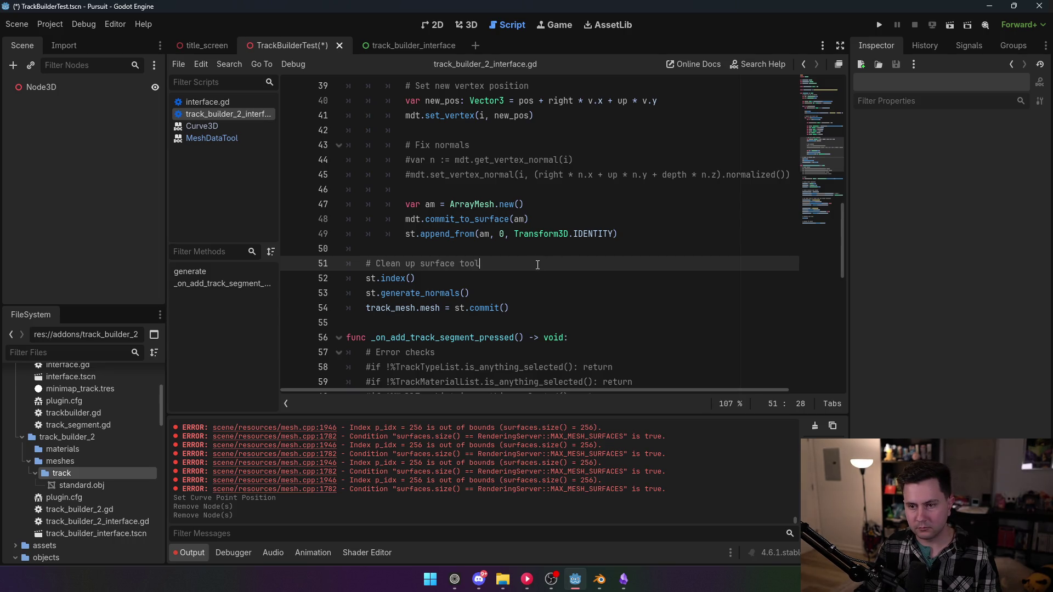
pyautogui.scroll(2, 537, 264)
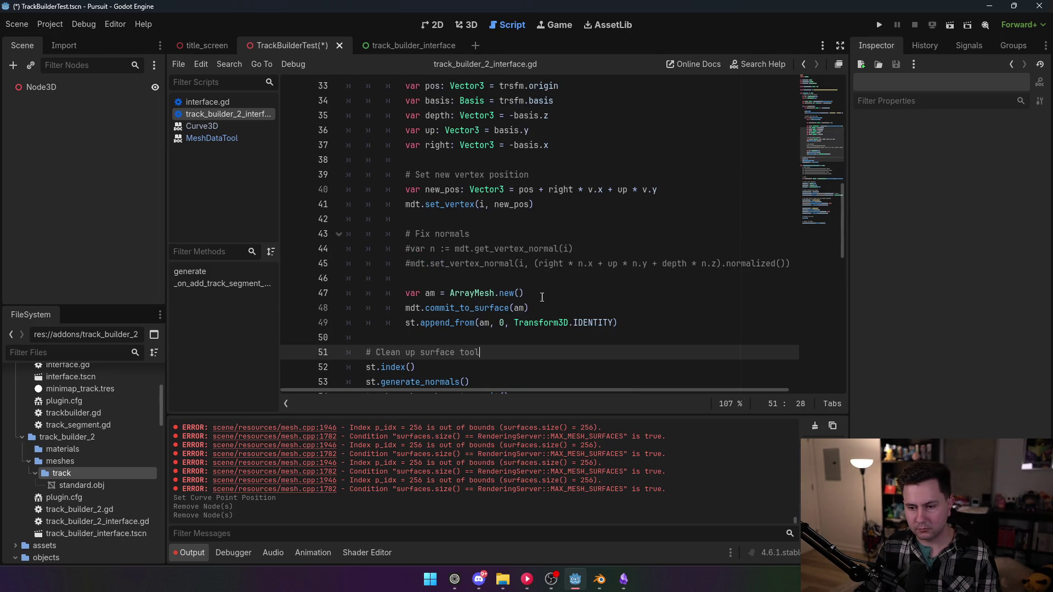
pyautogui.moveTo(619, 322); pyautogui.dragTo(405, 293)
pyautogui.hotkey('shift', 'Tab')
pyautogui.click(482, 233)
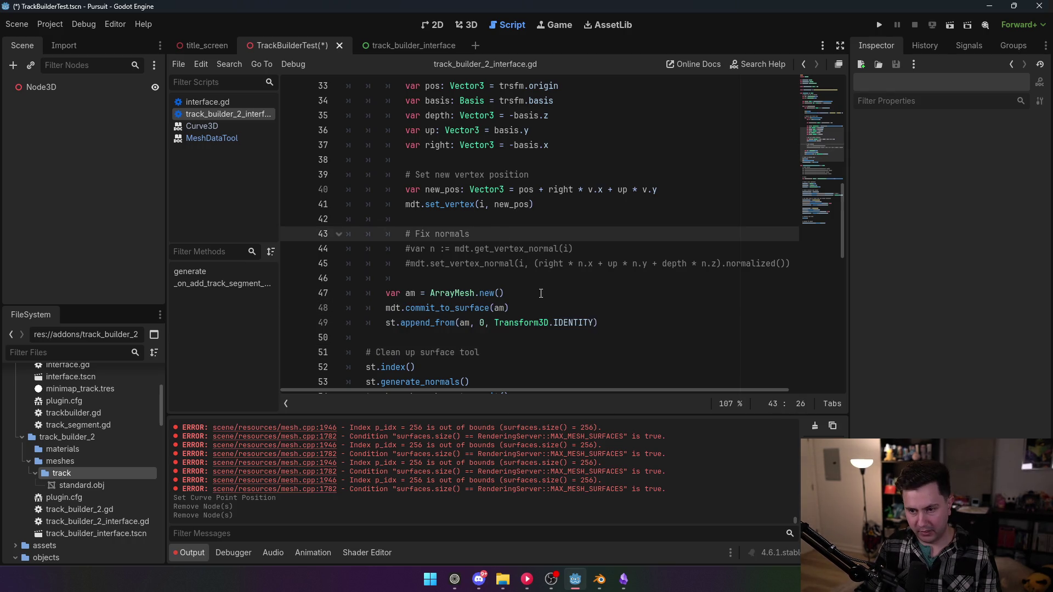
pyautogui.scroll(7, 537, 298)
pyautogui.scroll(-8, 537, 298)
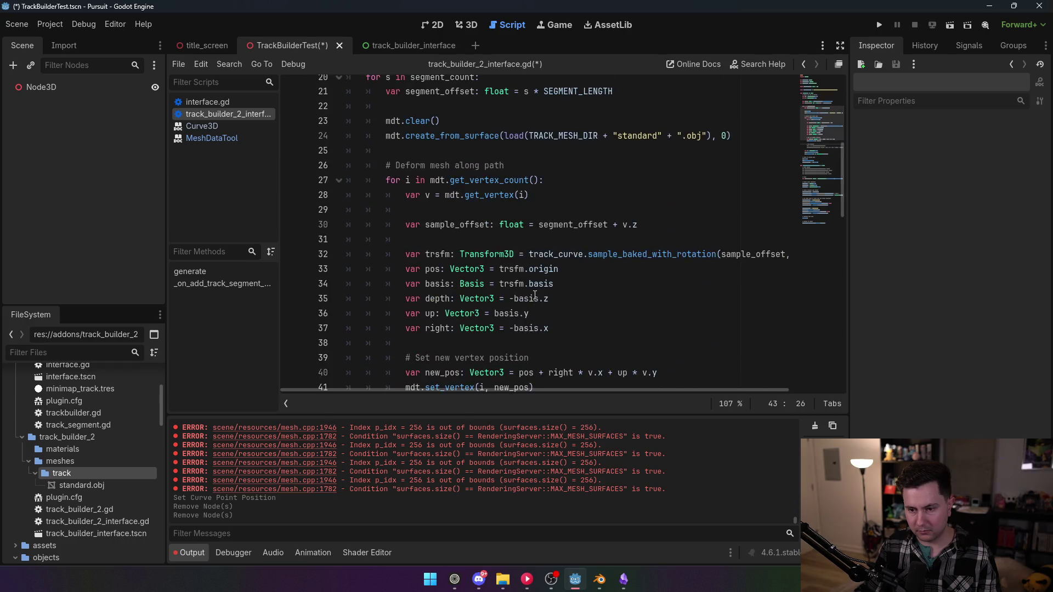
pyautogui.hotkey('ctrl', 's')
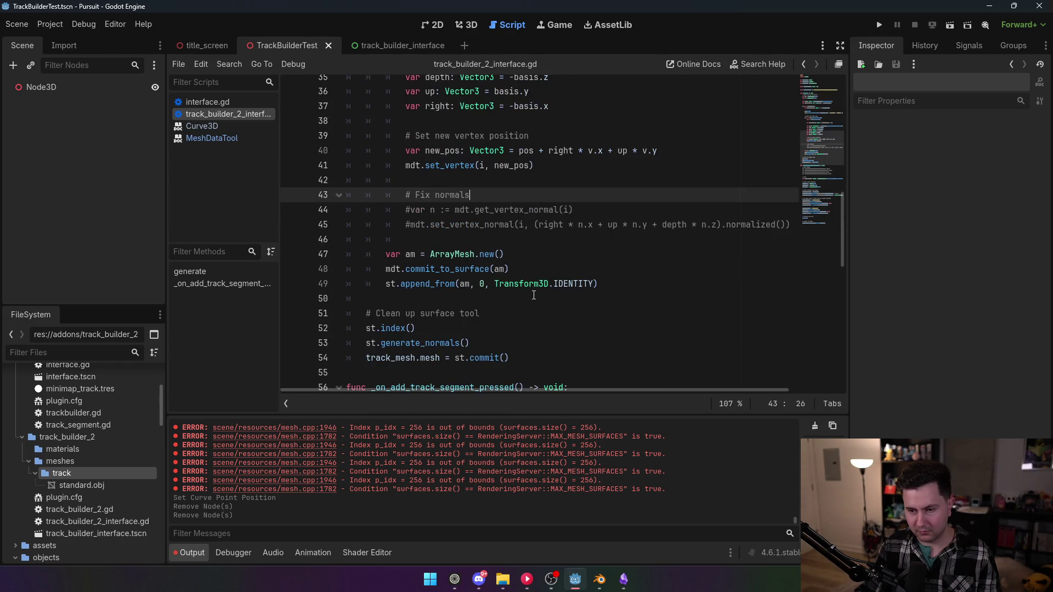
# - Confirm the plugin in Project Settings, then add a new TrackSegment under the 3D scene root
pyautogui.click(50, 24)
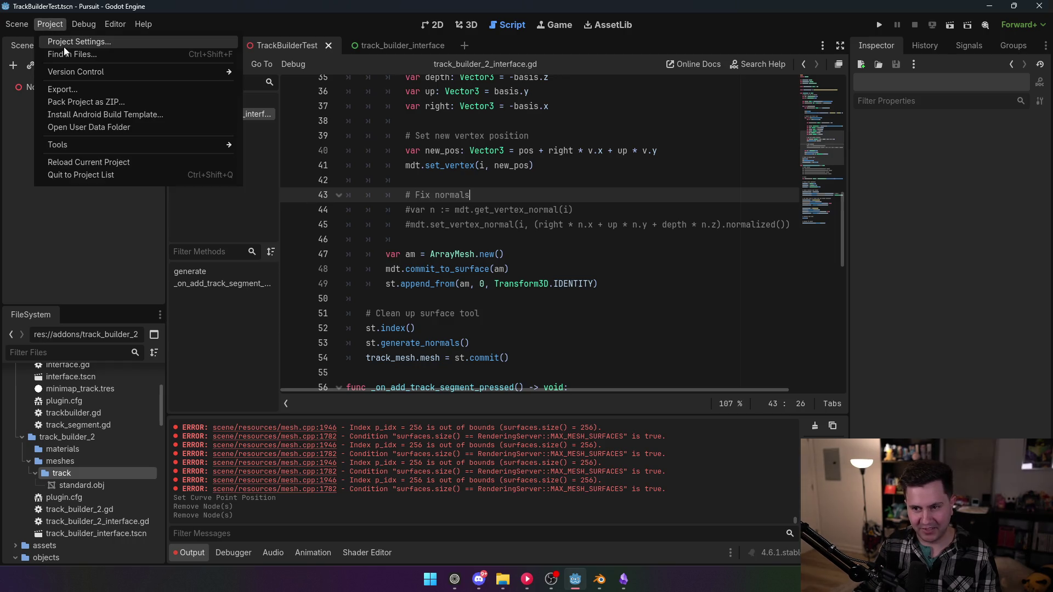
pyautogui.click(67, 46)
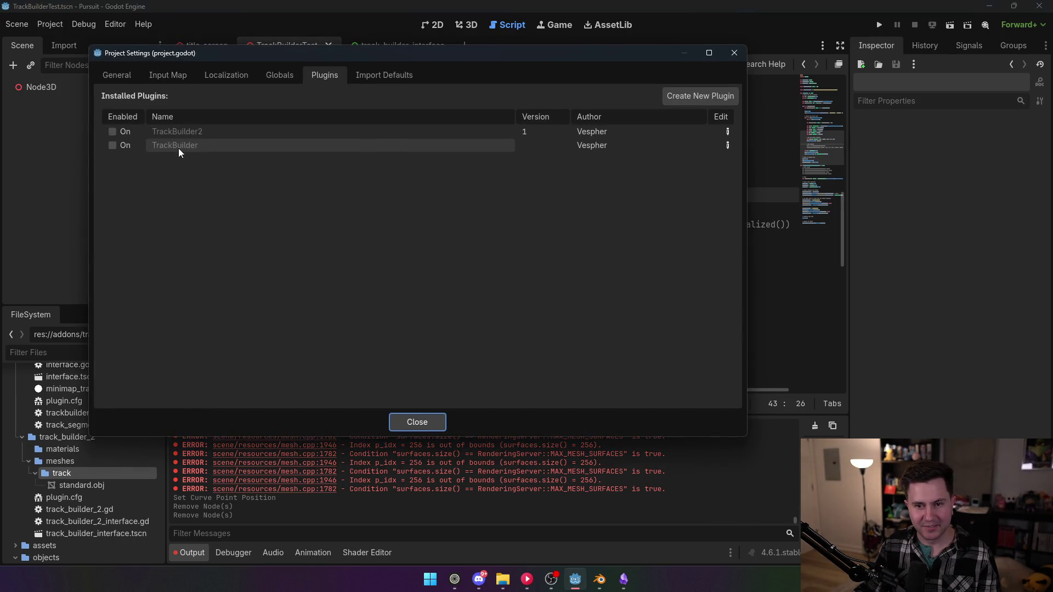
pyautogui.press('Escape')
pyautogui.click(467, 25)
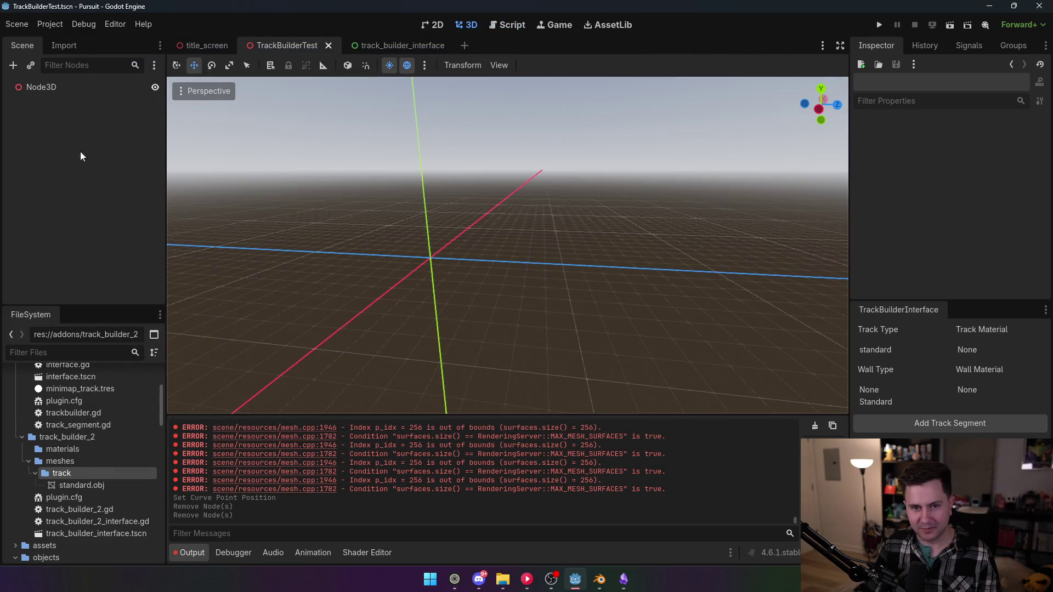
pyautogui.click(21, 87)
pyautogui.click(952, 429)
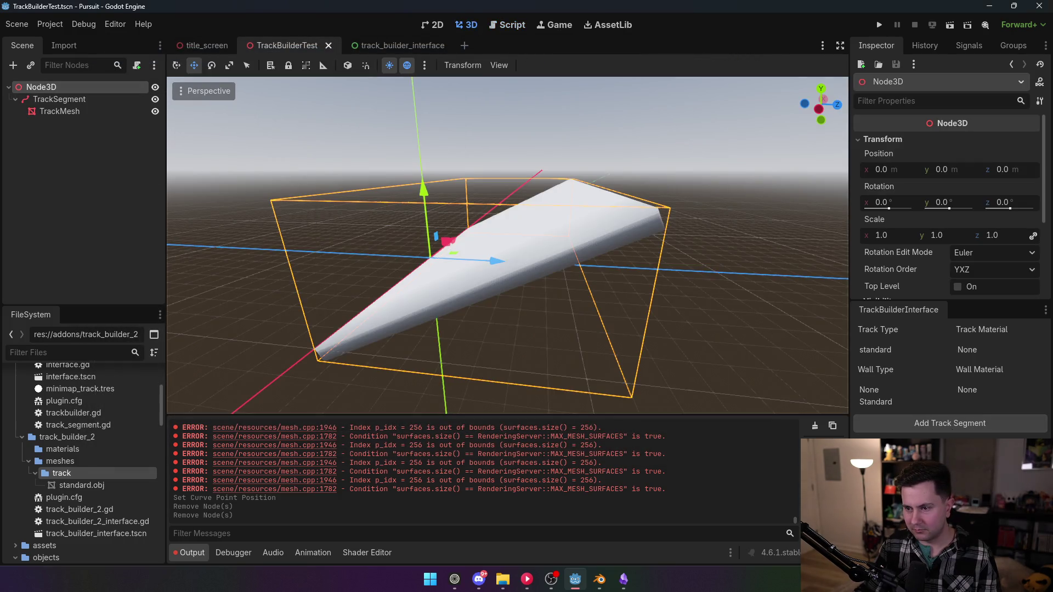
pyautogui.scroll(5, 508, 245)
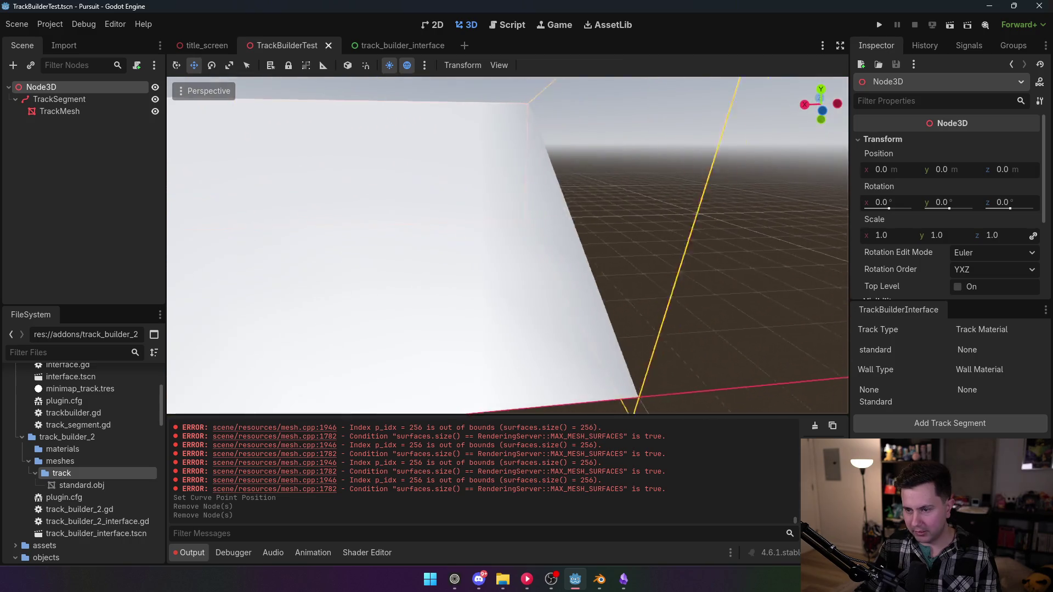
pyautogui.scroll(-5, 507, 245)
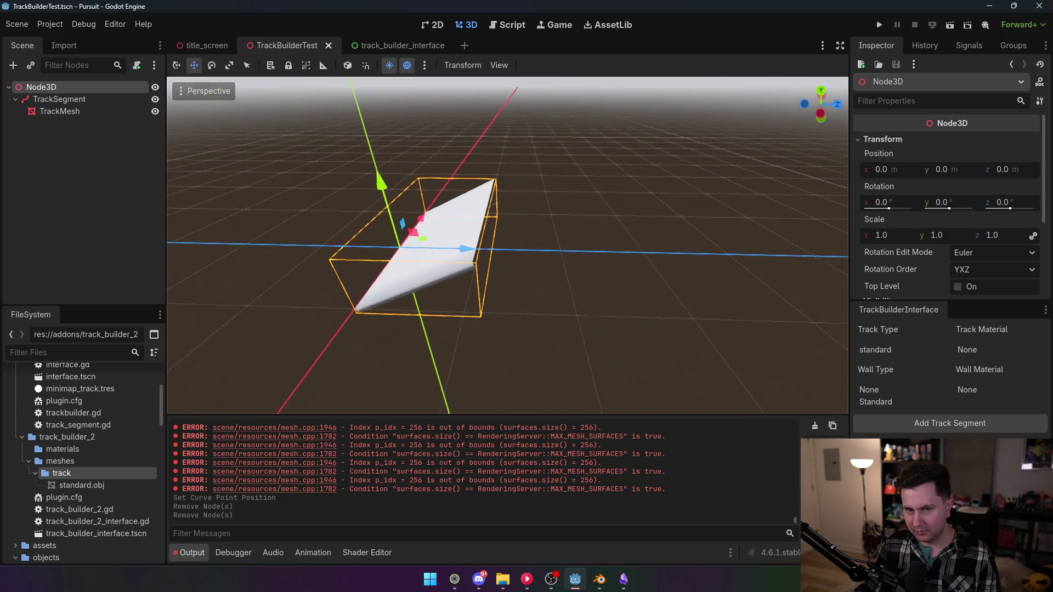
# - Lengthen the TrackSegment curve by dragging its end point outward, upward and along X
pyautogui.click(59, 99)
pyautogui.click(60, 111)
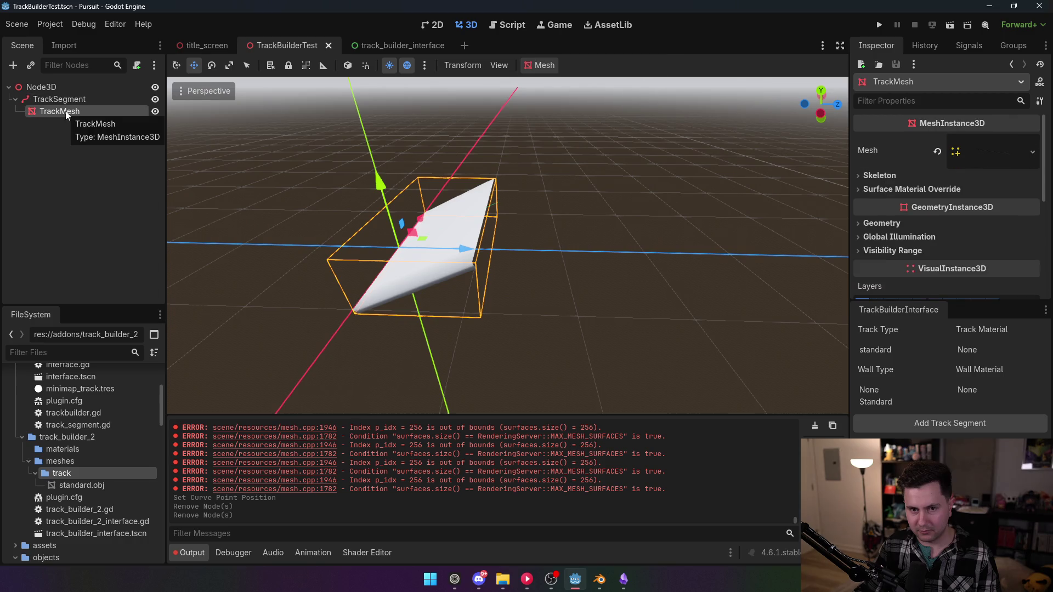
pyautogui.click(93, 99)
pyautogui.moveTo(498, 204)
pyautogui.mouseDown()
pyautogui.moveTo(565, 202)
pyautogui.moveTo(713, 237)
pyautogui.moveTo(839, 240)
pyautogui.mouseUp()
pyautogui.moveTo(645, 244)
pyautogui.mouseDown()
pyautogui.moveTo(586, 143)
pyautogui.moveTo(595, 87)
pyautogui.mouseUp()
pyautogui.press('f')
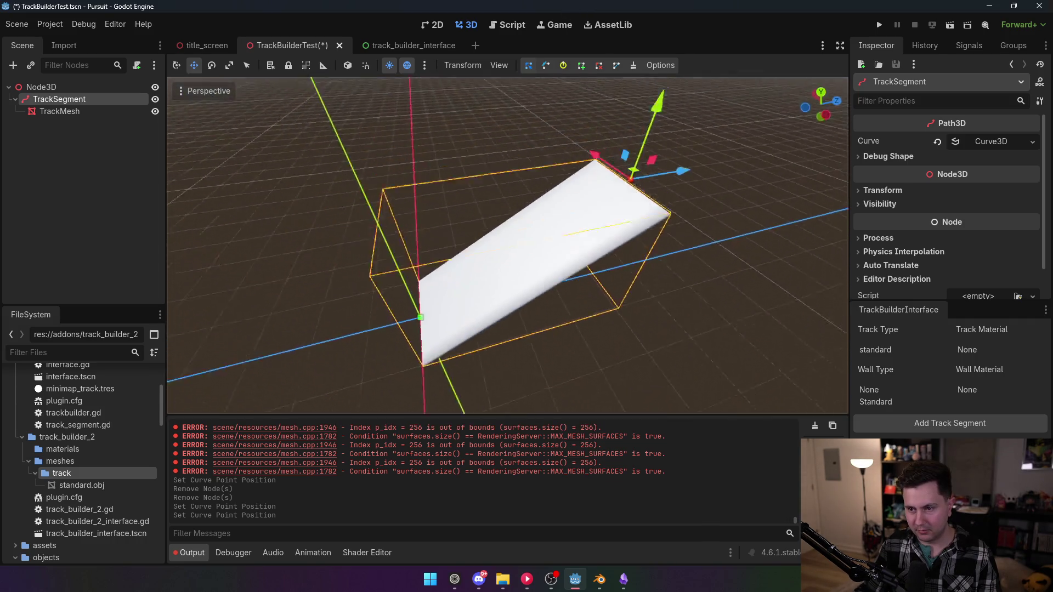
pyautogui.click(654, 240)
pyautogui.click(593, 234)
pyautogui.click(620, 237)
pyautogui.click(80, 100)
pyautogui.moveTo(653, 237)
pyautogui.mouseDown()
pyautogui.moveTo(850, 247)
pyautogui.moveTo(765, 247)
pyautogui.mouseUp()
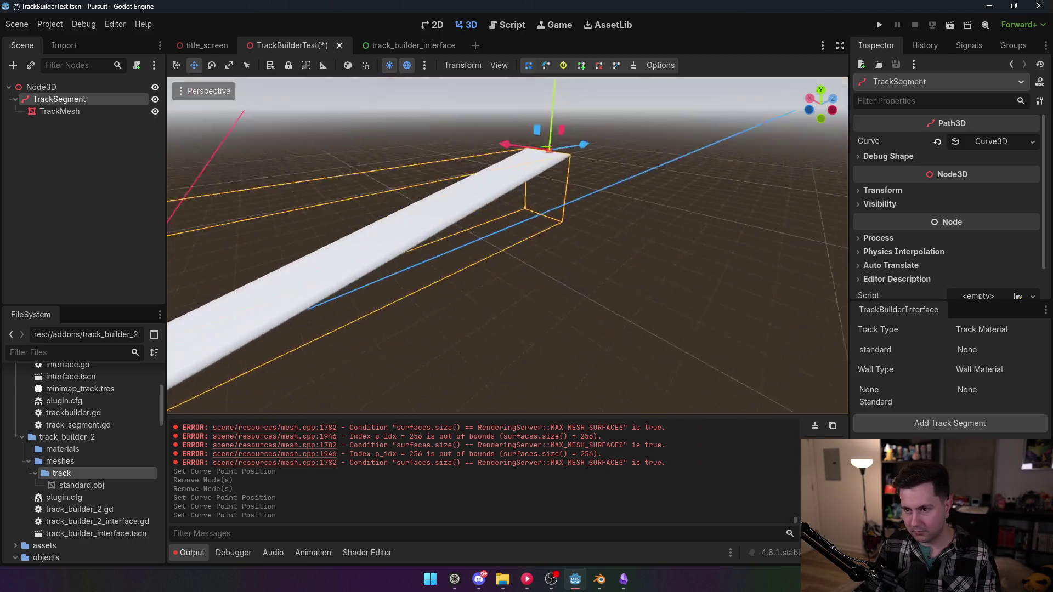
# - Fly the camera around the stretched thin track, then hide the TrackMesh
pyautogui.press('w')
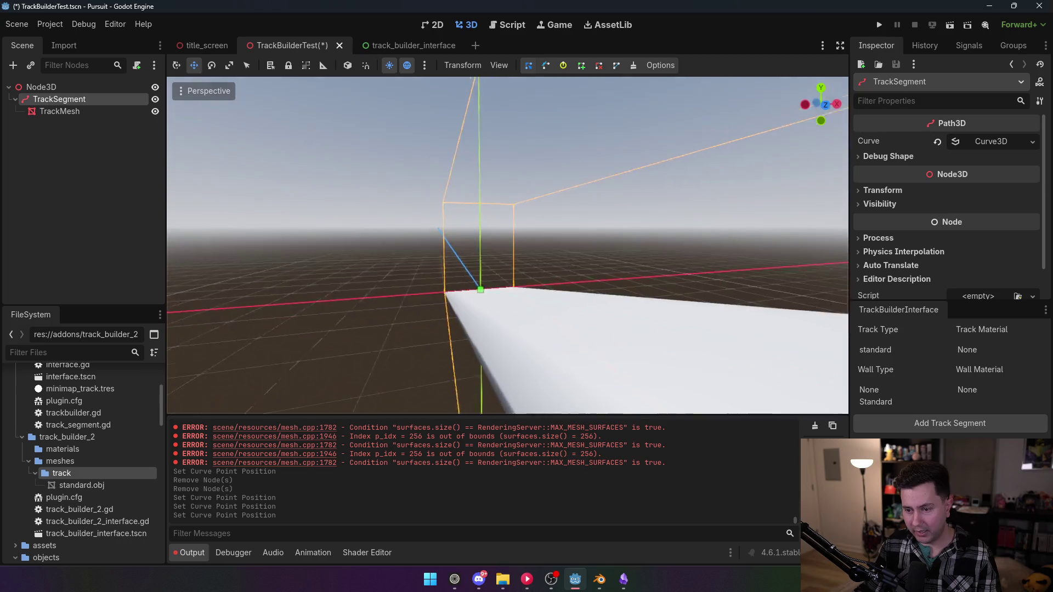
pyautogui.press('s')
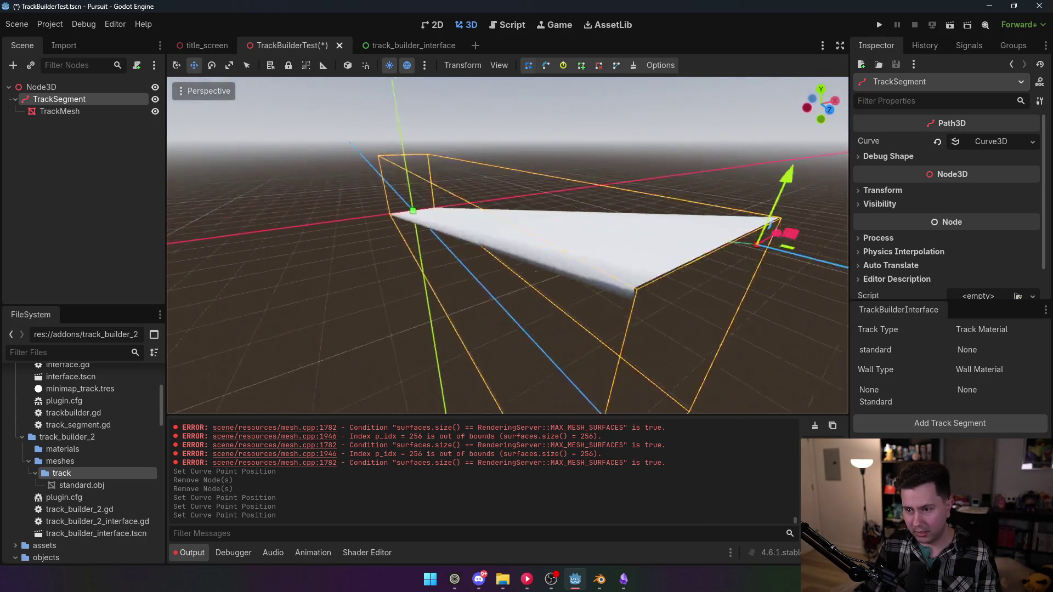
pyautogui.press('w')
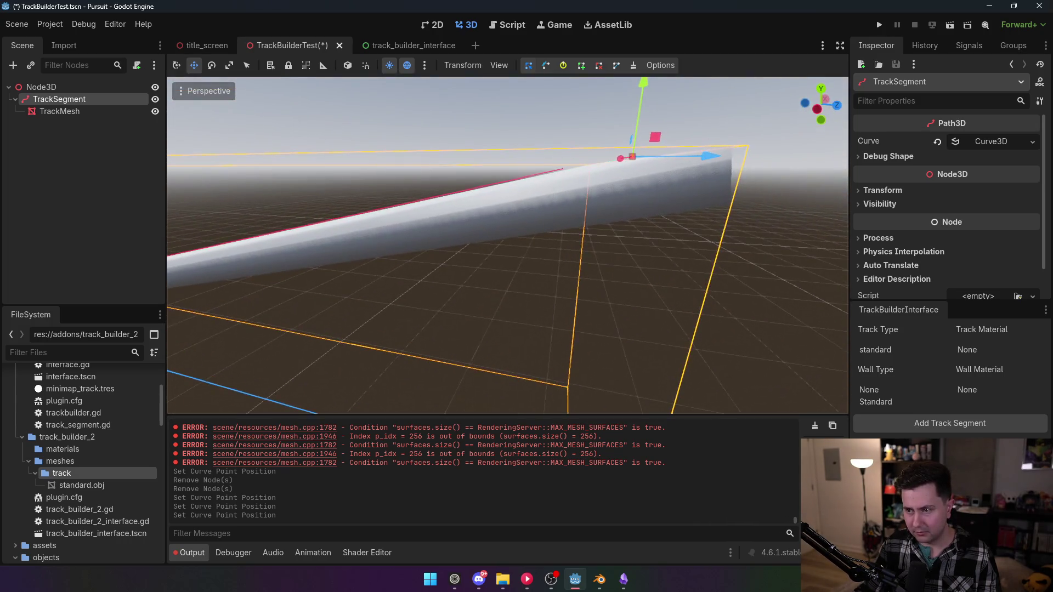
pyautogui.press('s')
pyautogui.press('w')
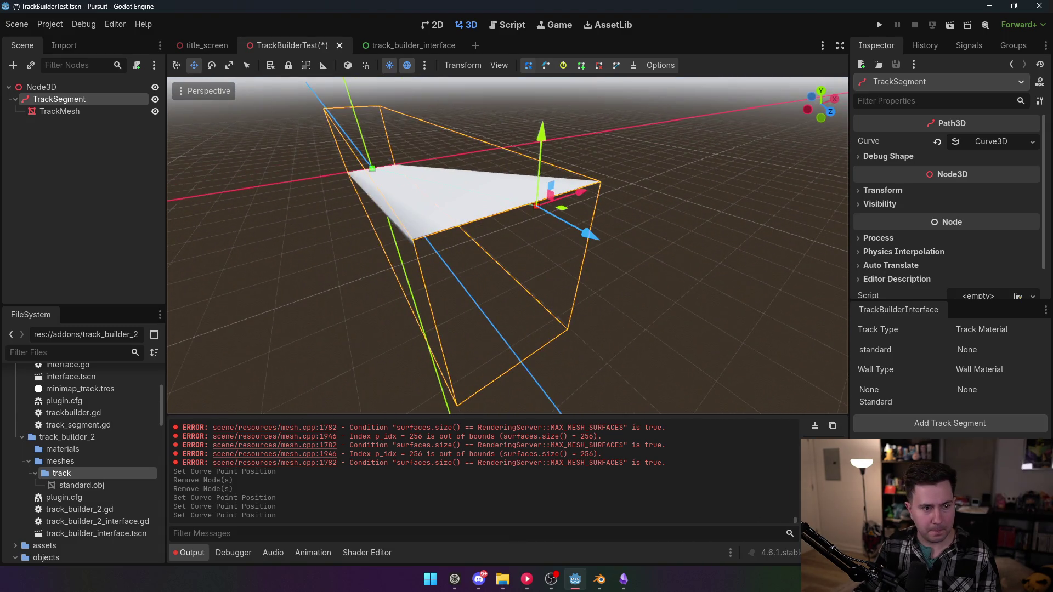
pyautogui.press('w')
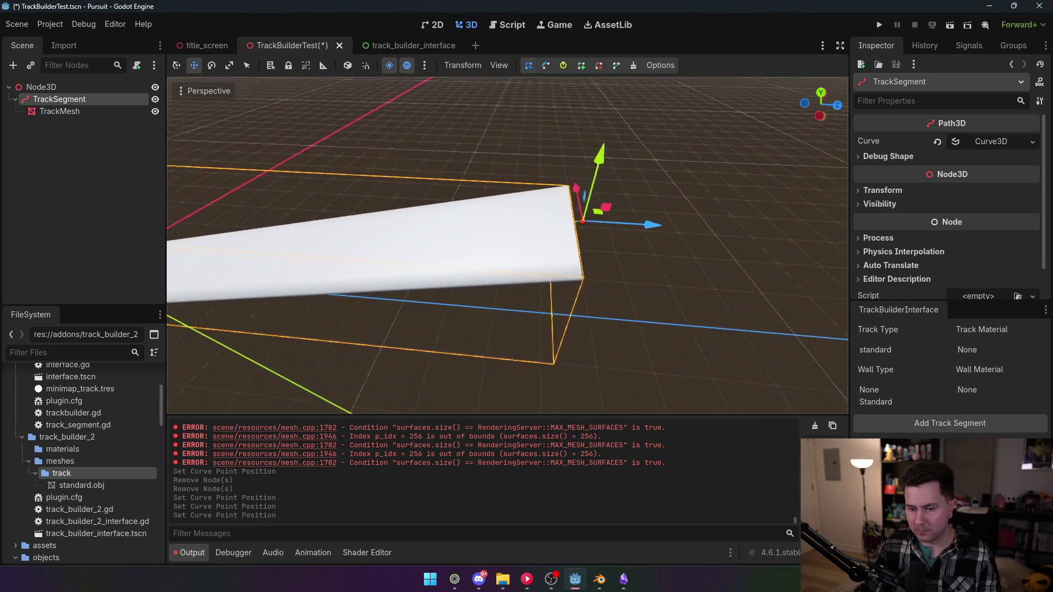
pyautogui.press('s')
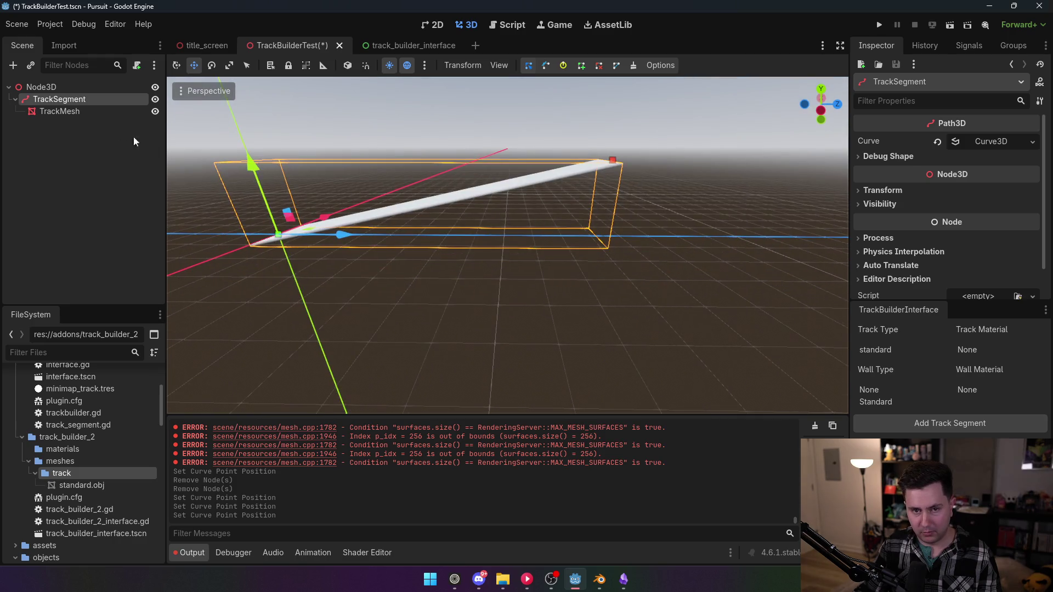
pyautogui.press('w')
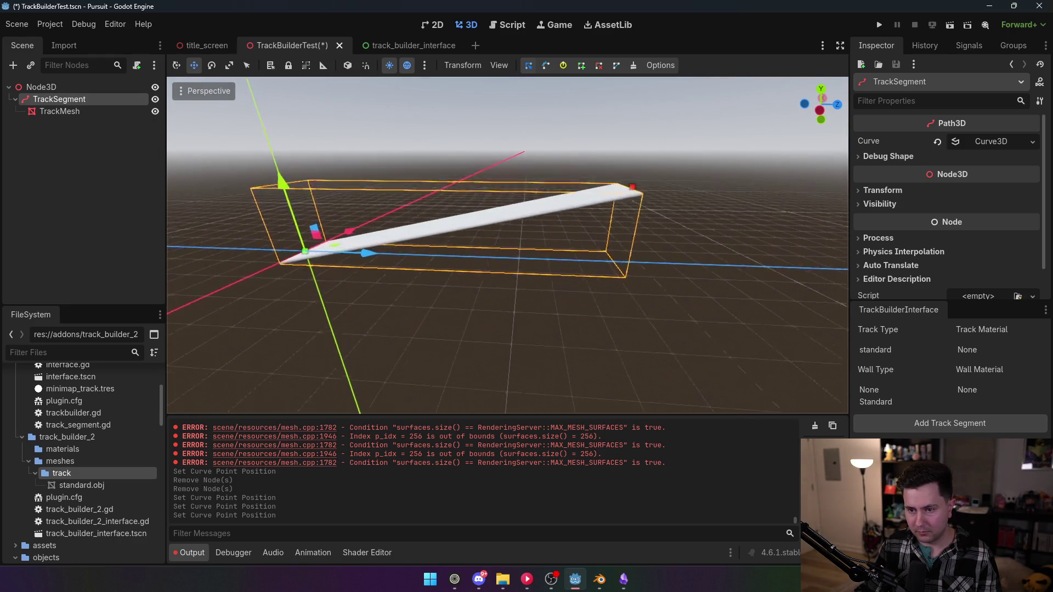
pyautogui.click(156, 111)
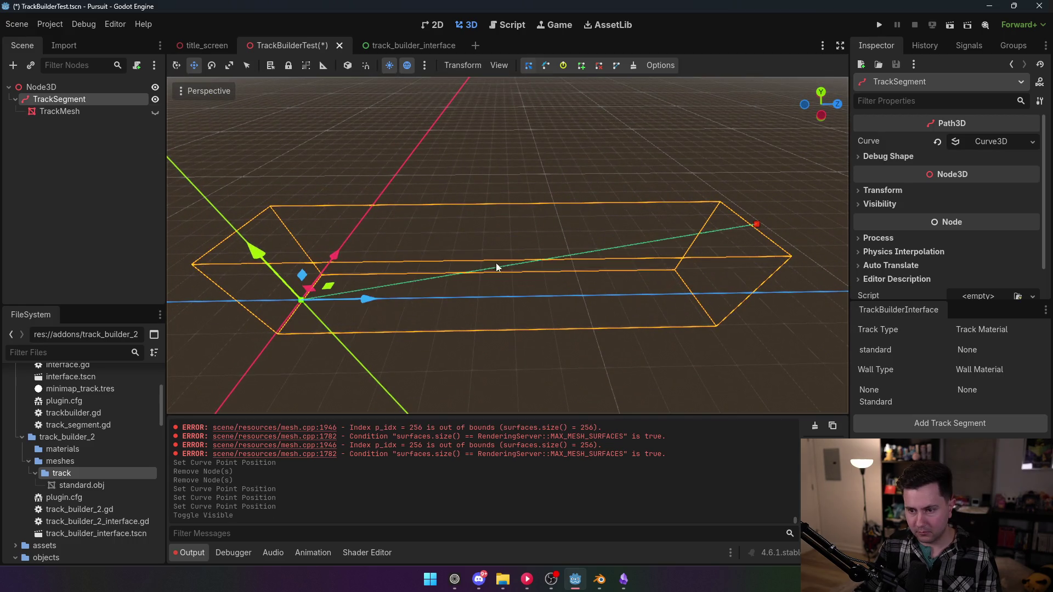
# - Split the TrackSegment path with a middle point, pull it aside, and show TrackMesh again
pyautogui.click(520, 262)
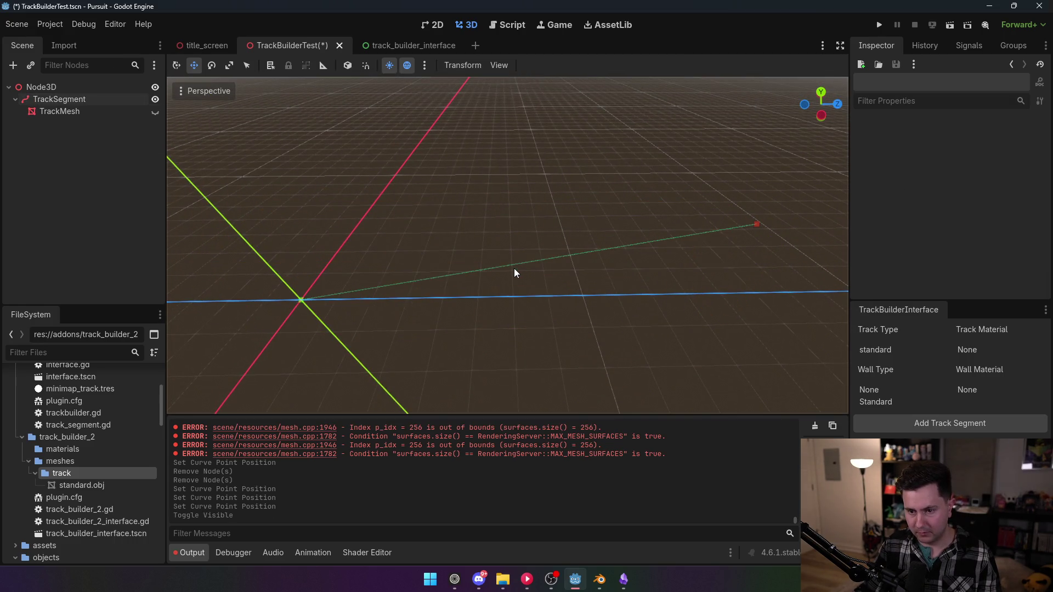
pyautogui.click(302, 300)
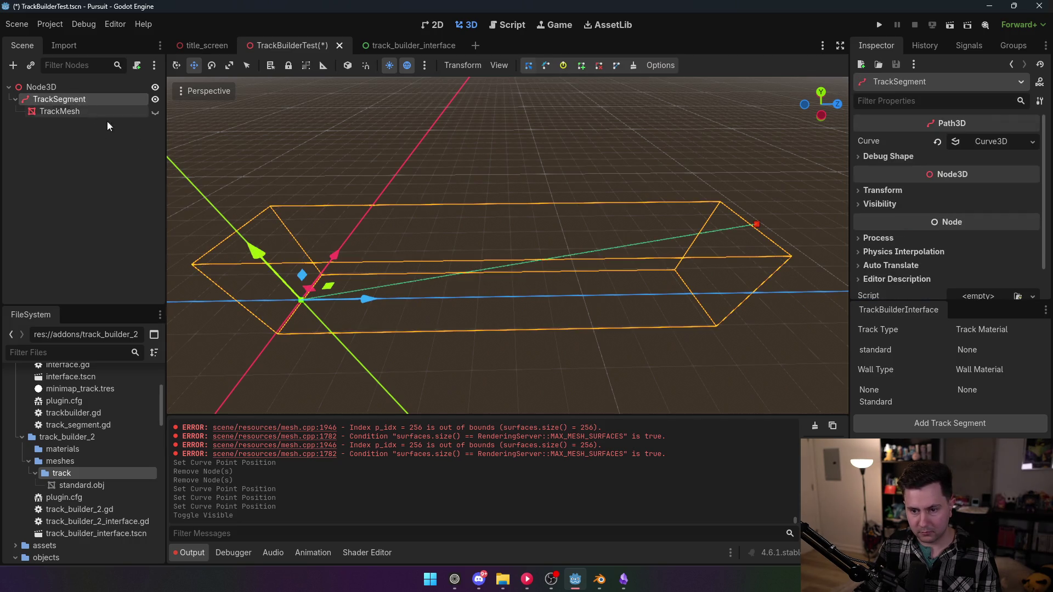
pyautogui.click(756, 225)
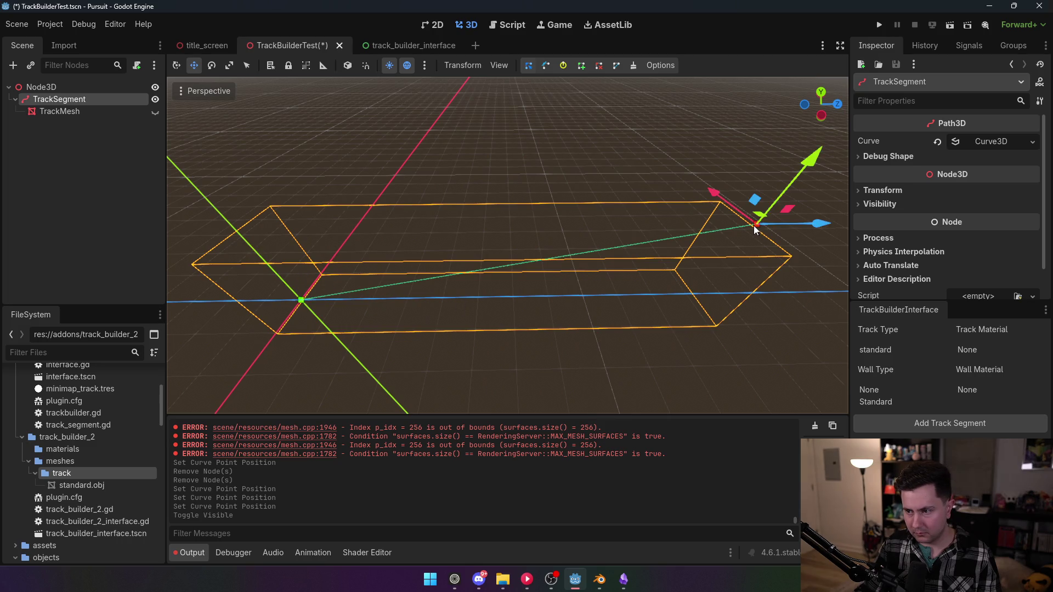
pyautogui.click(488, 270)
pyautogui.moveTo(496, 285); pyautogui.dragTo(509, 378)
pyautogui.click(155, 112)
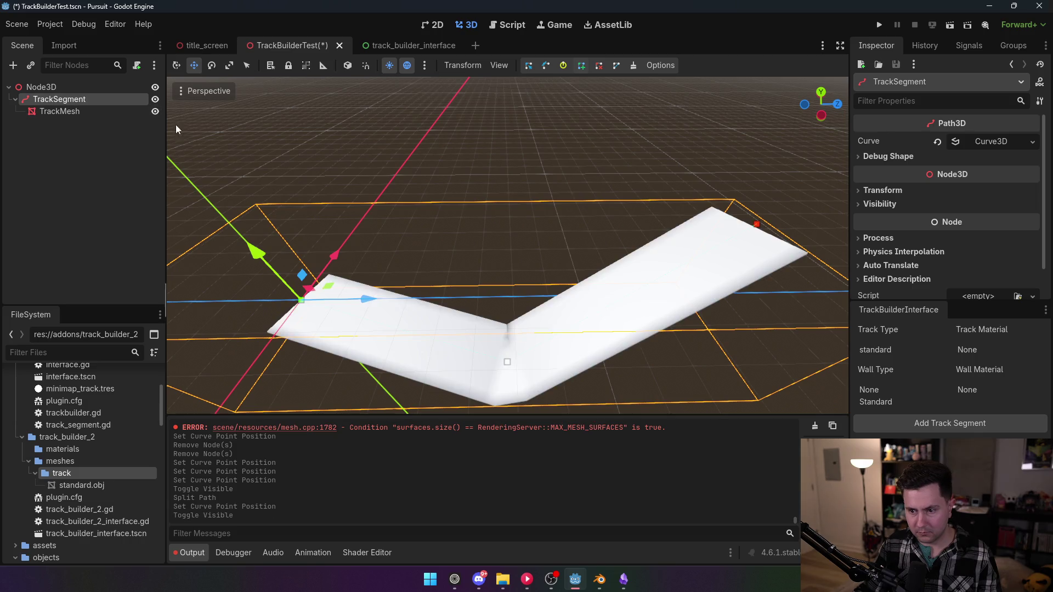
# - Orbit to a low close view and select the curve point at the bend
pyautogui.moveTo(524, 244)
pyautogui.mouseDown()
pyautogui.moveTo(497, 228)
pyautogui.moveTo(531, 205)
pyautogui.moveTo(576, 199)
pyautogui.moveTo(527, 205)
pyautogui.mouseUp()
pyautogui.scroll(-5, 533, 215)
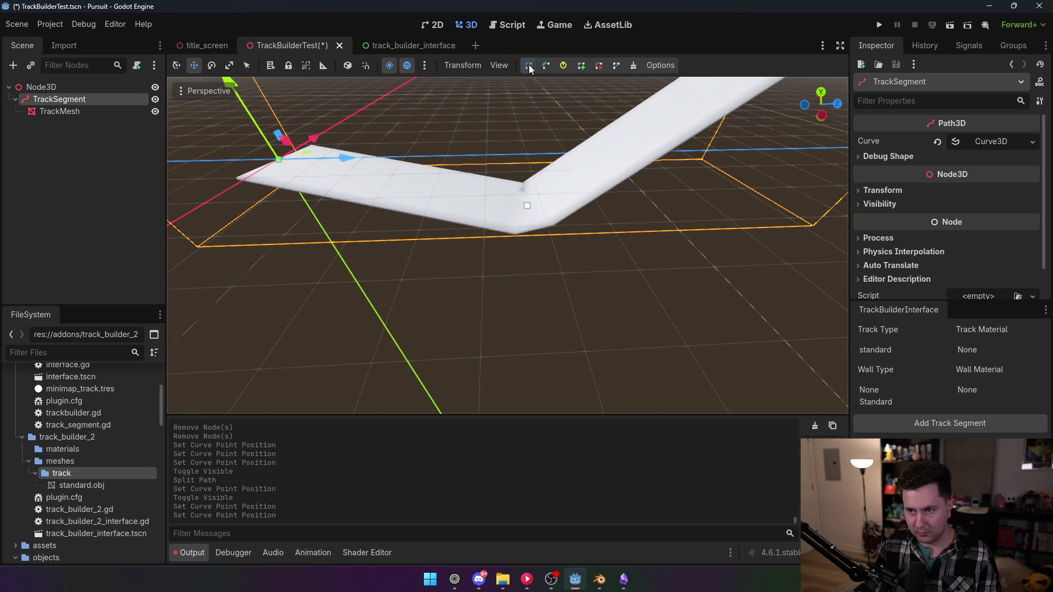
pyautogui.click(526, 208)
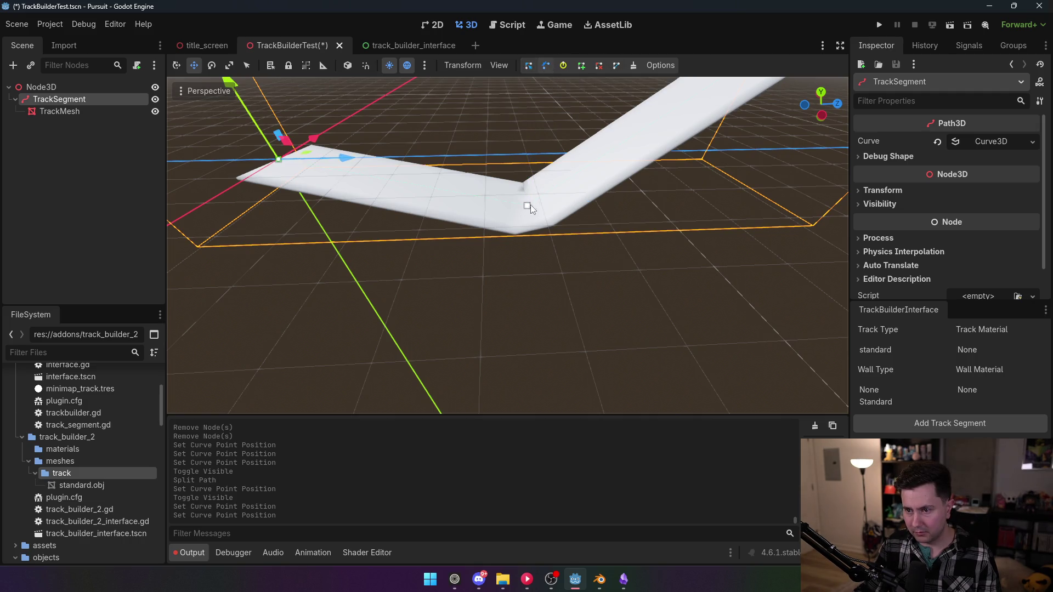
# - Move the bend point to the right and orbit over the curved track
pyautogui.moveTo(527, 206)
pyautogui.mouseDown()
pyautogui.moveTo(514, 212)
pyautogui.moveTo(564, 206)
pyautogui.moveTo(433, 212)
pyautogui.mouseUp()
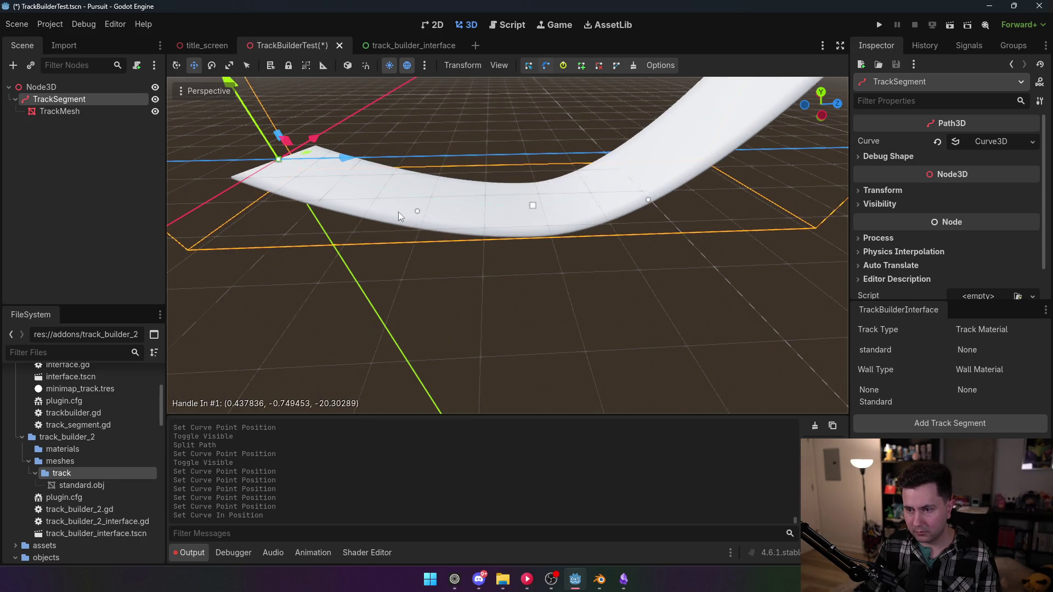
pyautogui.scroll(5, 507, 246)
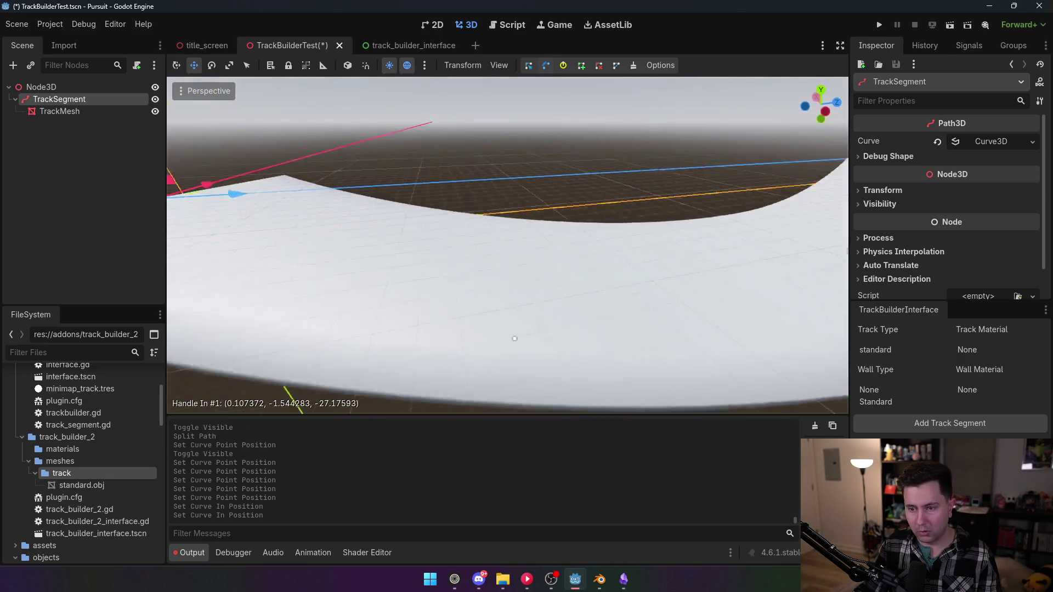
pyautogui.moveTo(507, 245)
pyautogui.mouseDown()
pyautogui.moveTo(526, 137)
pyautogui.moveTo(455, 236)
pyautogui.moveTo(508, 307)
pyautogui.moveTo(417, 270)
pyautogui.moveTo(447, 307)
pyautogui.moveTo(549, 203)
pyautogui.mouseUp()
pyautogui.moveTo(503, 137); pyautogui.dragTo(503, 137)
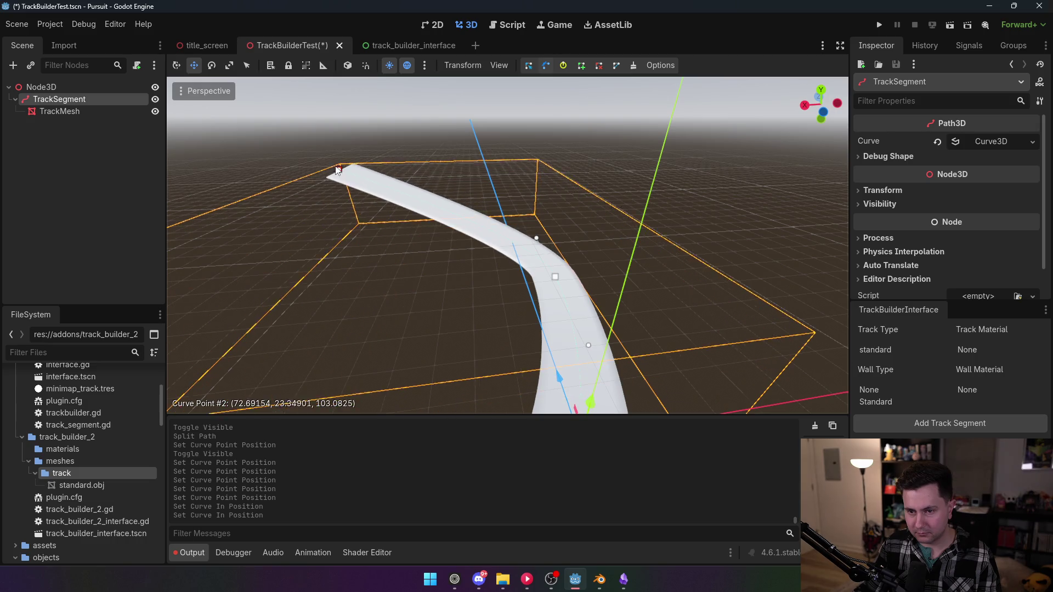
pyautogui.moveTo(392, 198); pyautogui.dragTo(392, 198)
pyautogui.moveTo(507, 245); pyautogui.dragTo(404, 233)
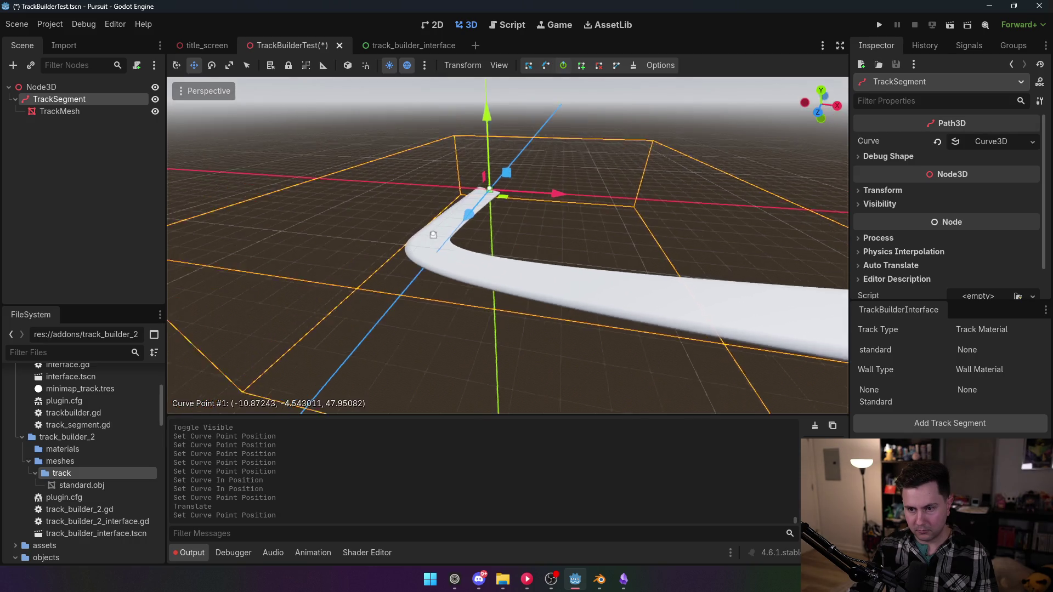
pyautogui.scroll(5, 450, 236)
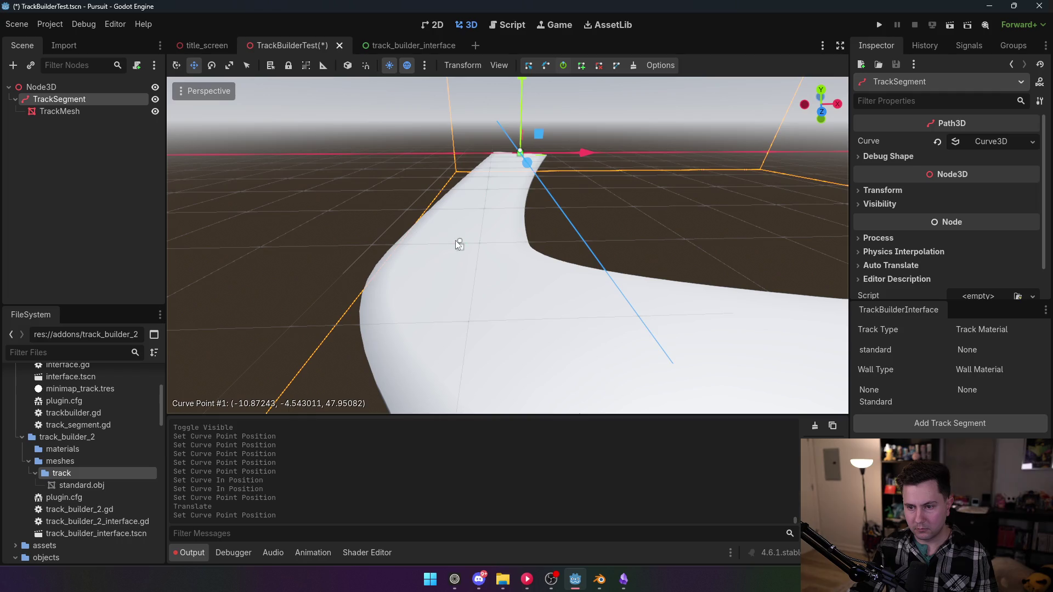
# - Tilt curve point #1 to about -1.22 to bank the track, then inspect the twist
pyautogui.moveTo(458, 241)
pyautogui.mouseDown()
pyautogui.moveTo(477, 240)
pyautogui.moveTo(447, 254)
pyautogui.mouseUp()
pyautogui.scroll(5, 447, 253)
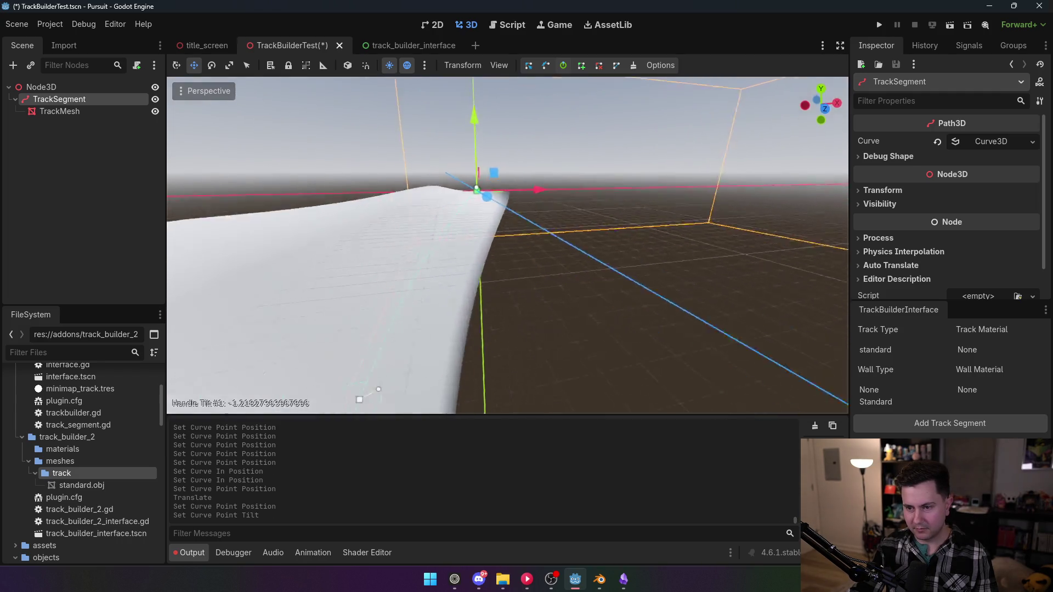
pyautogui.scroll(-5, 600, 364)
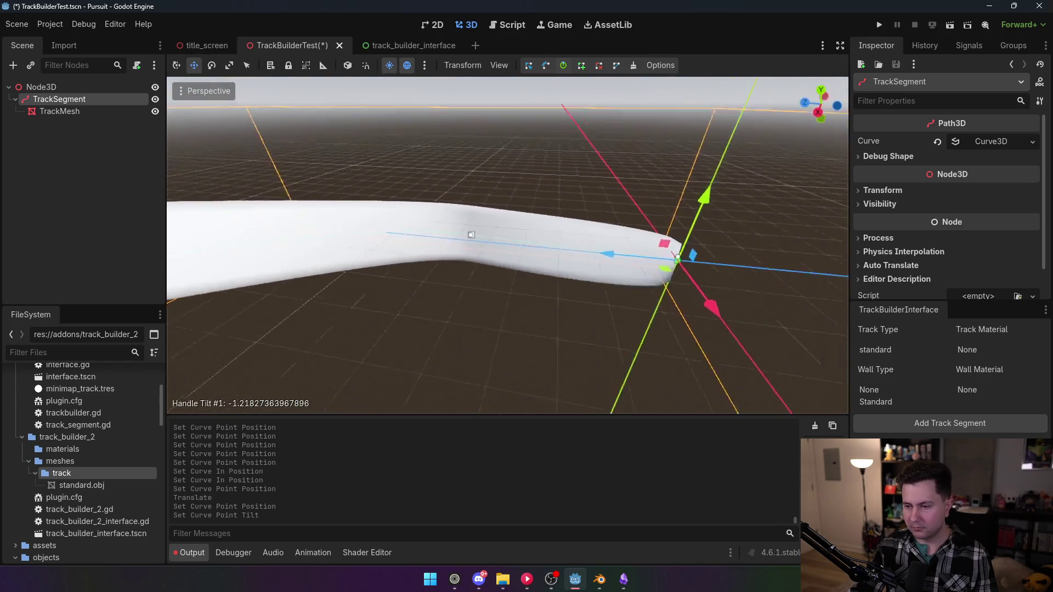
pyautogui.moveTo(514, 237)
pyautogui.mouseDown()
pyautogui.moveTo(472, 219)
pyautogui.moveTo(715, 109)
pyautogui.mouseUp()
pyautogui.scroll(5, 469, 218)
# - Set the Perspective viewport to Display Wireframe and view the track's triangles from below
pyautogui.click(226, 90)
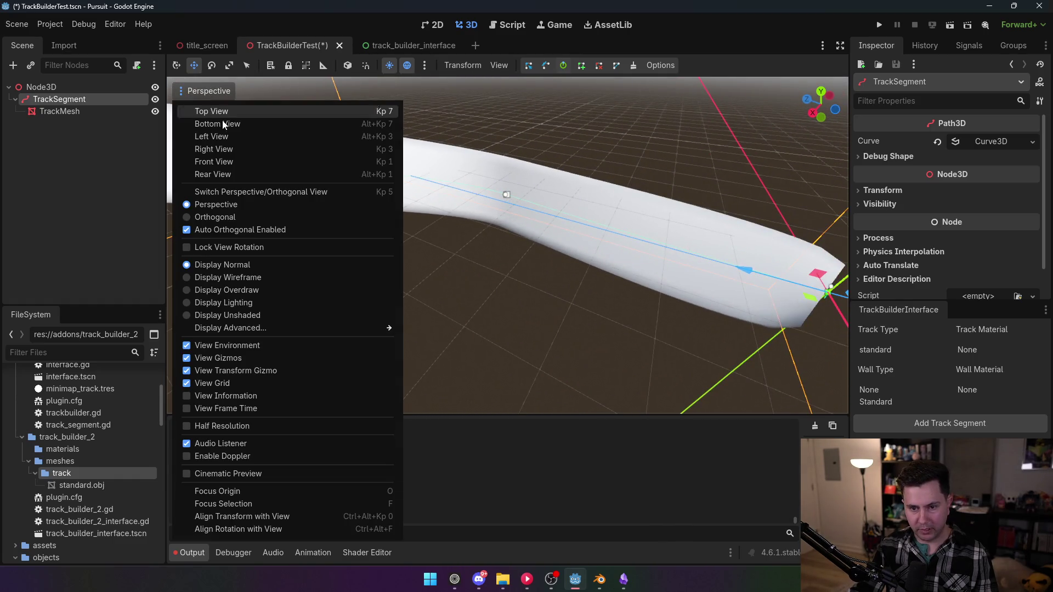
pyautogui.click(271, 274)
pyautogui.scroll(3, 523, 264)
pyautogui.moveTo(420, 217)
pyautogui.mouseDown()
pyautogui.moveTo(501, 220)
pyautogui.moveTo(545, 253)
pyautogui.moveTo(369, 207)
pyautogui.moveTo(421, 256)
pyautogui.moveTo(522, 282)
pyautogui.moveTo(547, 184)
pyautogui.moveTo(494, 230)
pyautogui.moveTo(505, 241)
pyautogui.moveTo(499, 340)
pyautogui.moveTo(483, 307)
pyautogui.moveTo(384, 219)
pyautogui.moveTo(328, 120)
pyautogui.mouseUp()
# - Orbit to another angle on the wireframe track, then switch to the Script editor
pyautogui.click(201, 91)
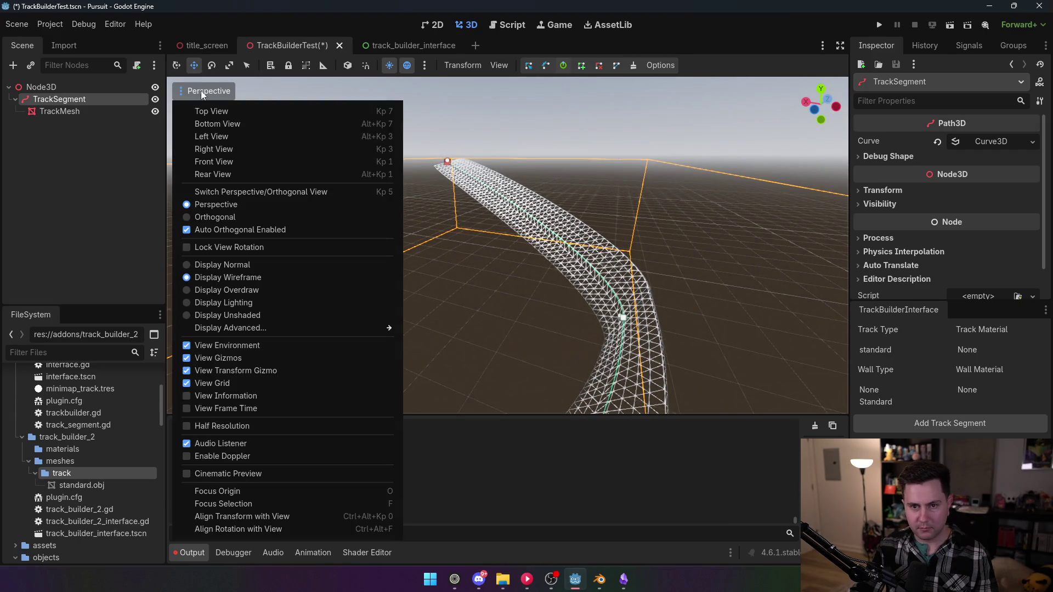
pyautogui.click(287, 210)
pyautogui.click(200, 91)
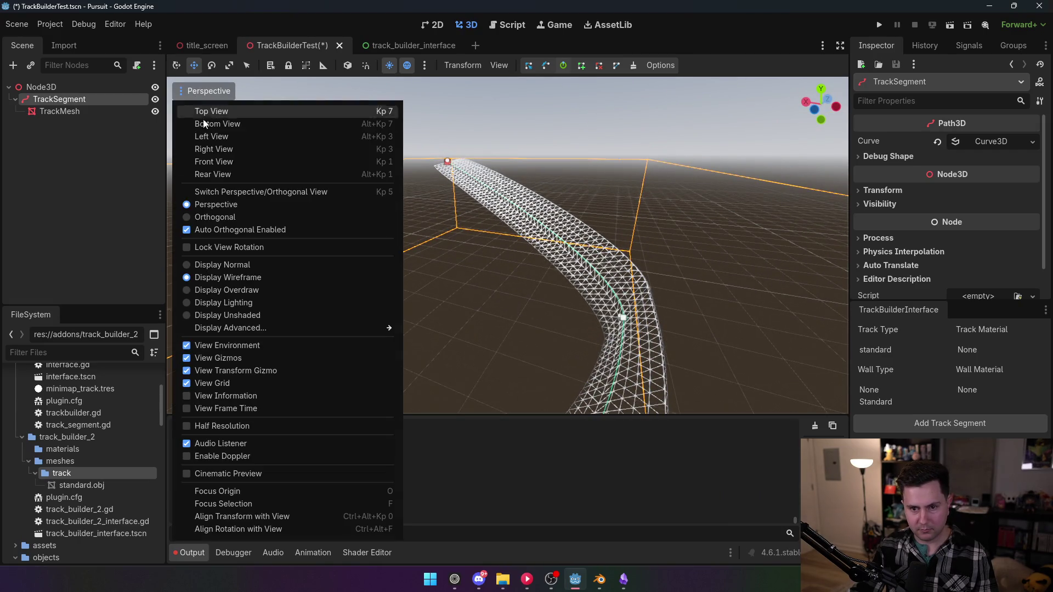
pyautogui.click(278, 230)
pyautogui.moveTo(416, 252); pyautogui.dragTo(505, 257)
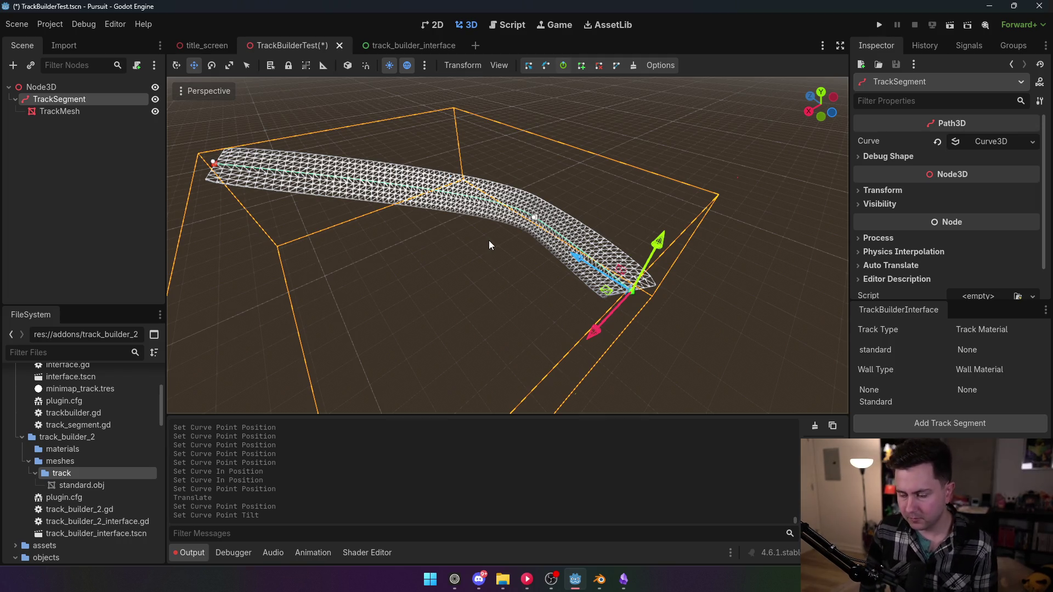
pyautogui.click(518, 27)
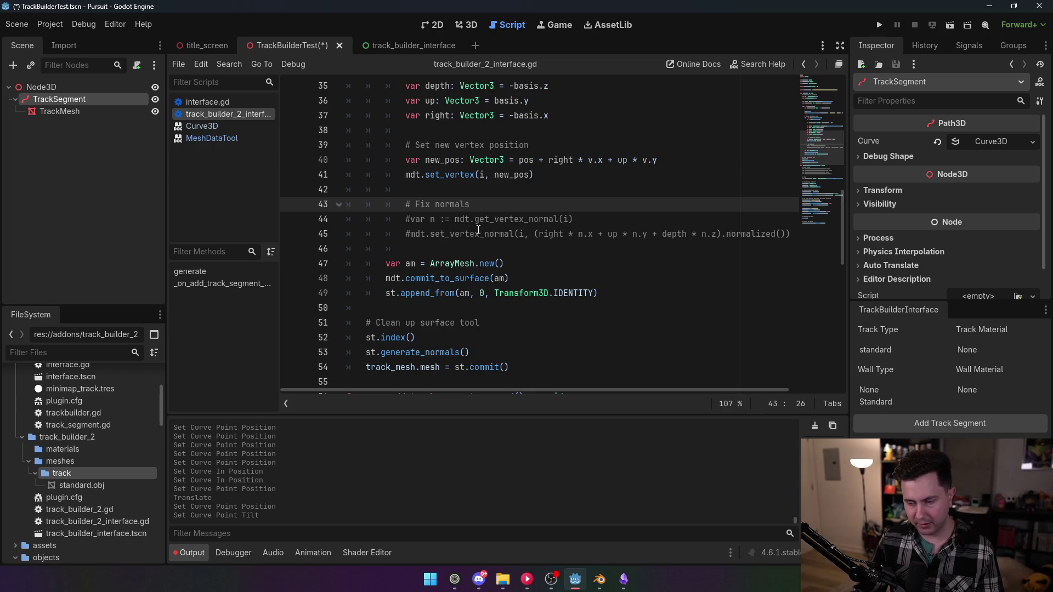
# - Review the commented-out normal-fixing code and the st.generate_normals() line
pyautogui.click(400, 221)
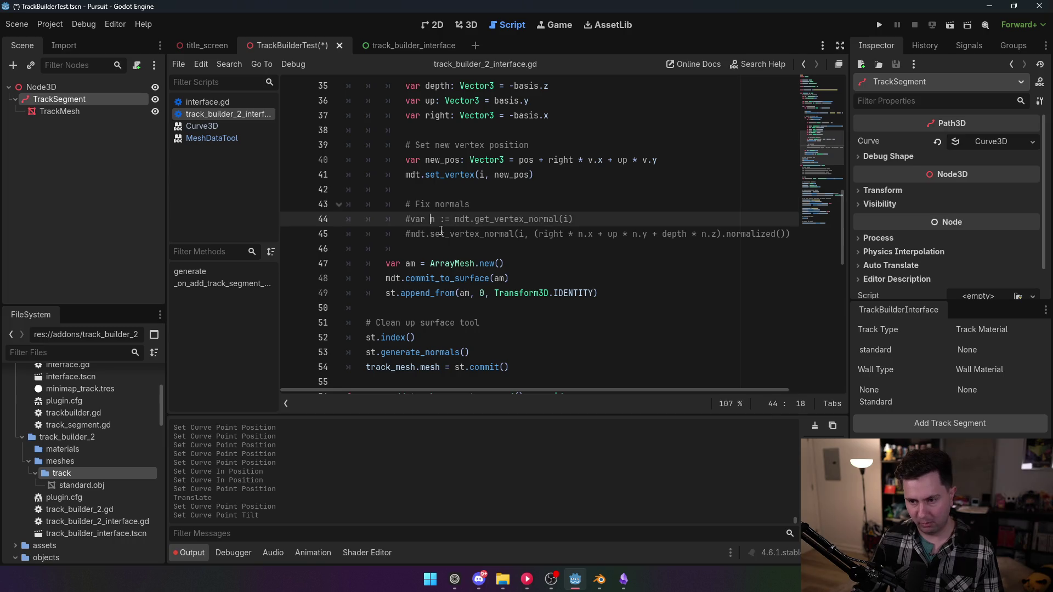
pyautogui.click(440, 234)
pyautogui.click(483, 362)
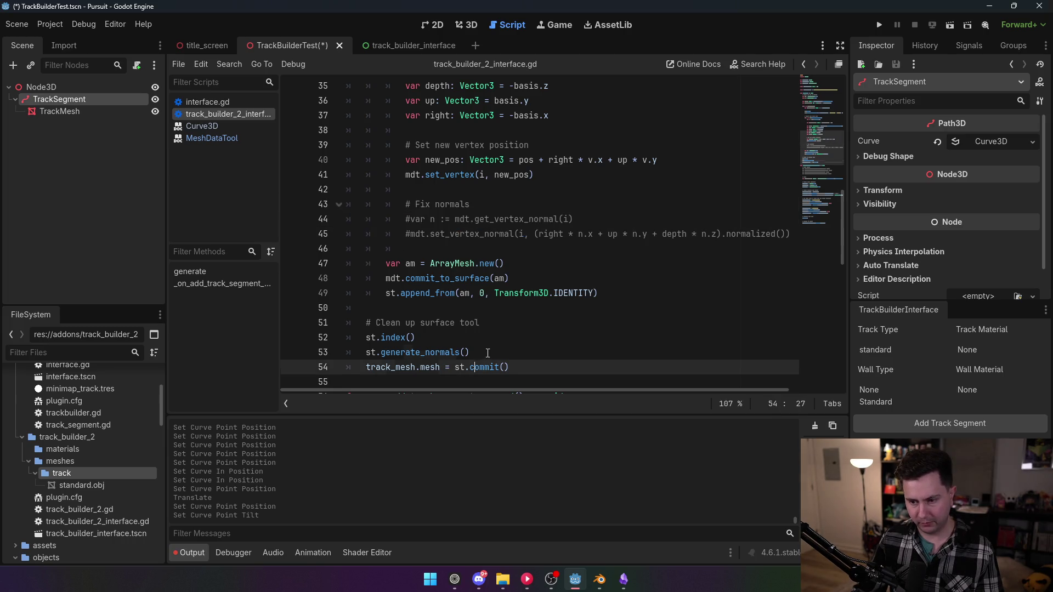
pyautogui.moveTo(470, 352); pyautogui.dragTo(348, 353)
pyautogui.click(430, 352)
pyautogui.click(516, 337)
# - Scroll through the rest of track_builder_2_interface.gd, then bring Blender to the front
pyautogui.scroll(-4, 516, 331)
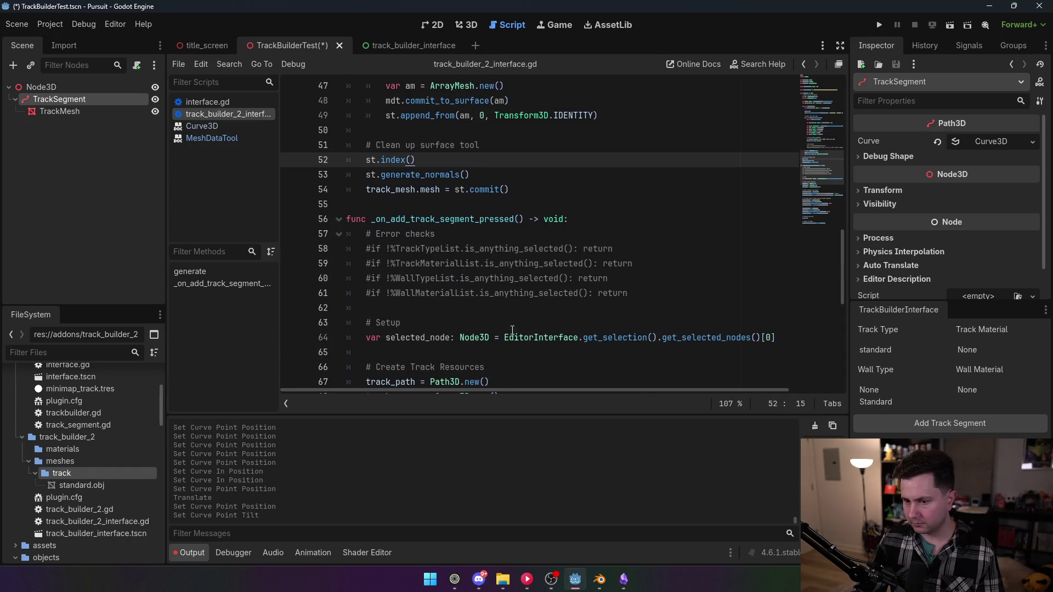
pyautogui.scroll(-3, 465, 254)
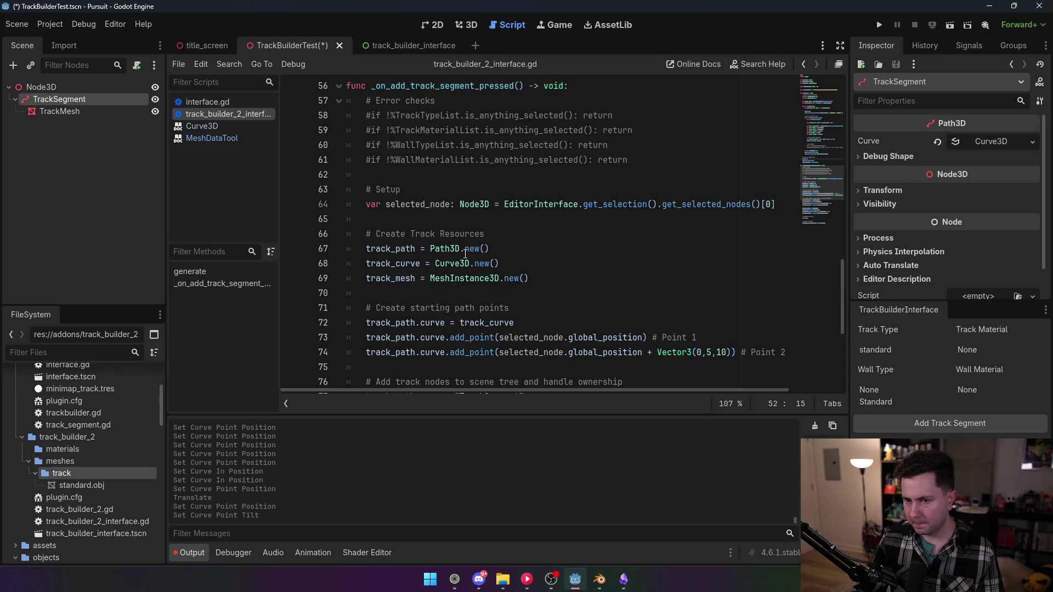
pyautogui.scroll(-1, 465, 254)
pyautogui.scroll(-1, 465, 254)
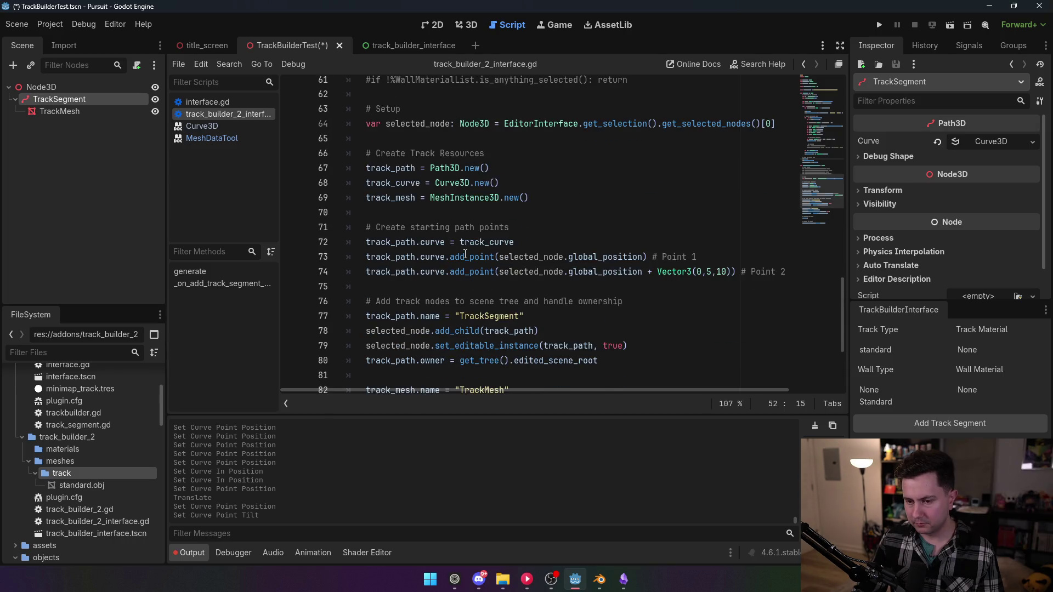
pyautogui.scroll(-4, 465, 254)
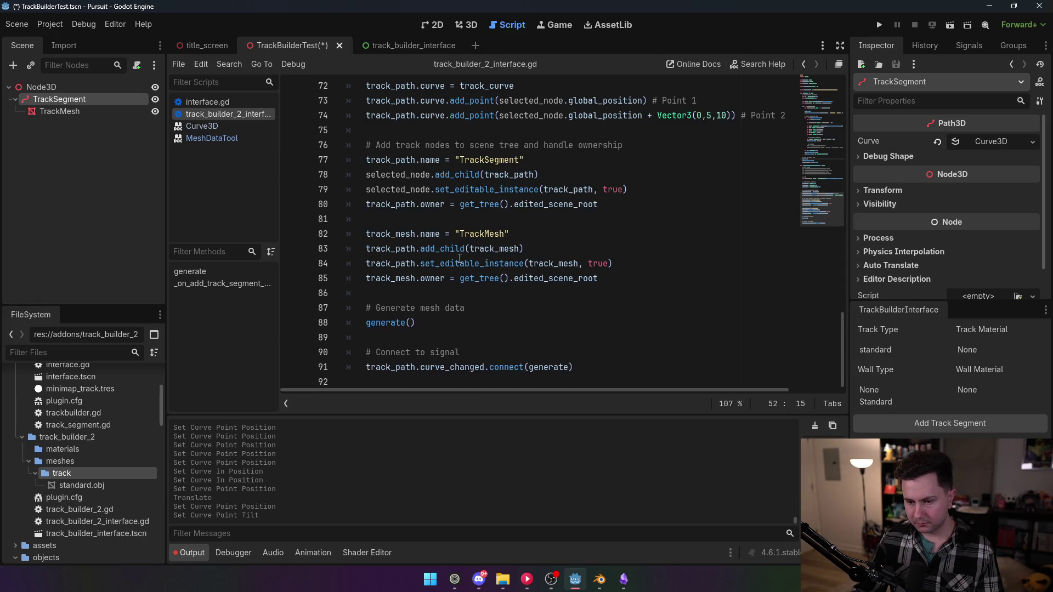
pyautogui.scroll(7, 459, 258)
pyautogui.scroll(-7, 459, 258)
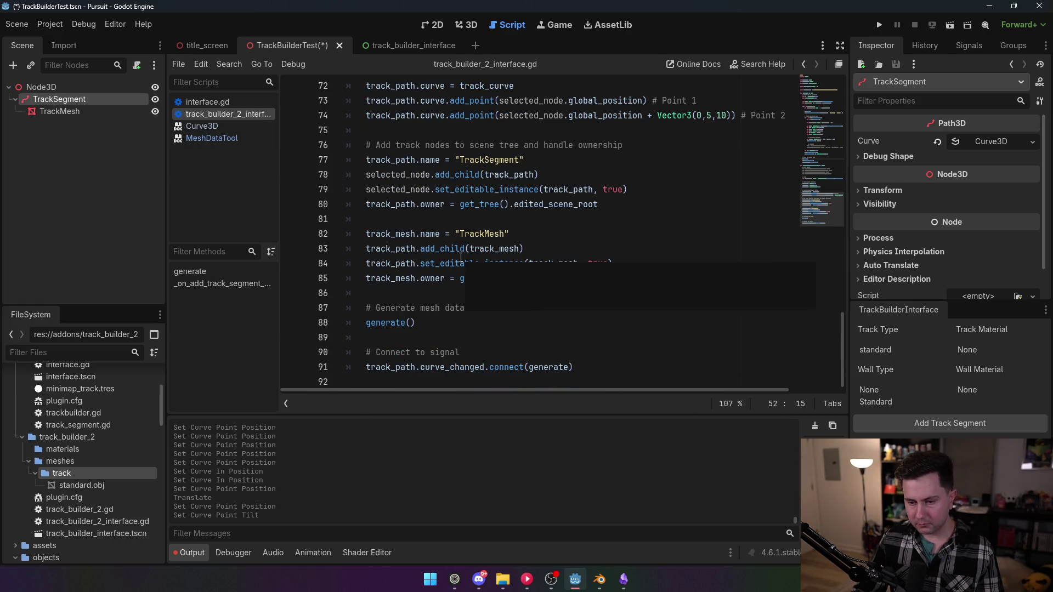
pyautogui.moveTo(826, 218)
pyautogui.mouseDown()
pyautogui.moveTo(828, 96)
pyautogui.moveTo(834, 229)
pyautogui.moveTo(837, 203)
pyautogui.mouseUp()
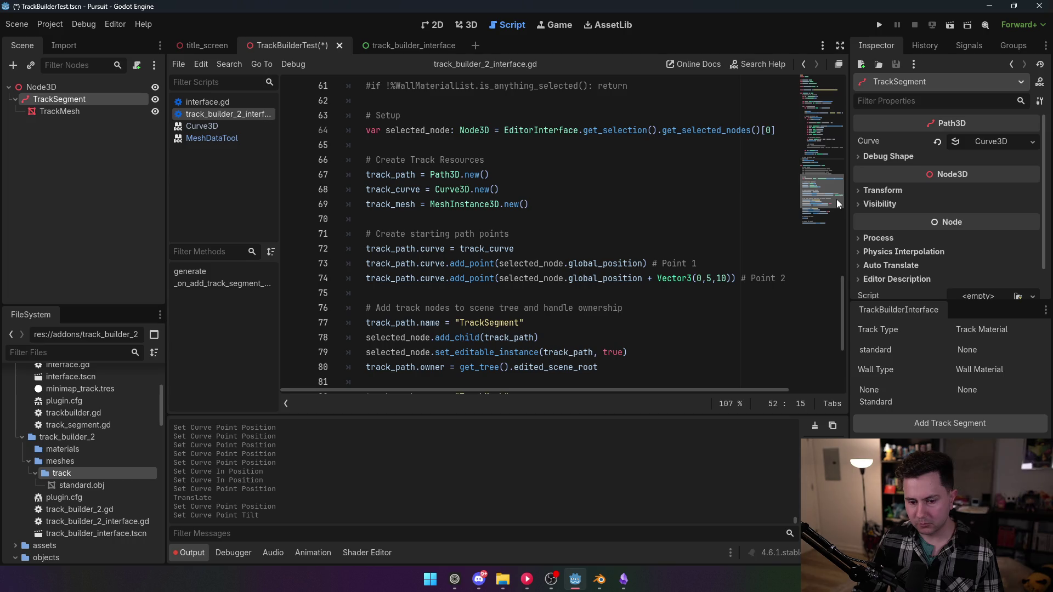
pyautogui.moveTo(836, 198)
pyautogui.mouseDown()
pyautogui.moveTo(821, 169)
pyautogui.moveTo(824, 131)
pyautogui.moveTo(821, 173)
pyautogui.moveTo(820, 104)
pyautogui.mouseUp()
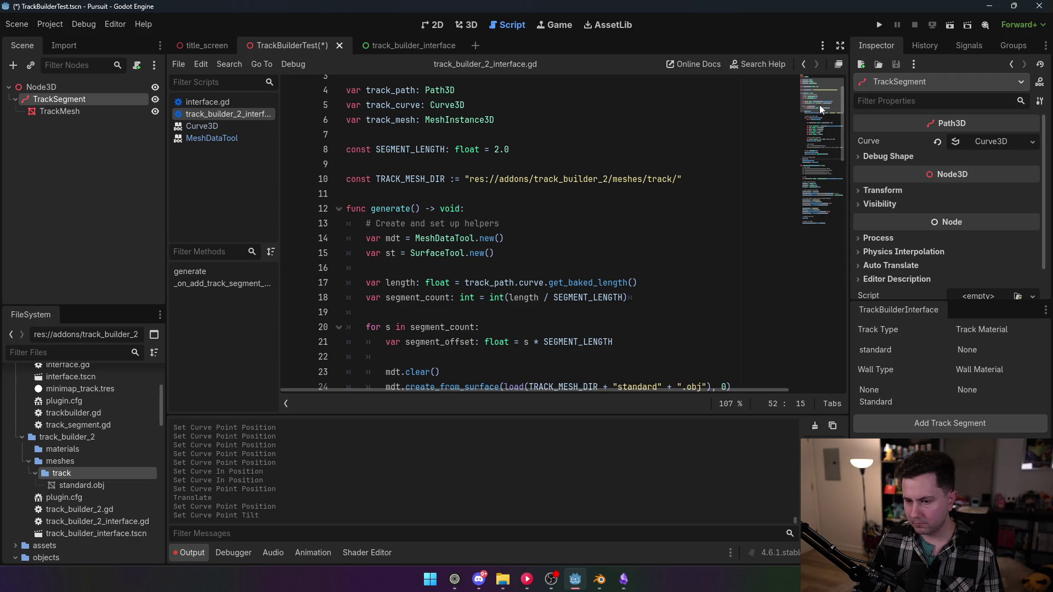
pyautogui.click(600, 579)
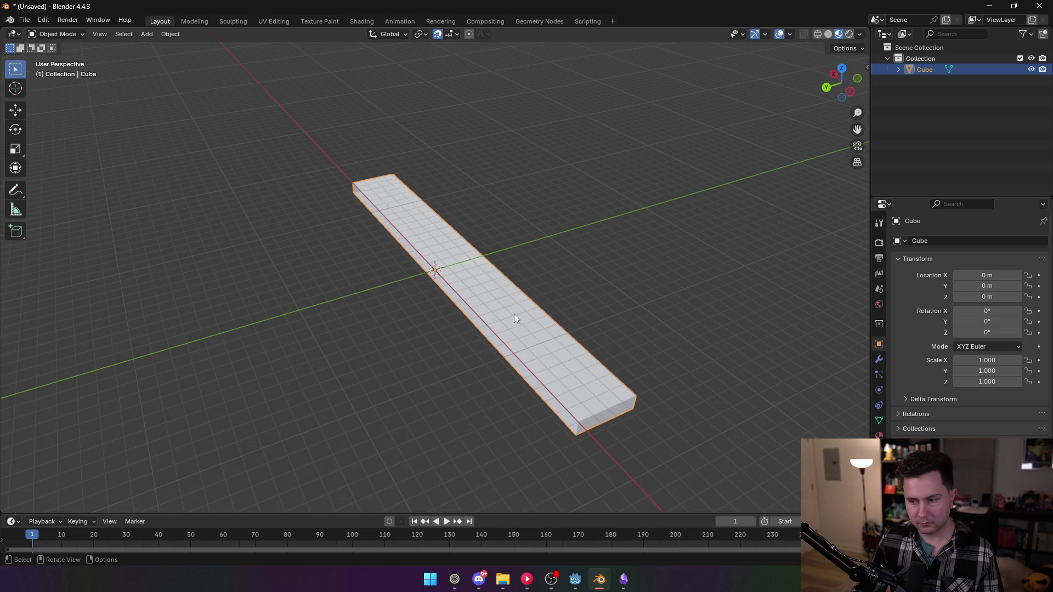
# - Enter Edit Mode with face select and pick the plank's end face
pyautogui.press('Tab')
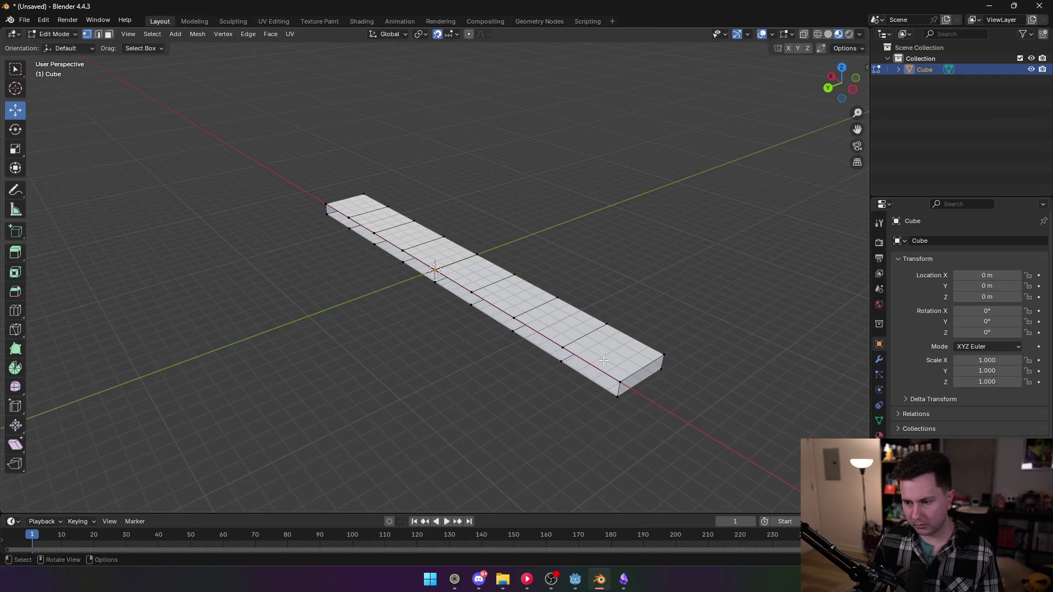
pyautogui.click(600, 349)
pyautogui.press('3')
pyautogui.click(600, 349)
pyautogui.rightClick(600, 351)
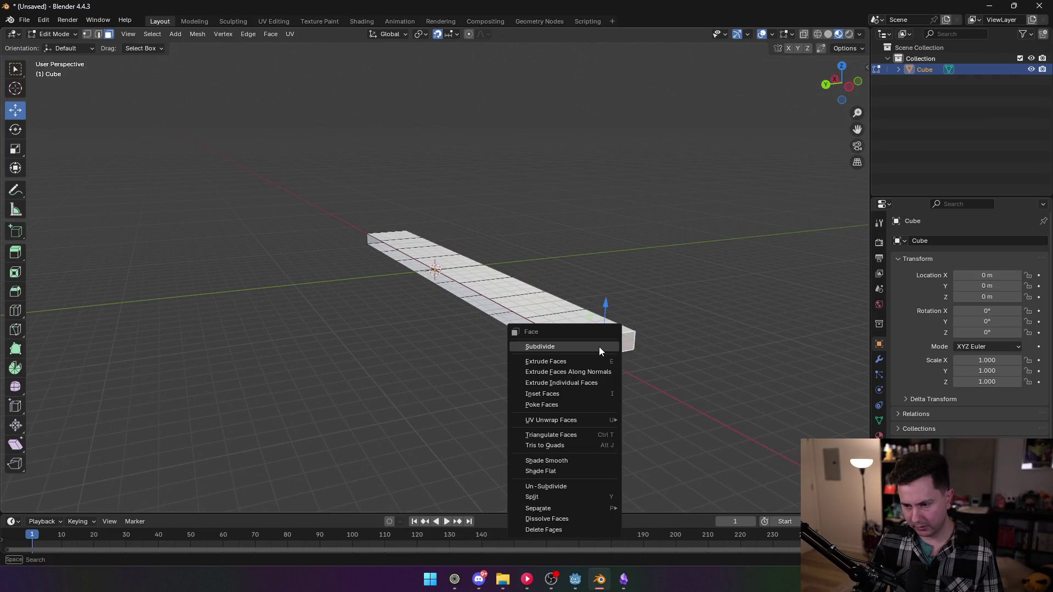
pyautogui.click(590, 469)
pyautogui.rightClick(367, 300)
pyautogui.moveTo(371, 324)
pyautogui.mouseDown()
pyautogui.moveTo(440, 327)
pyautogui.moveTo(323, 376)
pyautogui.mouseUp()
pyautogui.rightClick(279, 385)
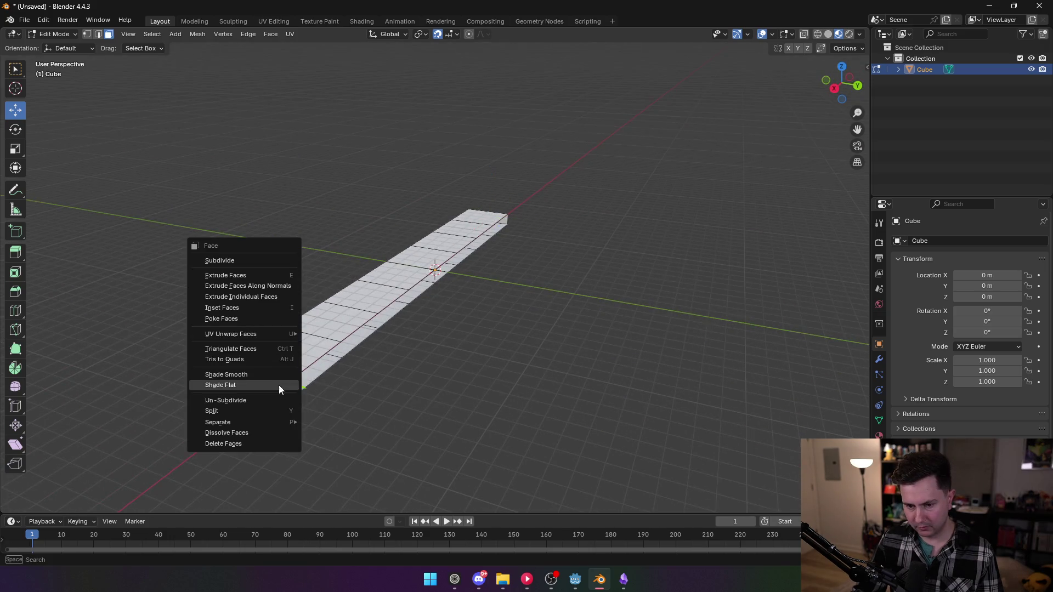
pyautogui.click(258, 385)
pyautogui.moveTo(384, 329); pyautogui.dragTo(569, 263)
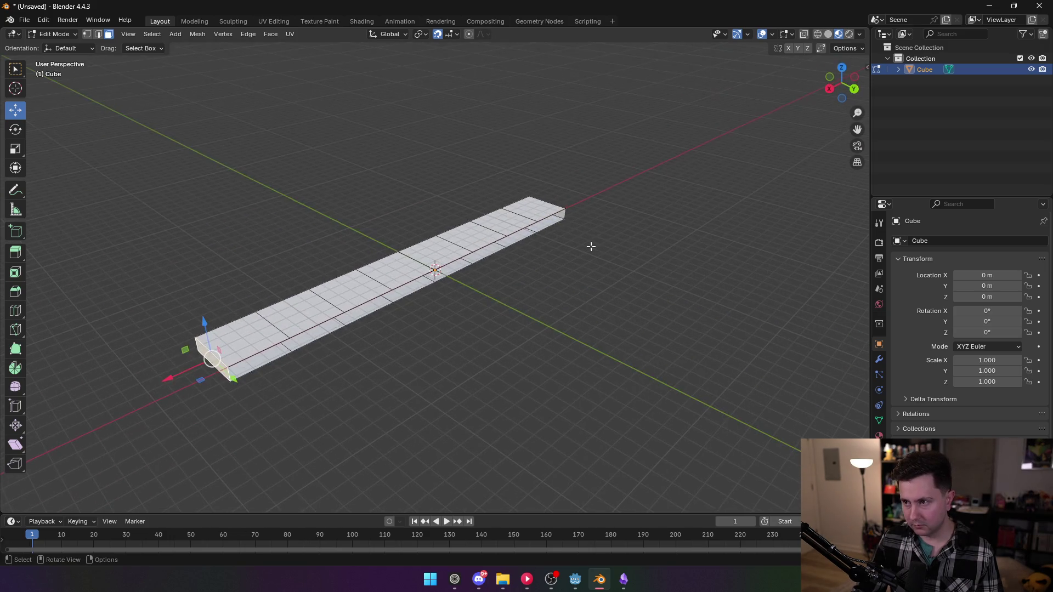
# - Compare solid, wireframe and material preview shading, ending in material preview
pyautogui.click(849, 34)
pyautogui.click(839, 34)
pyautogui.click(828, 34)
pyautogui.click(839, 34)
pyautogui.click(817, 34)
pyautogui.click(838, 34)
pyautogui.moveTo(426, 237)
pyautogui.mouseDown()
pyautogui.moveTo(424, 253)
pyautogui.moveTo(512, 225)
pyautogui.moveTo(513, 171)
pyautogui.moveTo(510, 247)
pyautogui.mouseUp()
# - Select the centre face and glance at the UV mapping menu
pyautogui.click(424, 252)
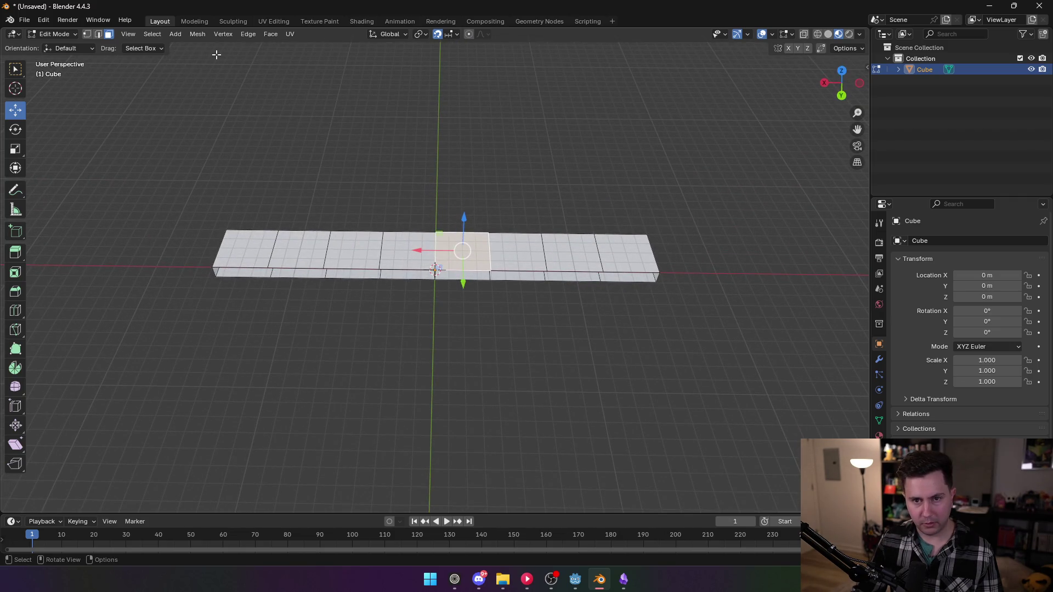
pyautogui.click(288, 35)
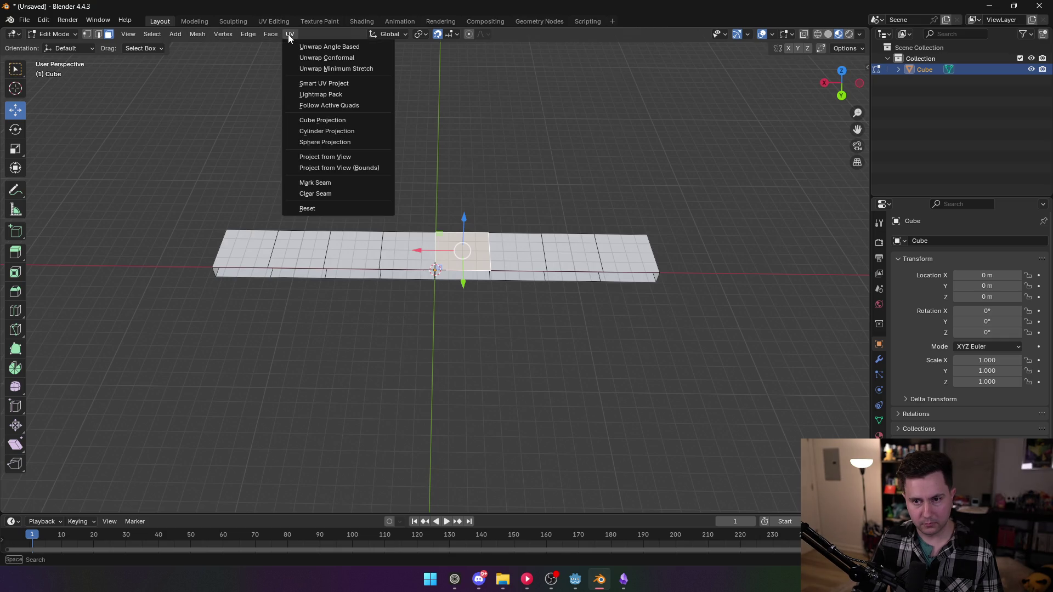
pyautogui.press('Escape')
# - Select the whole mesh, mark seams, and switch to the UV Editing workspace
pyautogui.press('a')
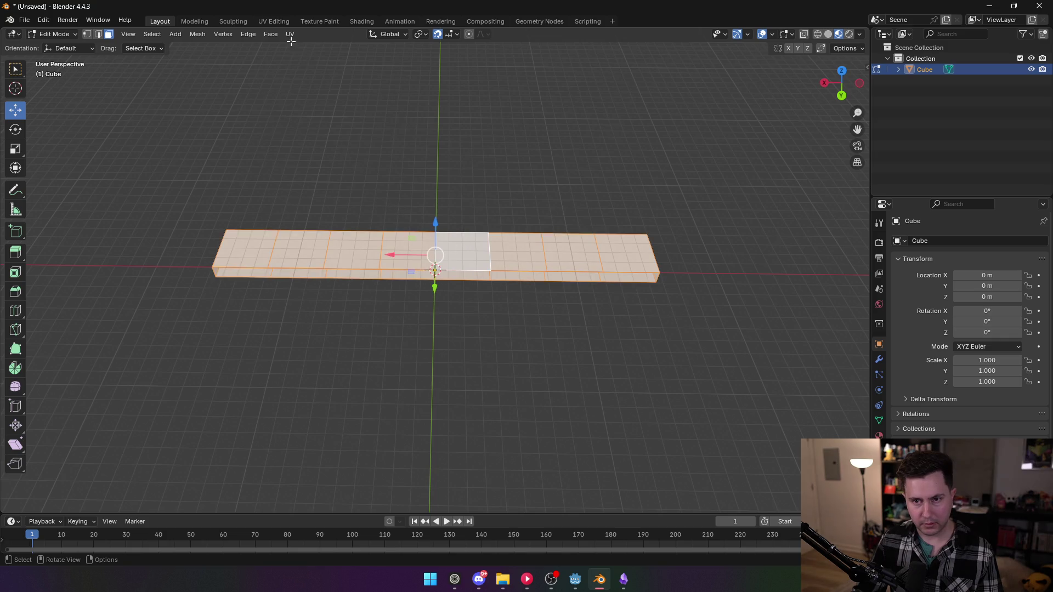
pyautogui.click(290, 34)
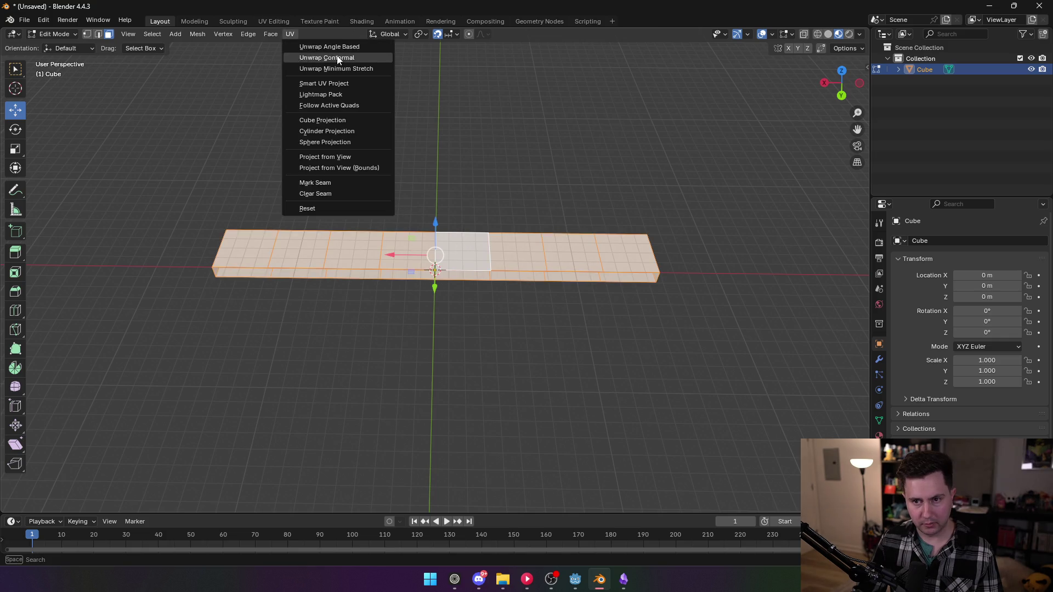
pyautogui.click(347, 182)
pyautogui.click(272, 21)
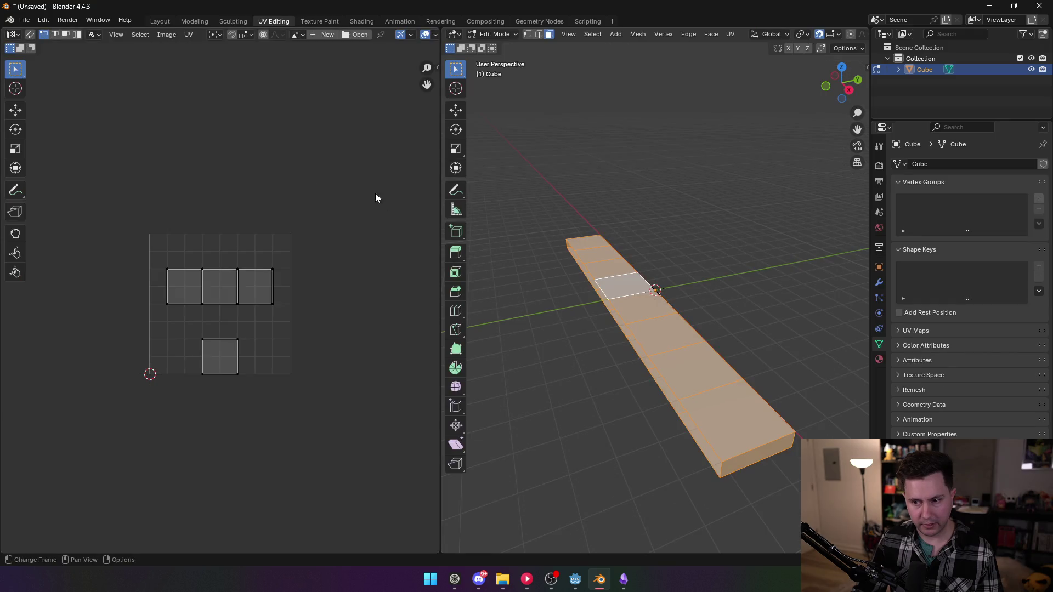
# - Unwrap the strip angle-based, then redo it with Cube Projection
pyautogui.hotkey('ctrl', 'f')
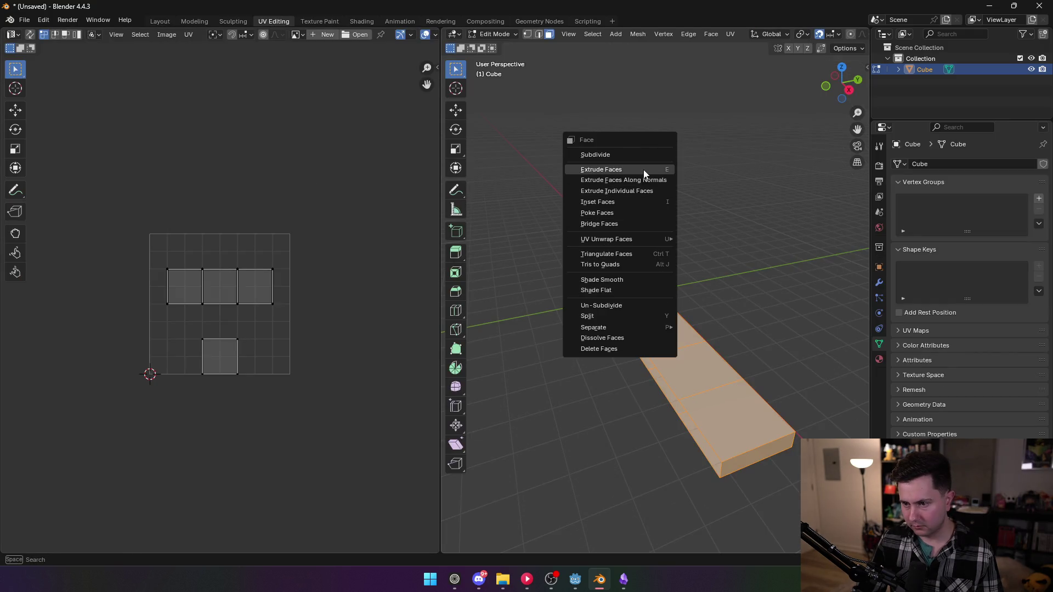
pyautogui.moveTo(647, 239)
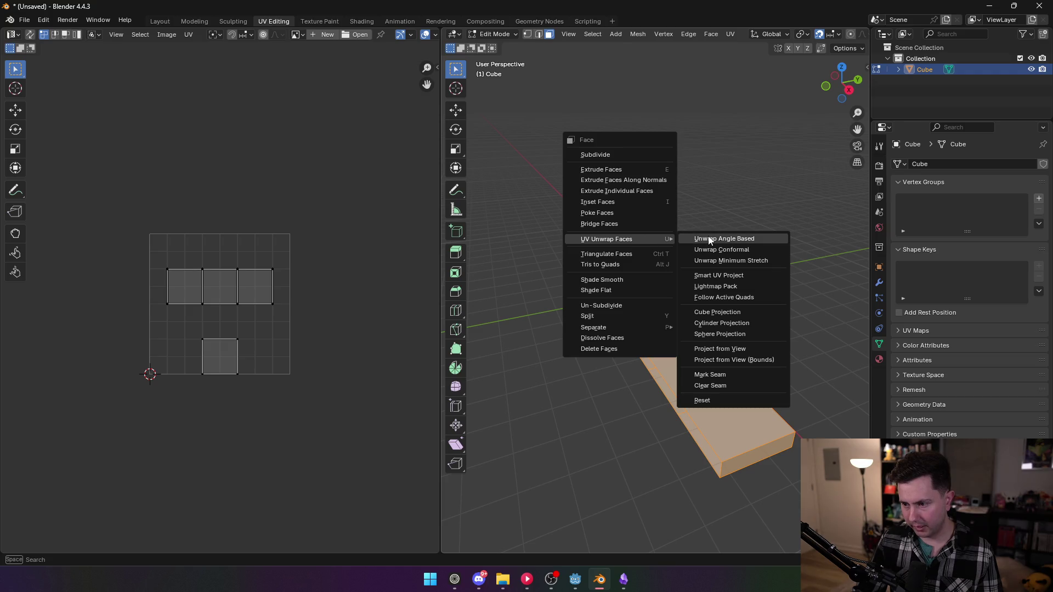
pyautogui.click(742, 238)
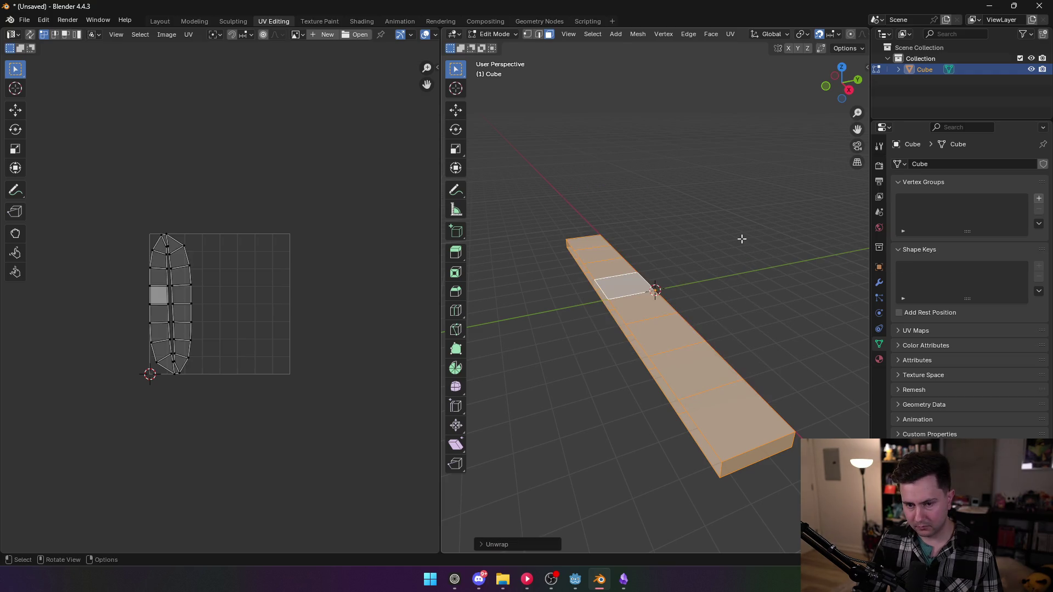
pyautogui.hotkey('ctrl', 'f')
pyautogui.moveTo(653, 288)
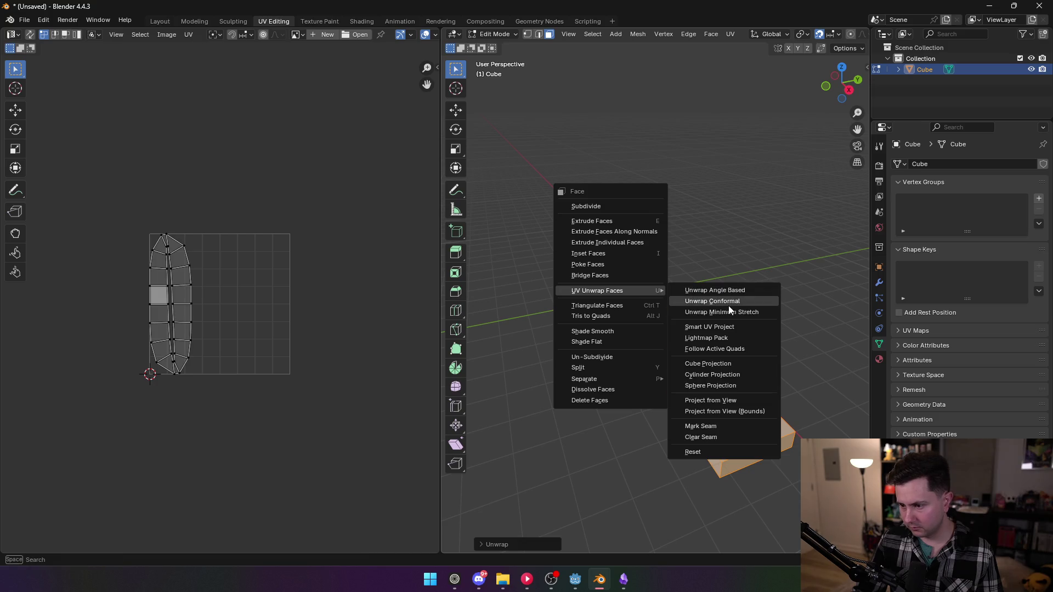
pyautogui.click(749, 364)
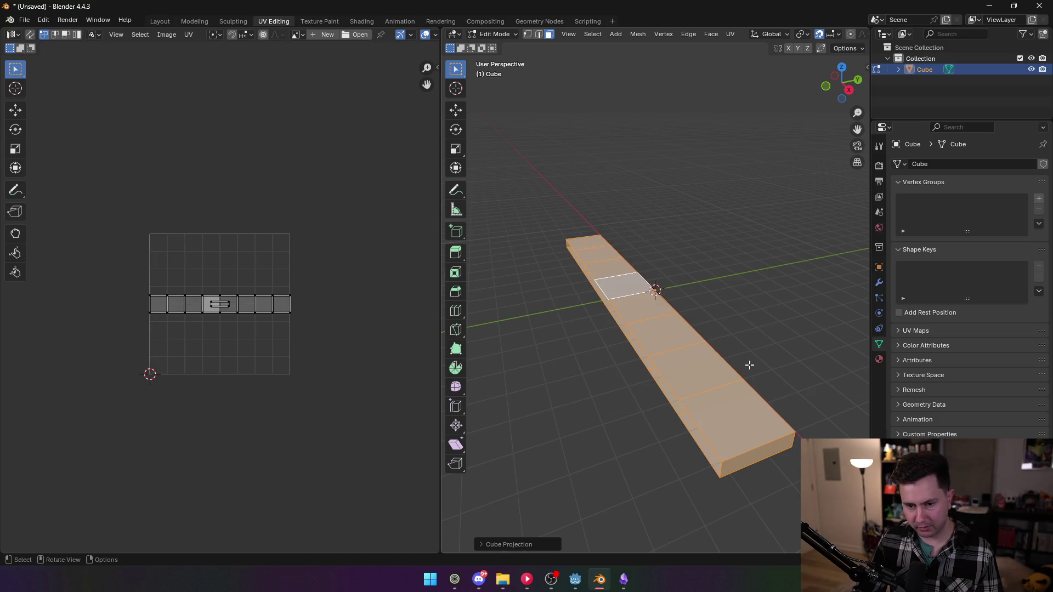
# - Orbit so the strip lies horizontal and select its leftmost face
pyautogui.scroll(5, 226, 306)
pyautogui.scroll(-3, 557, 306)
pyautogui.scroll(2, 552, 313)
pyautogui.moveTo(552, 314); pyautogui.dragTo(626, 347)
pyautogui.click(497, 310)
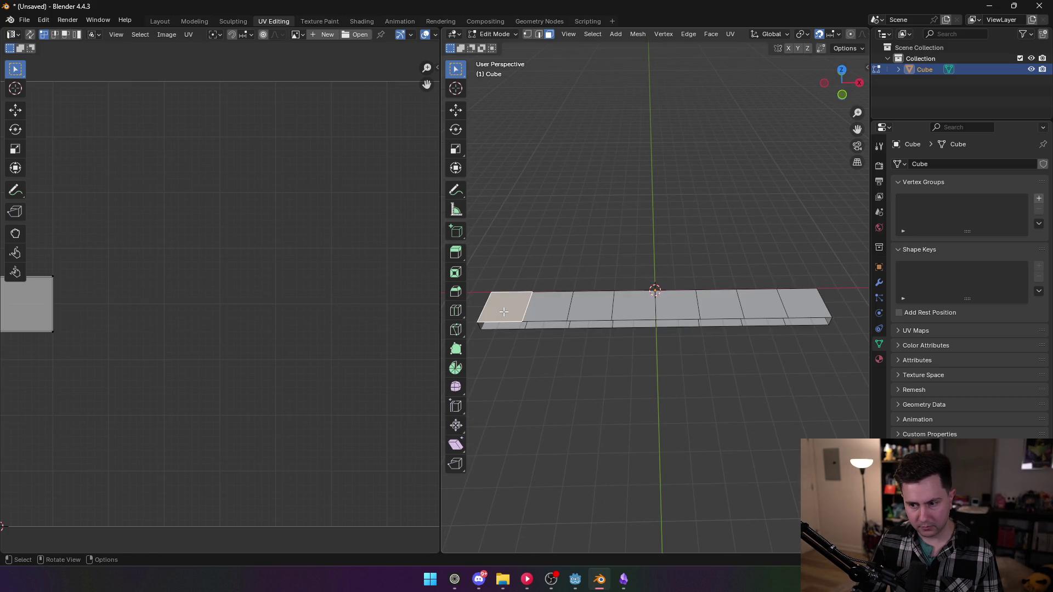
# - Select a run of four adjacent faces along the strip
pyautogui.keyDown('shift'); pyautogui.click(548, 307); pyautogui.keyUp('shift')
pyautogui.keyDown('shift'); pyautogui.click(587, 308); pyautogui.keyUp('shift')
pyautogui.keyDown('shift'); pyautogui.click(630, 306); pyautogui.keyUp('shift')
pyautogui.moveTo(619, 307)
pyautogui.mouseDown()
pyautogui.moveTo(713, 315)
pyautogui.moveTo(839, 305)
pyautogui.moveTo(834, 328)
pyautogui.mouseUp()
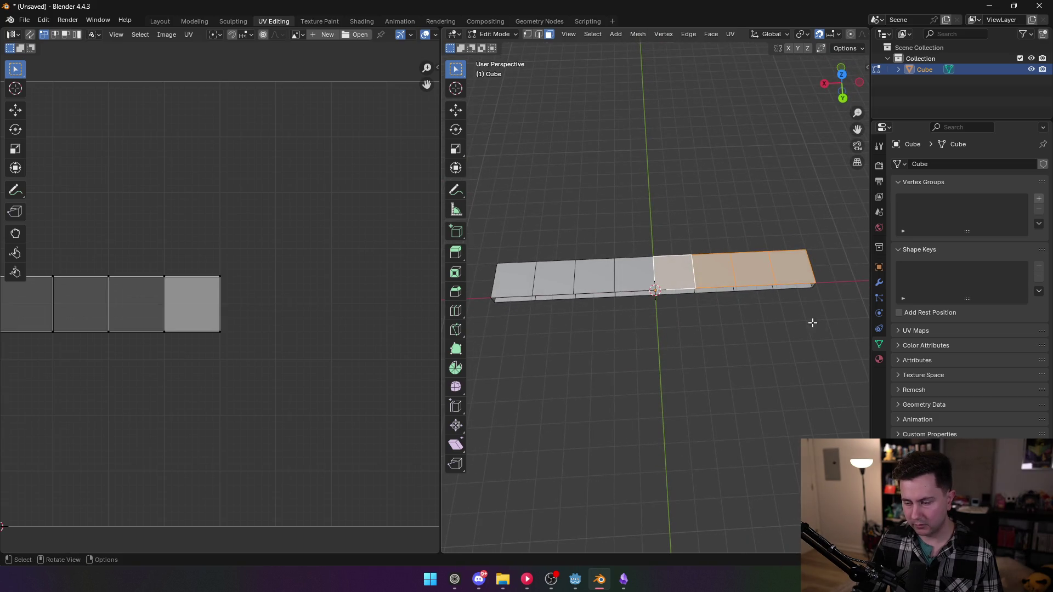
pyautogui.scroll(-4, 819, 325)
pyautogui.click(651, 282)
pyautogui.click(669, 282)
pyautogui.keyDown('shift'); pyautogui.click(684, 281); pyautogui.keyUp('shift')
pyautogui.keyDown('shift'); pyautogui.click(703, 280); pyautogui.keyUp('shift')
pyautogui.keyDown('shift'); pyautogui.click(723, 279); pyautogui.keyUp('shift')
pyautogui.scroll(1, 194, 312)
# - Rotate the four UV faces 180°, move them to the bottom, and scale about 2.6×
pyautogui.moveTo(260, 342); pyautogui.dragTo(55, 257)
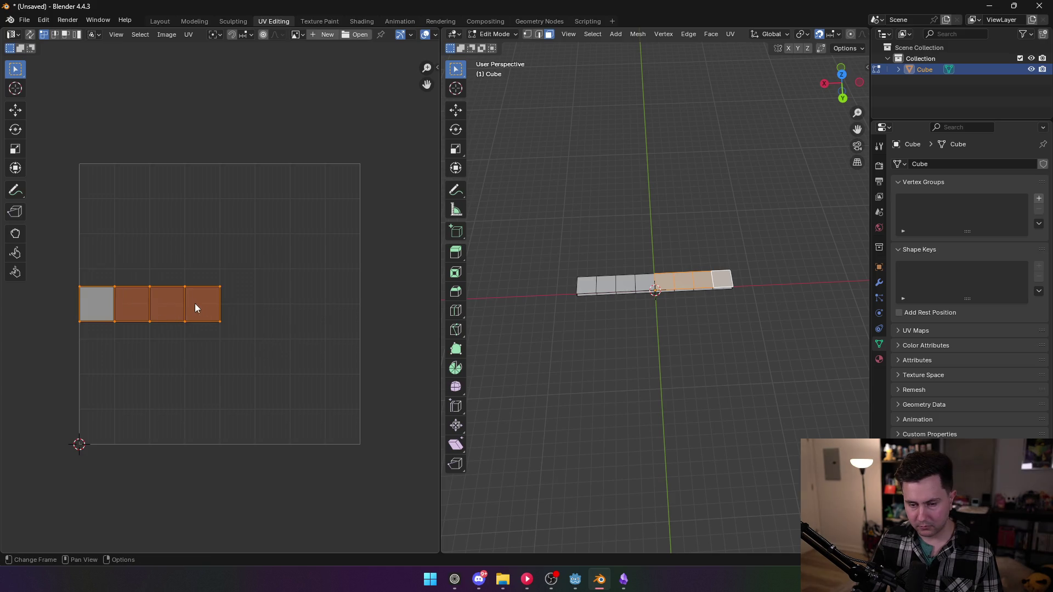
pyautogui.click(250, 333)
pyautogui.moveTo(263, 346); pyautogui.dragTo(36, 267)
pyautogui.press('r')
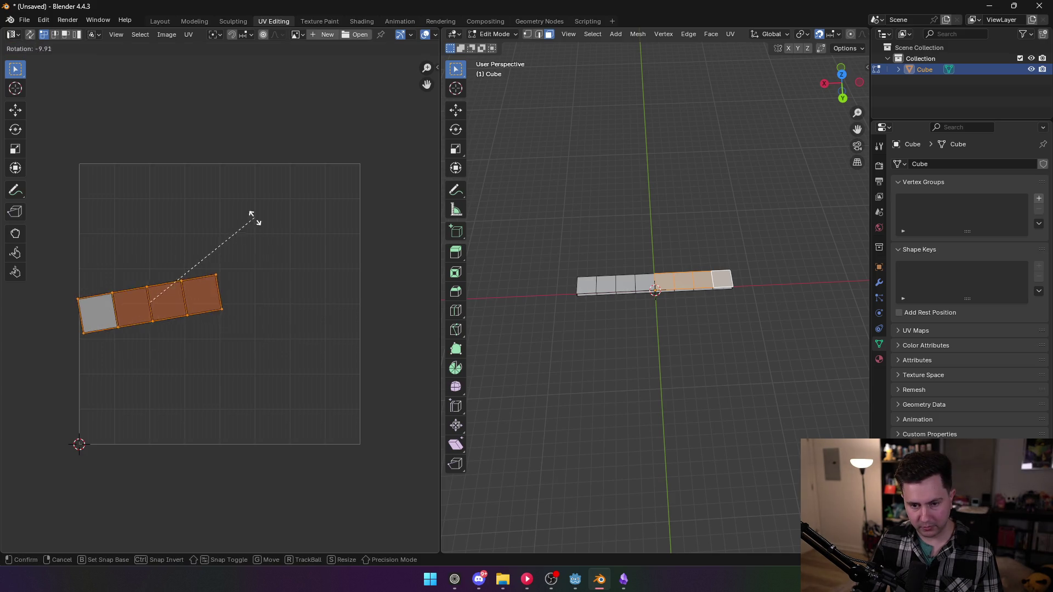
pyautogui.click(78, 343)
pyautogui.press('g')
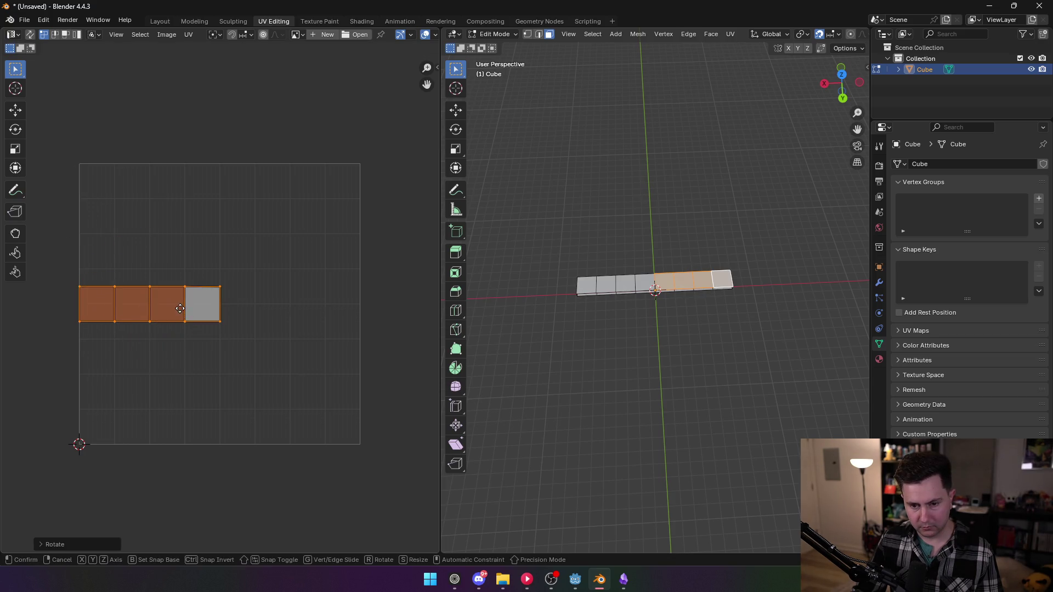
pyautogui.click(307, 424)
pyautogui.press('s')
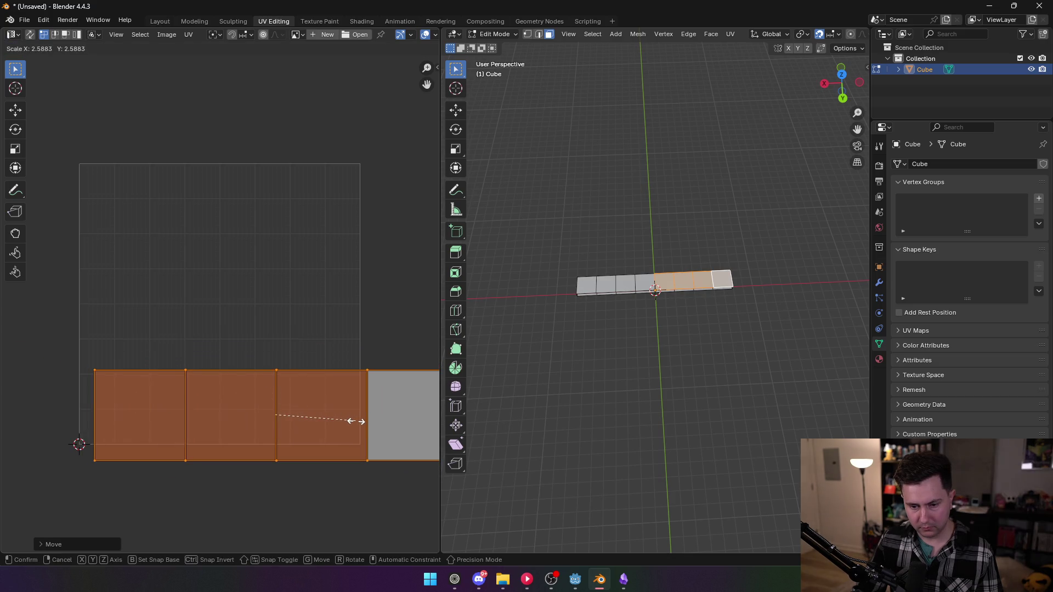
pyautogui.click(356, 421)
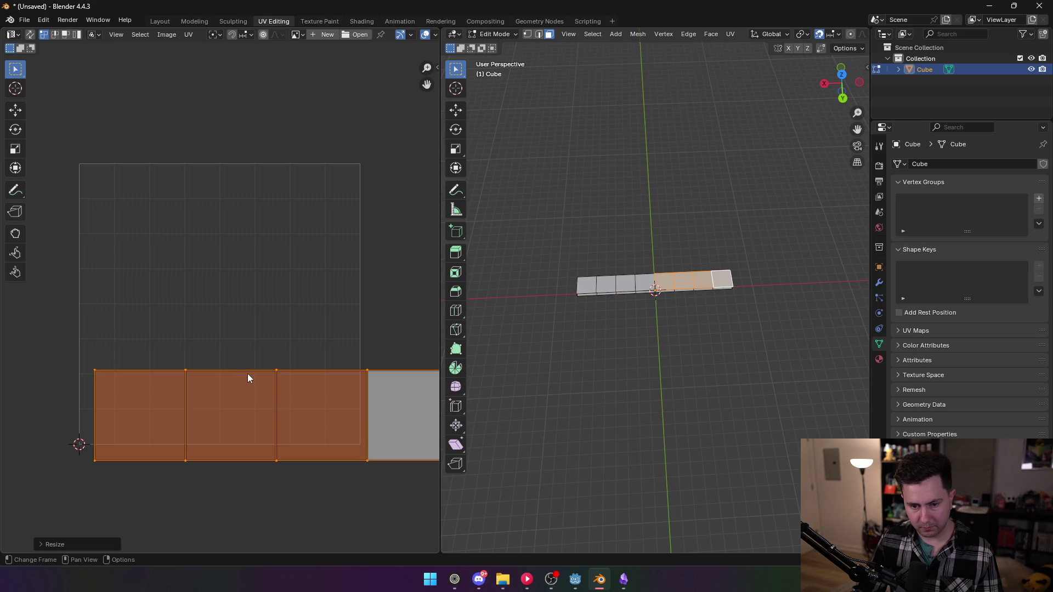
# - Turn on UV snapping and select the bottom-left UV vertex
pyautogui.click(92, 378)
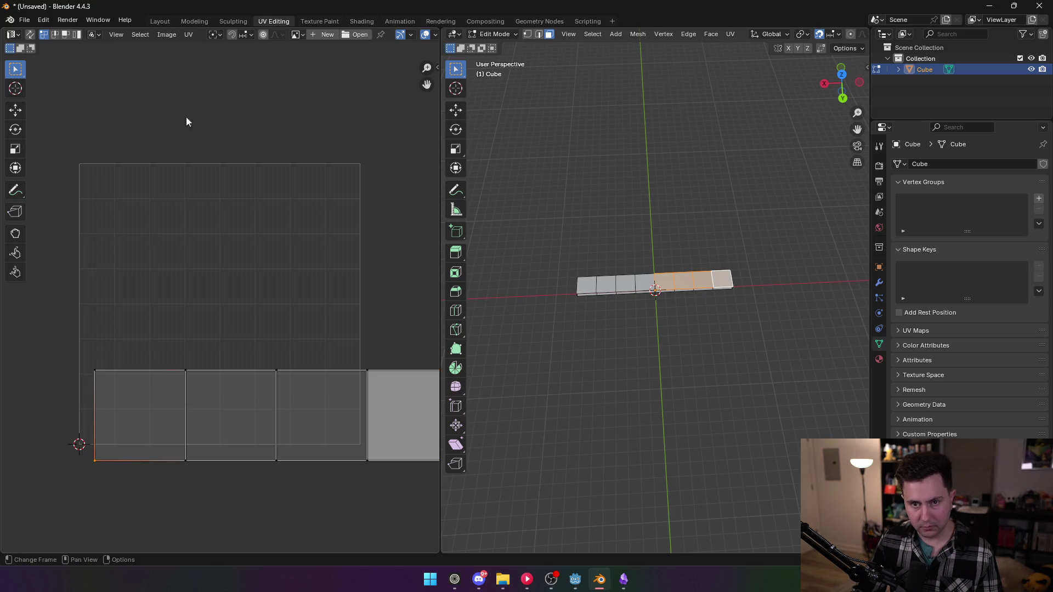
pyautogui.click(244, 35)
pyautogui.click(232, 35)
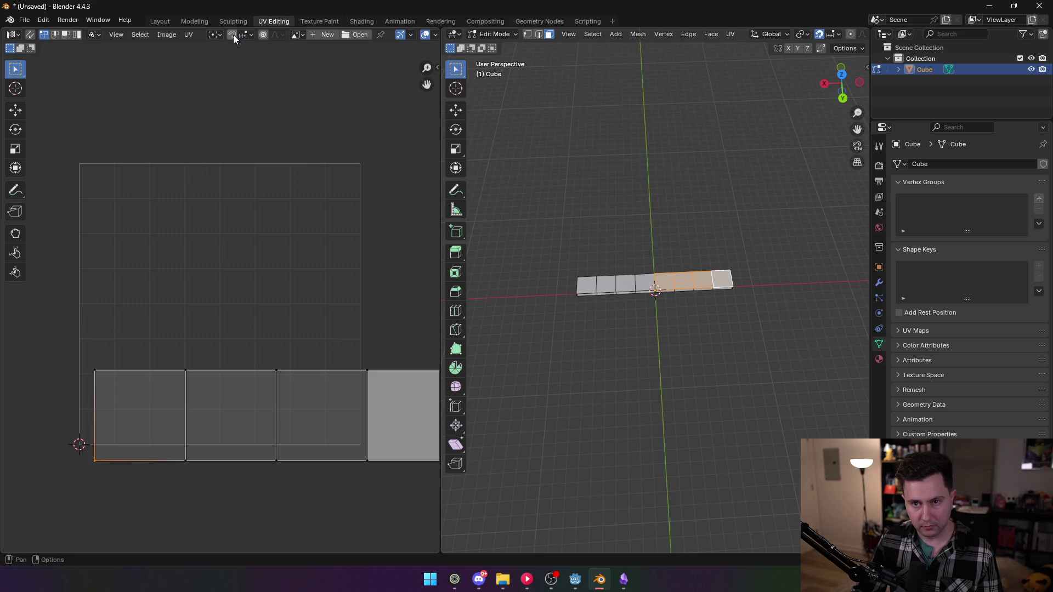
pyautogui.moveTo(95, 460); pyautogui.dragTo(83, 451)
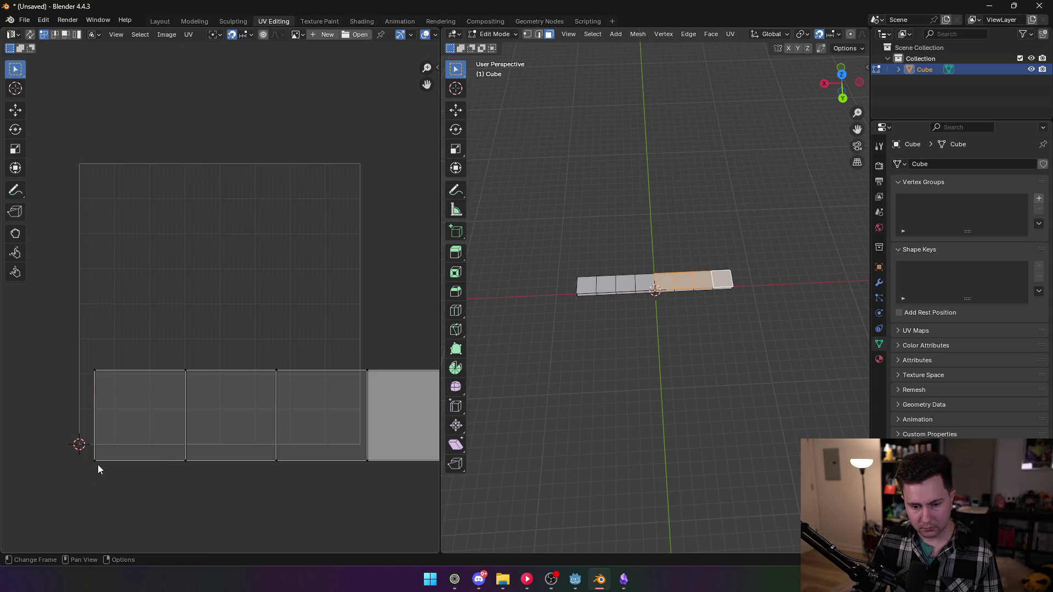
# - Nudge the bottom-left UV vertex, then change the snap target from increments to Grid
pyautogui.press('g')
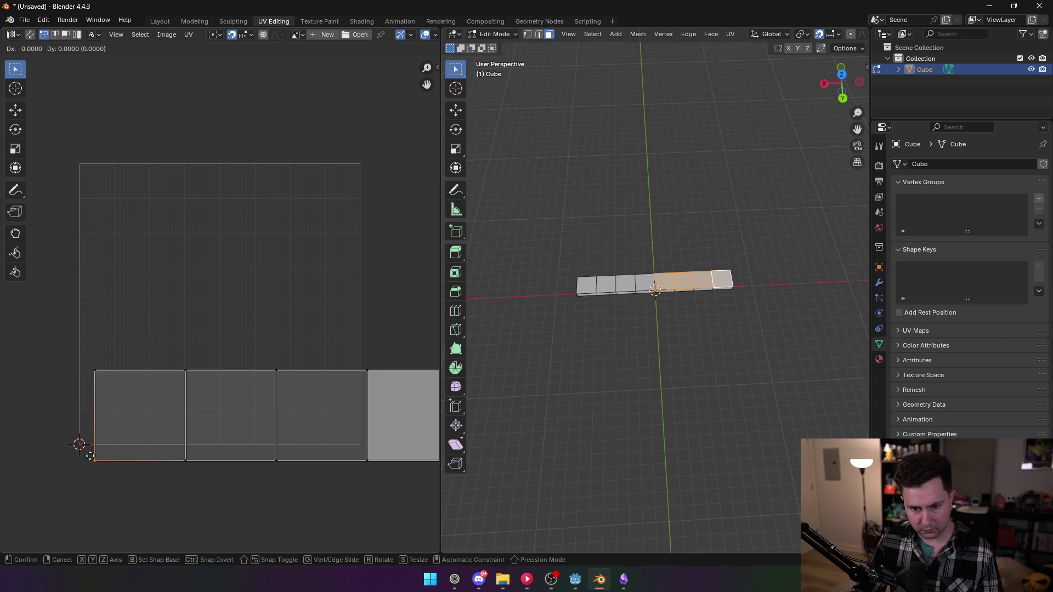
pyautogui.click(98, 425)
pyautogui.click(248, 35)
pyautogui.click(244, 34)
pyautogui.click(245, 35)
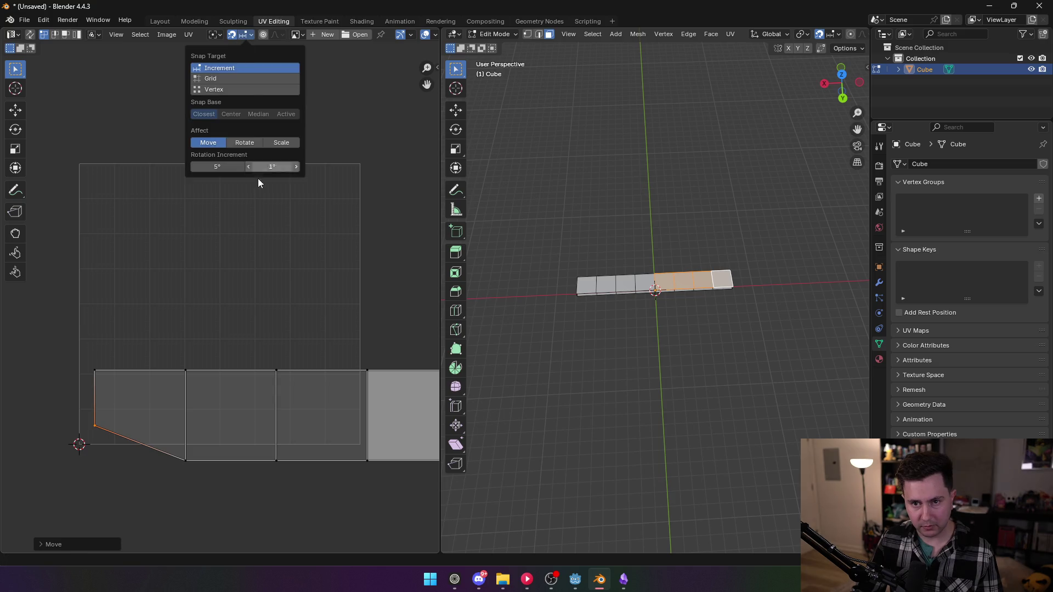
pyautogui.click(218, 79)
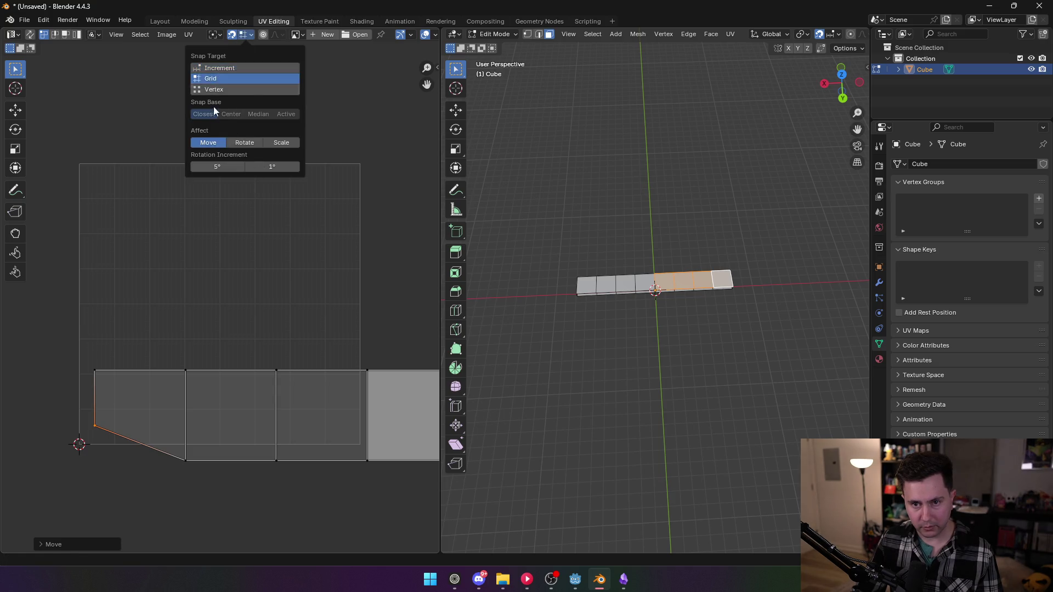
# - Snap the bottom-left vertex to the UV origin and align the first columns' vertices to the grid
pyautogui.moveTo(97, 426); pyautogui.dragTo(80, 443)
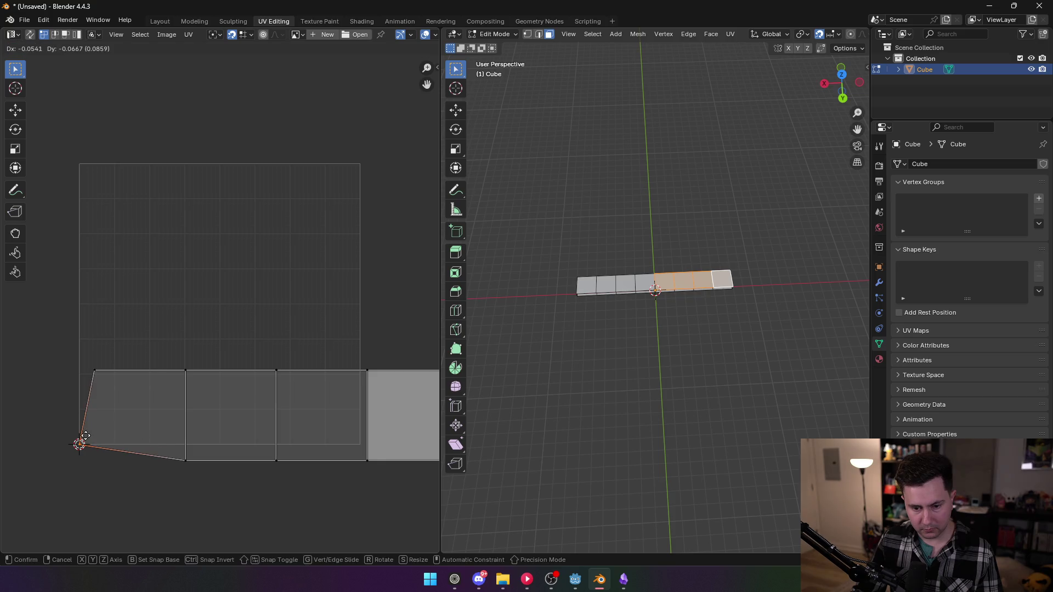
pyautogui.click(93, 371)
pyautogui.moveTo(93, 371); pyautogui.dragTo(80, 305)
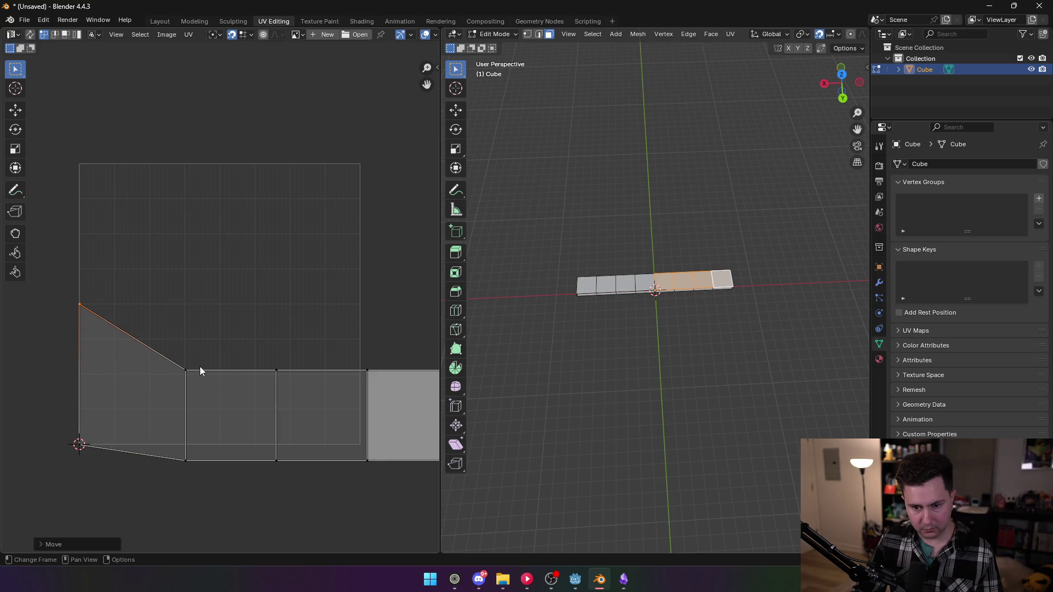
pyautogui.moveTo(185, 370); pyautogui.dragTo(159, 317)
pyautogui.moveTo(189, 442); pyautogui.dragTo(153, 425)
pyautogui.moveTo(275, 371); pyautogui.dragTo(220, 304)
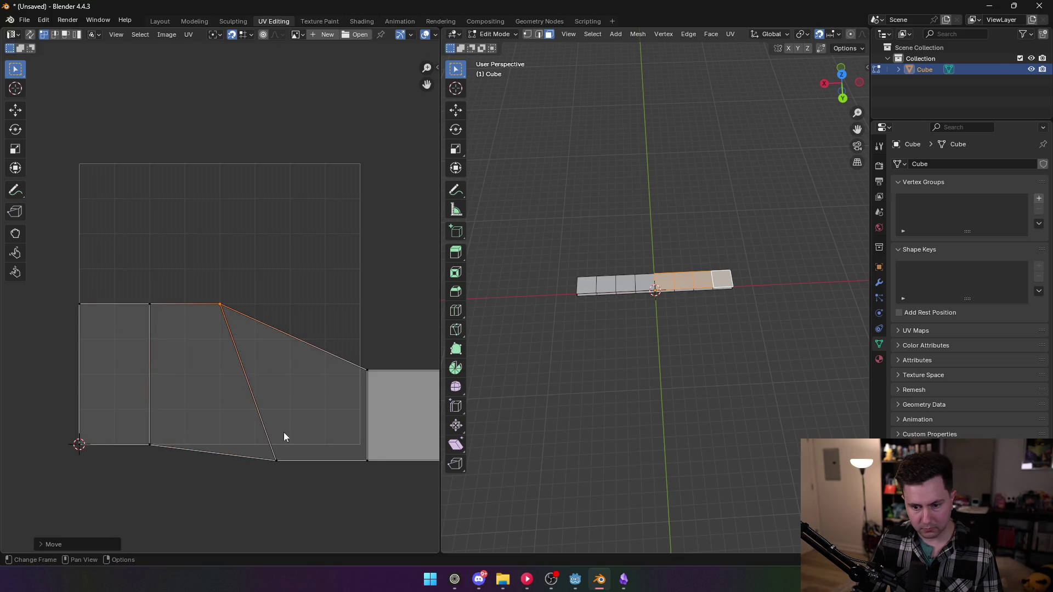
pyautogui.moveTo(276, 460); pyautogui.dragTo(226, 442)
# - Square up the rightmost face by snapping its remaining vertices onto grid lines
pyautogui.moveTo(359, 371)
pyautogui.mouseDown()
pyautogui.moveTo(278, 339)
pyautogui.moveTo(279, 314)
pyautogui.mouseUp()
pyautogui.moveTo(374, 460); pyautogui.dragTo(301, 445)
pyautogui.scroll(-3, 164, 348)
pyautogui.moveTo(335, 336); pyautogui.dragTo(289, 305)
pyautogui.moveTo(342, 382); pyautogui.dragTo(298, 372)
pyautogui.click(263, 282)
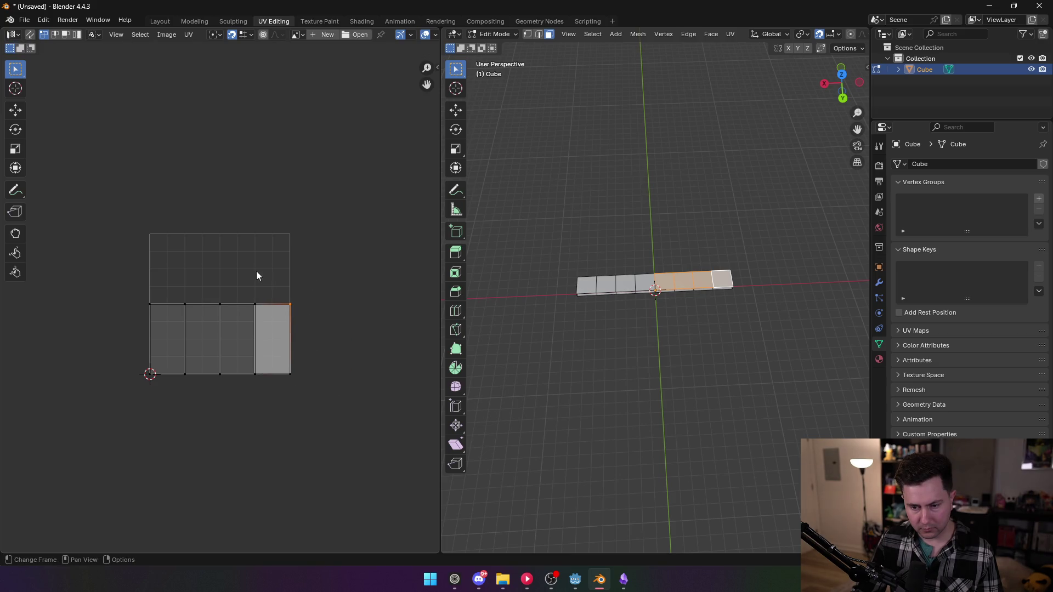
pyautogui.scroll(2, 180, 231)
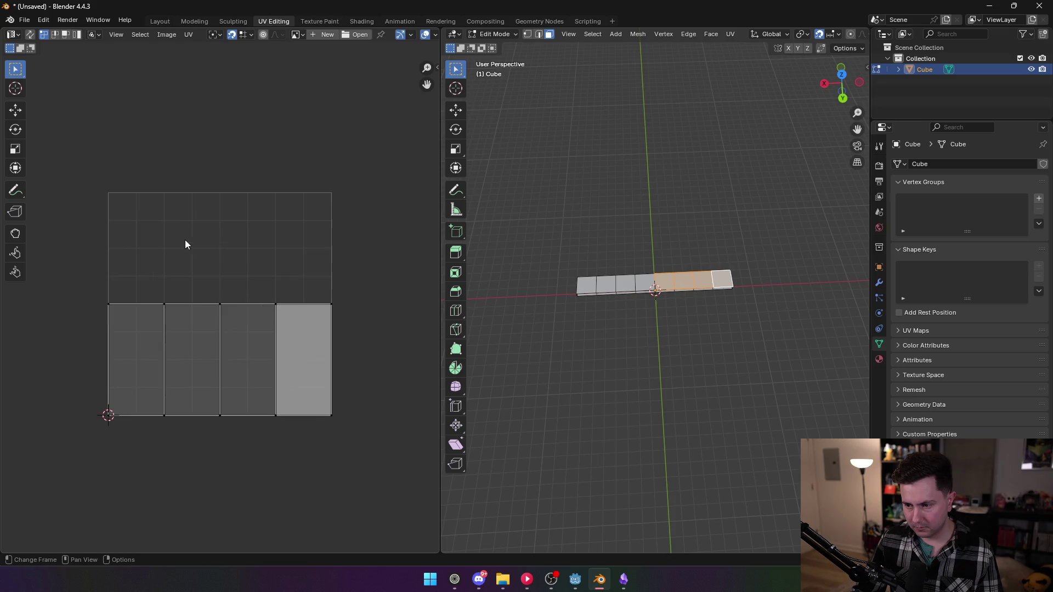
# - Select the strip's other four UV faces, then move and rotate them to lie horizontally
pyautogui.click(650, 285)
pyautogui.keyDown('shift'); pyautogui.click(626, 284); pyautogui.keyUp('shift')
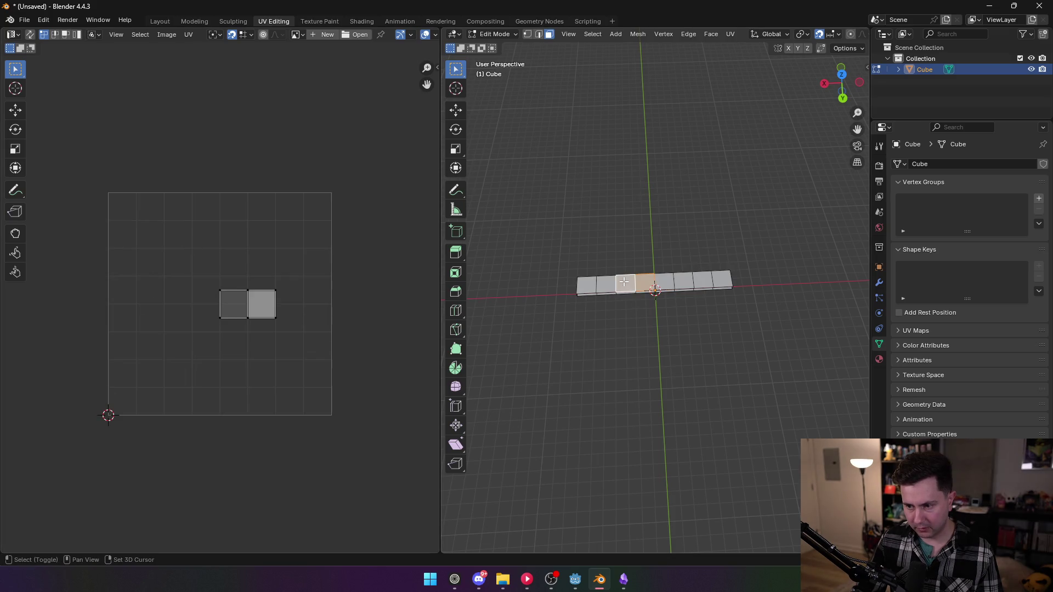
pyautogui.keyDown('shift'); pyautogui.click(606, 286); pyautogui.keyUp('shift')
pyautogui.keyDown('shift'); pyautogui.click(589, 285); pyautogui.keyUp('shift')
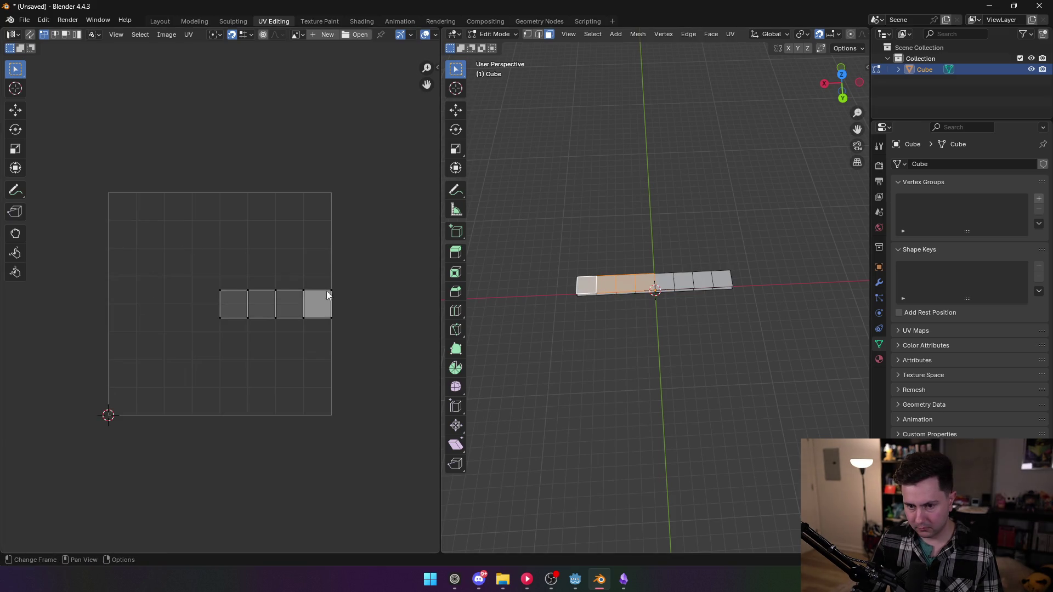
pyautogui.press('a')
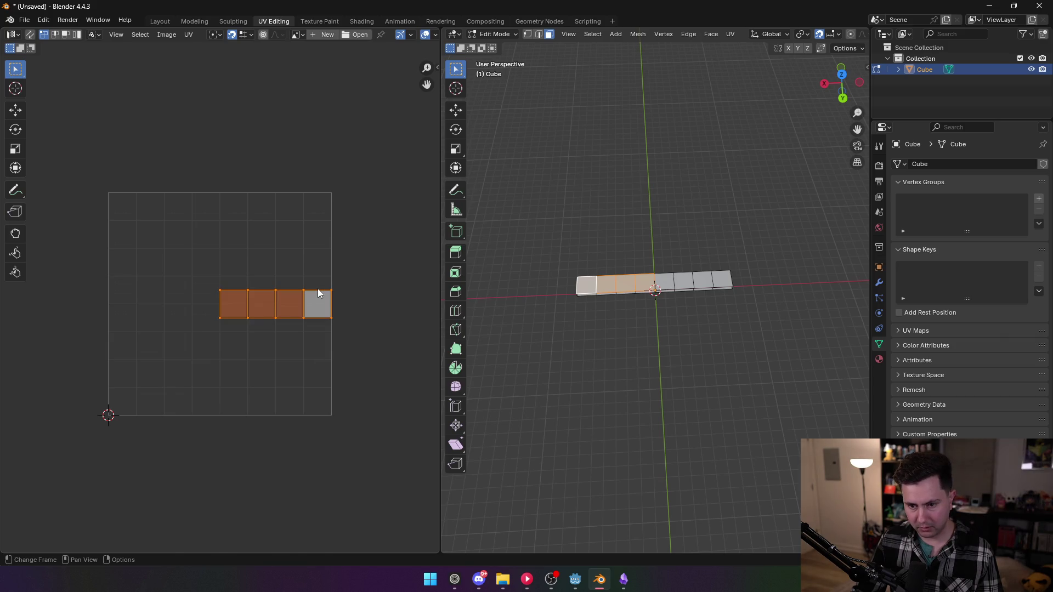
pyautogui.press('g')
pyautogui.click(290, 320)
pyautogui.press('r')
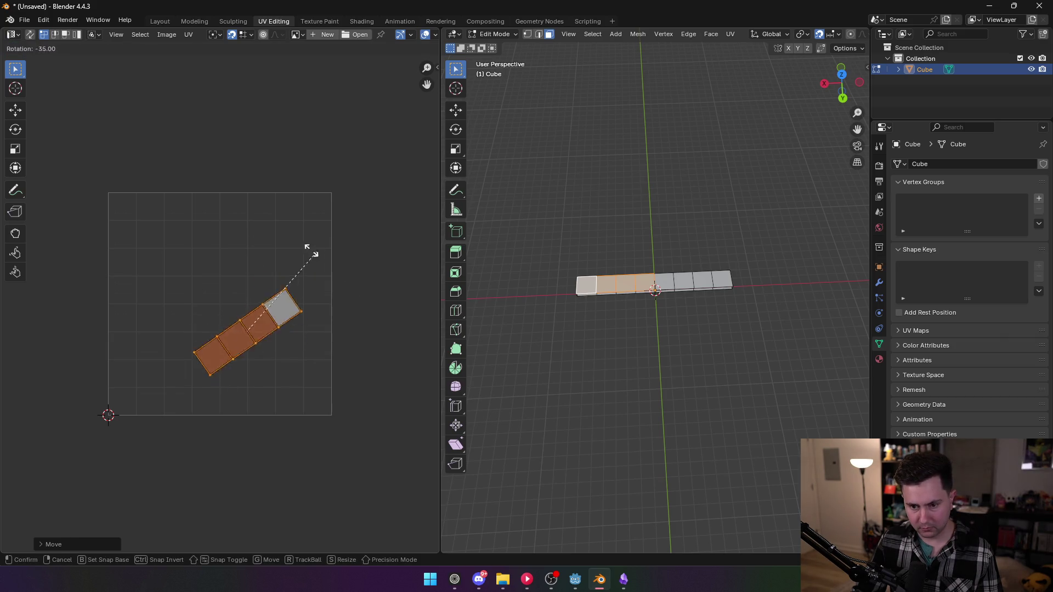
pyautogui.click(121, 369)
pyautogui.scroll(1, 288, 357)
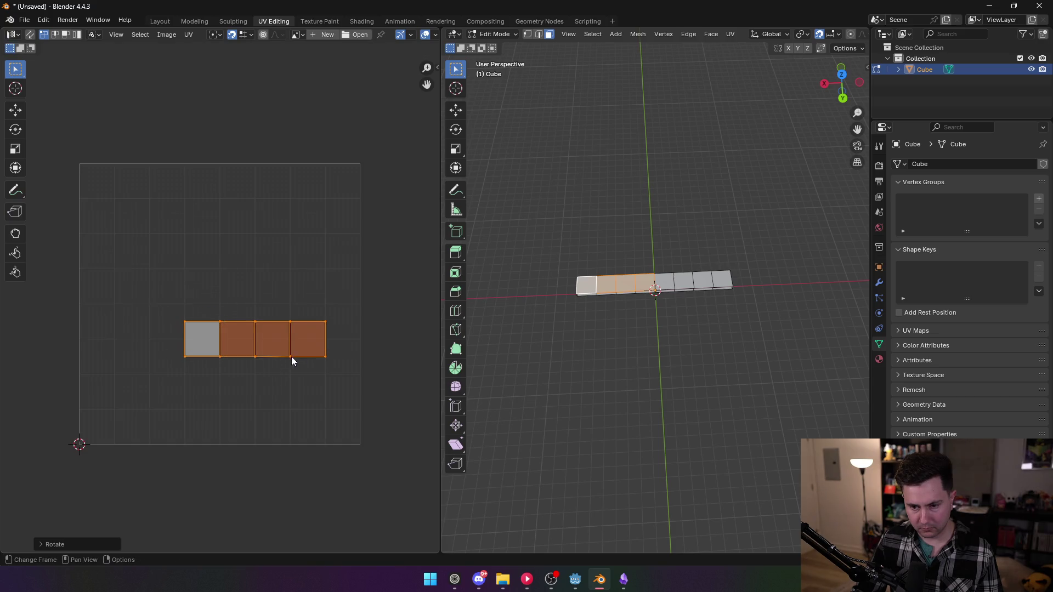
pyautogui.hotkey('alt', 'a')
# - Snap the right-hand UV vertices onto the tile's corner and bottom edge
pyautogui.click(325, 357)
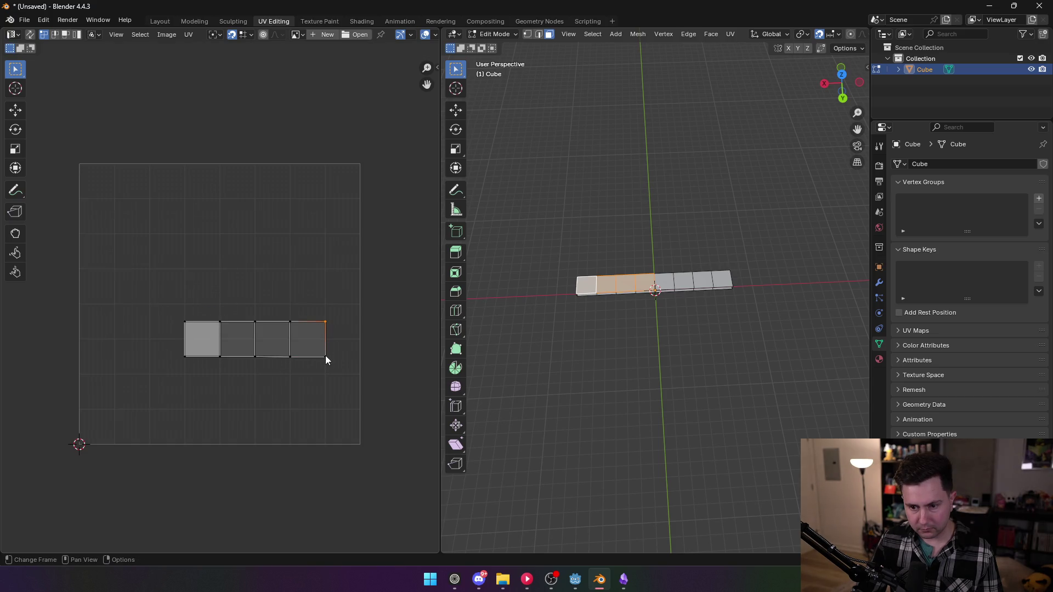
pyautogui.press('g')
pyautogui.click(361, 445)
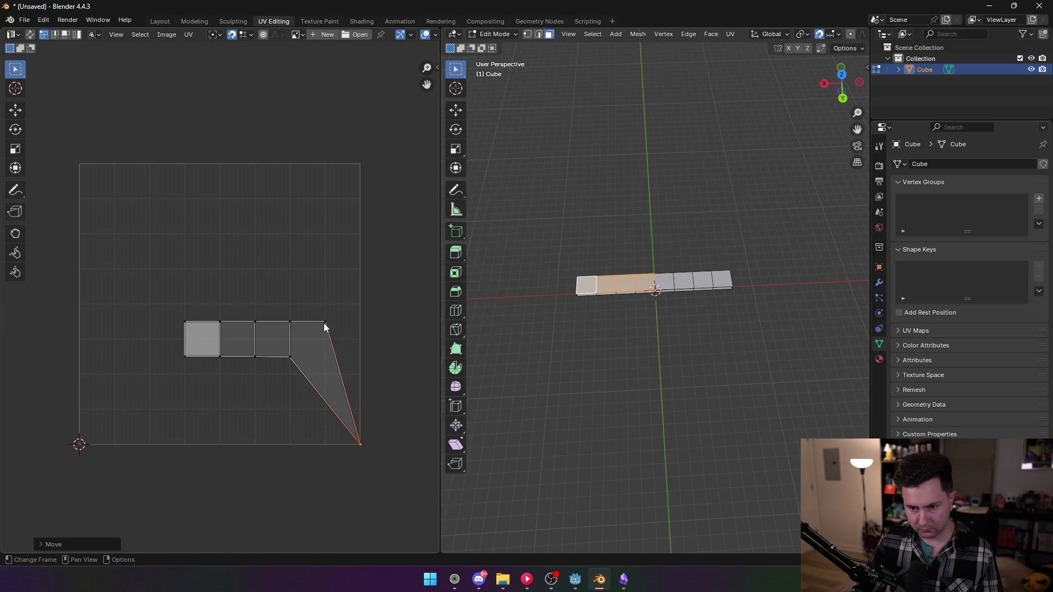
pyautogui.click(325, 323)
pyautogui.press('g')
pyautogui.click(361, 305)
pyautogui.click(290, 356)
pyautogui.press('g')
pyautogui.click(299, 439)
# - Pull the middle UV vertices onto the top and bottom edges of the lower half
pyautogui.click(294, 327)
pyautogui.press('g')
pyautogui.click(291, 305)
pyautogui.click(257, 324)
pyautogui.press('g')
pyautogui.click(256, 306)
pyautogui.click(255, 357)
pyautogui.press('g')
pyautogui.click(257, 437)
pyautogui.click(220, 323)
pyautogui.press('g')
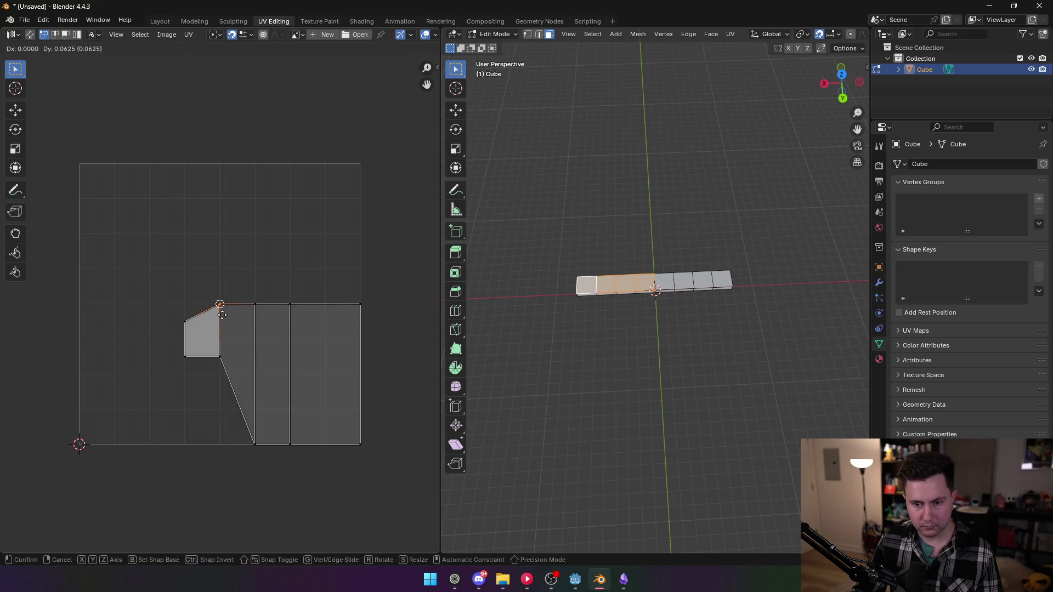
pyautogui.click(193, 312)
# - Snap the left vertex to the top-left corner and shift vertices left to even the four columns
pyautogui.click(186, 324)
pyautogui.press('g')
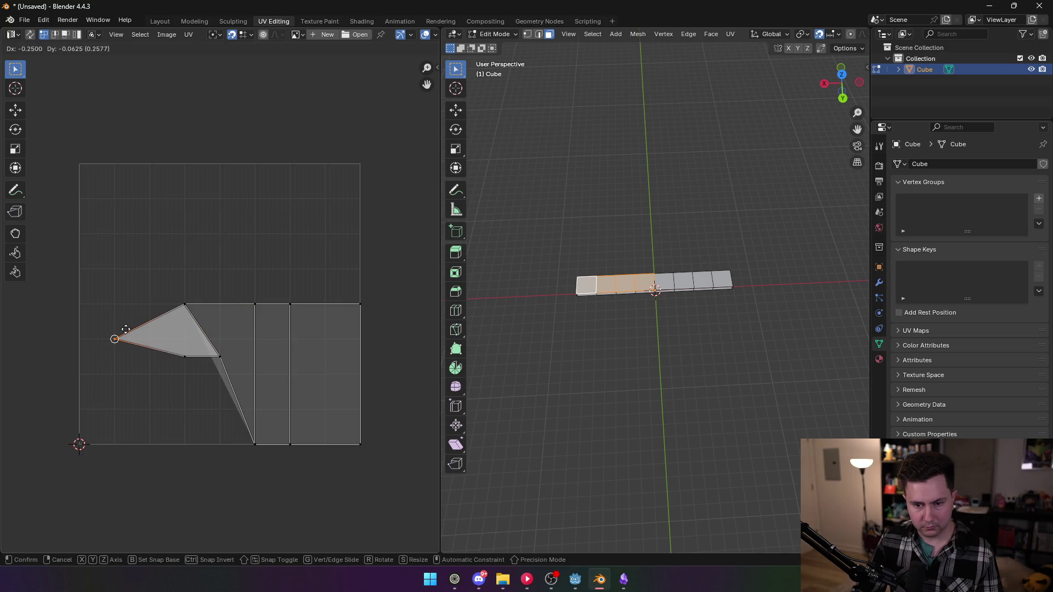
pyautogui.click(88, 314)
pyautogui.click(186, 305)
pyautogui.press('g')
pyautogui.click(151, 307)
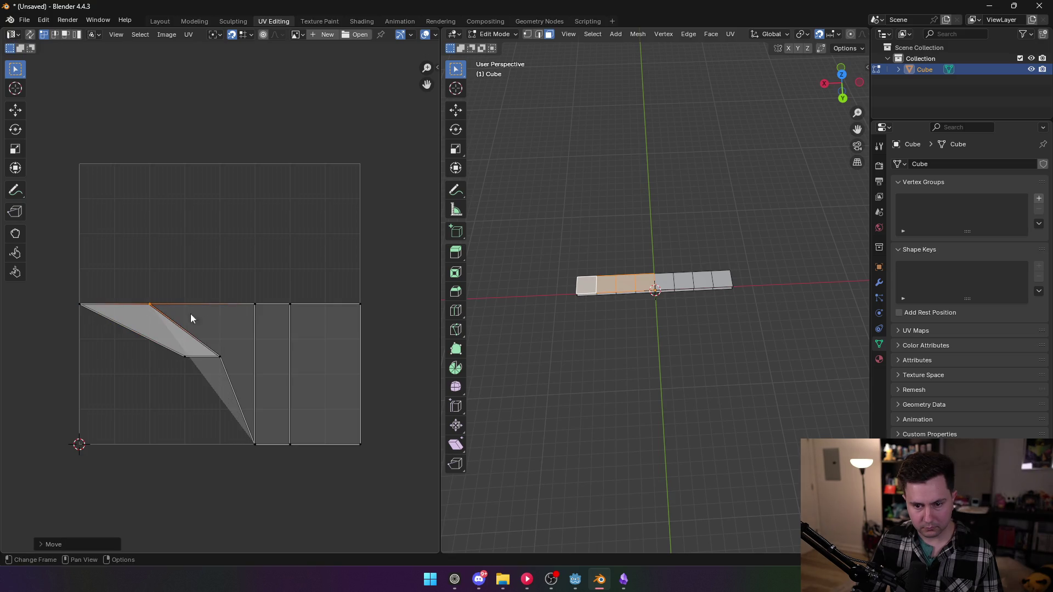
pyautogui.click(219, 358)
pyautogui.press('g')
pyautogui.click(151, 445)
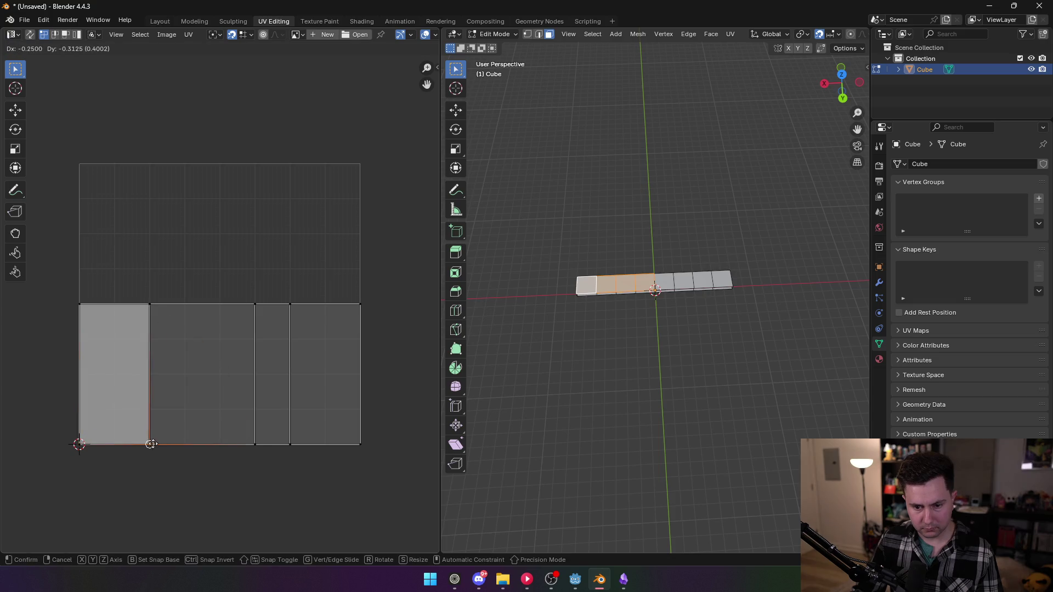
pyautogui.click(255, 305)
pyautogui.press('g')
pyautogui.click(220, 305)
pyautogui.click(255, 443)
pyautogui.press('g')
pyautogui.click(219, 444)
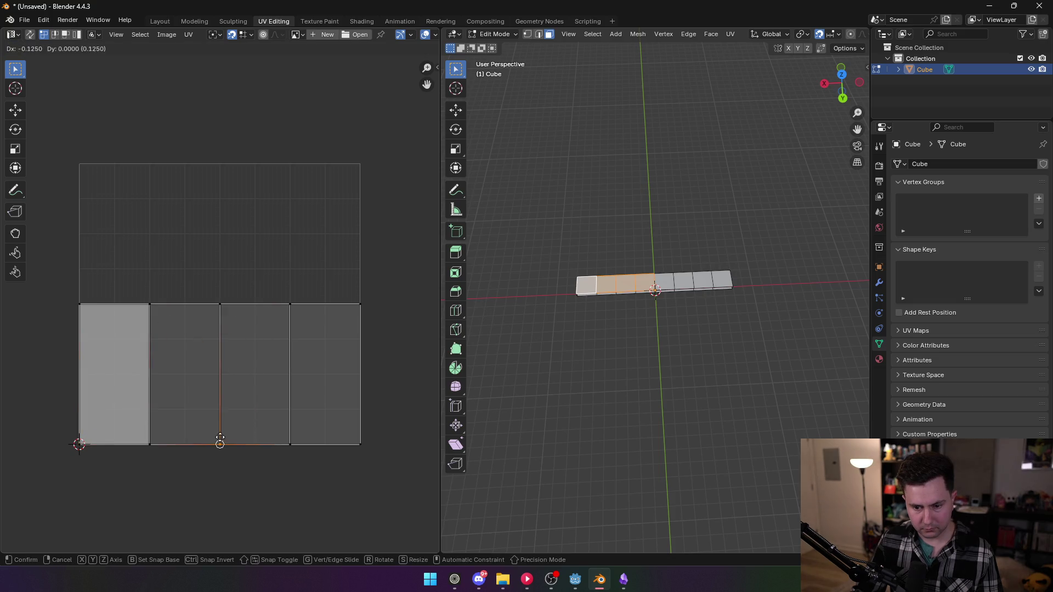
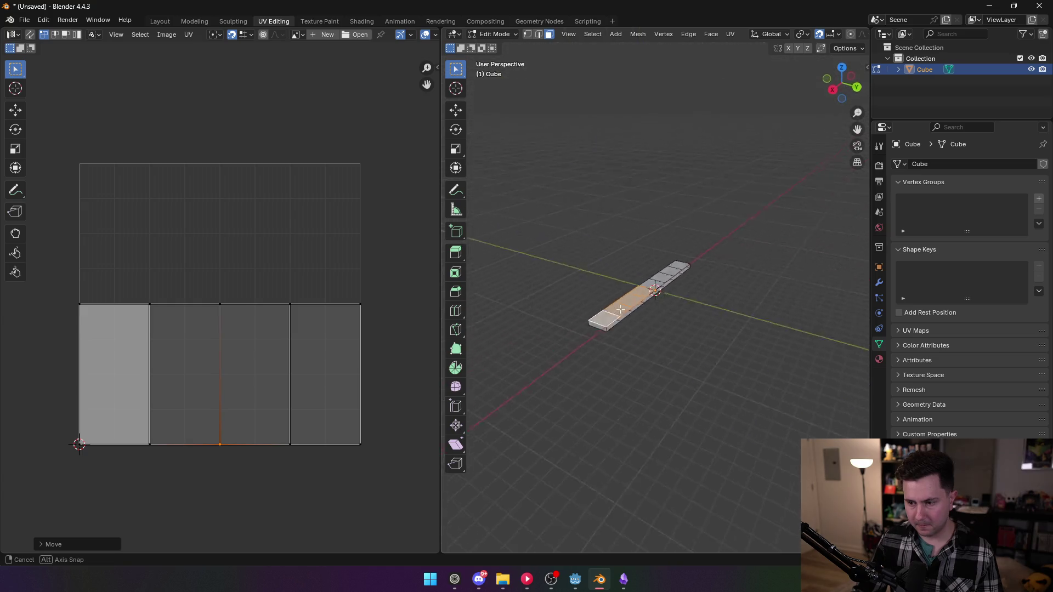
# - Unwrap the first end face as an upright rectangle in the UV grid's top-left corner
pyautogui.click(612, 322)
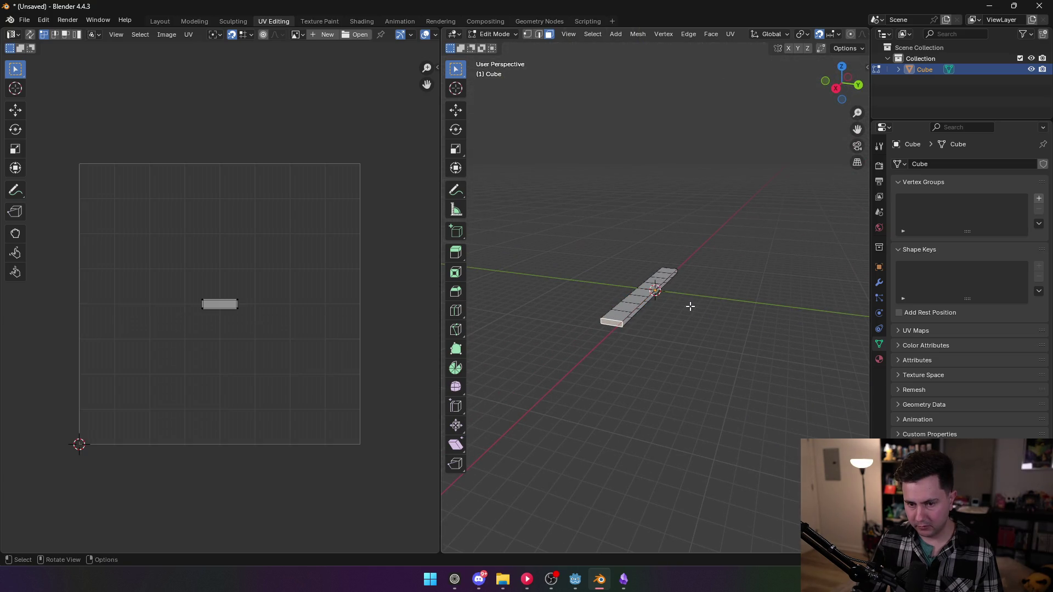
pyautogui.moveTo(674, 320)
pyautogui.mouseDown()
pyautogui.moveTo(631, 319)
pyautogui.moveTo(665, 313)
pyautogui.mouseUp()
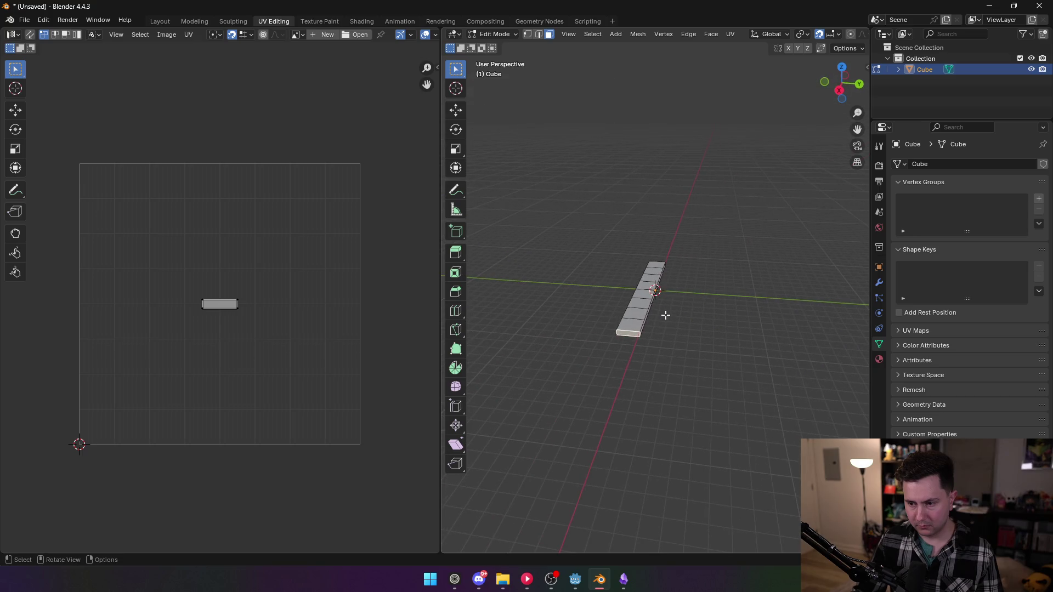
pyautogui.moveTo(200, 303); pyautogui.dragTo(88, 178)
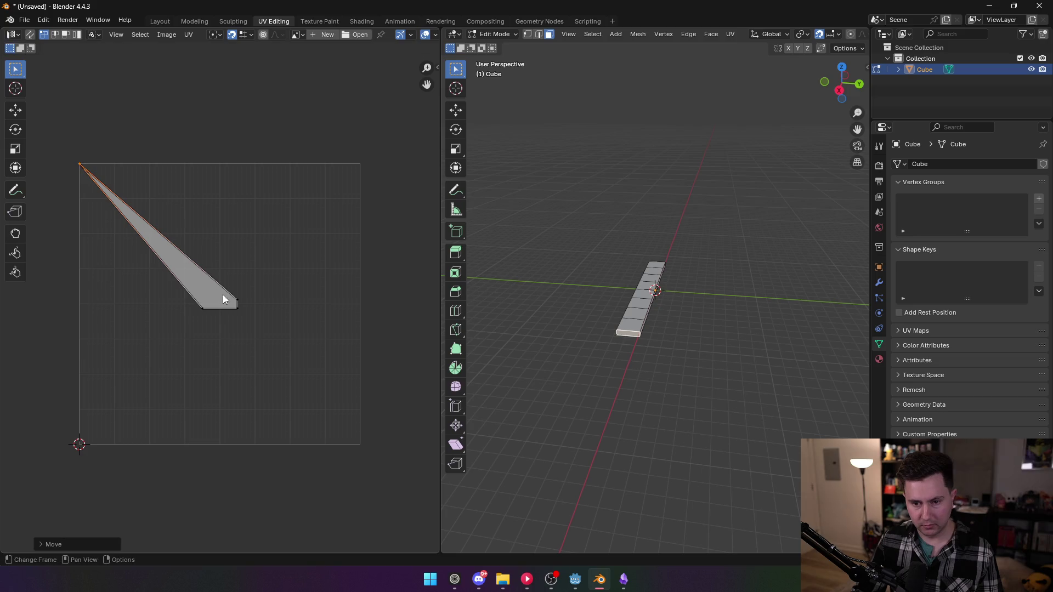
pyautogui.moveTo(237, 300)
pyautogui.mouseDown()
pyautogui.moveTo(96, 176)
pyautogui.moveTo(210, 175)
pyautogui.mouseUp()
pyautogui.moveTo(201, 313); pyautogui.dragTo(80, 239)
pyautogui.moveTo(236, 313); pyautogui.dragTo(220, 284)
pyautogui.press('a')
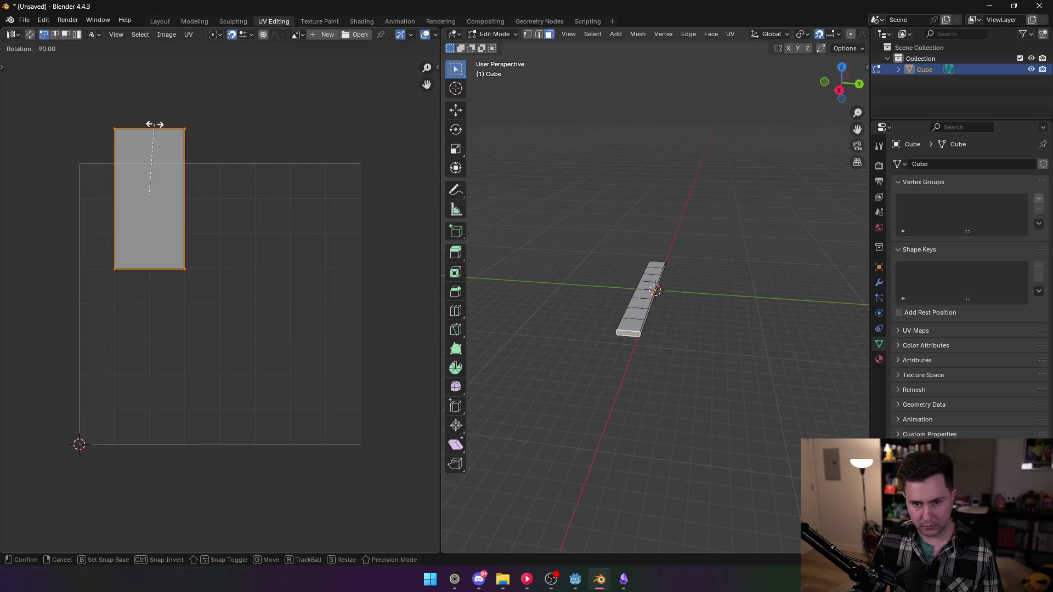
pyautogui.click(224, 234)
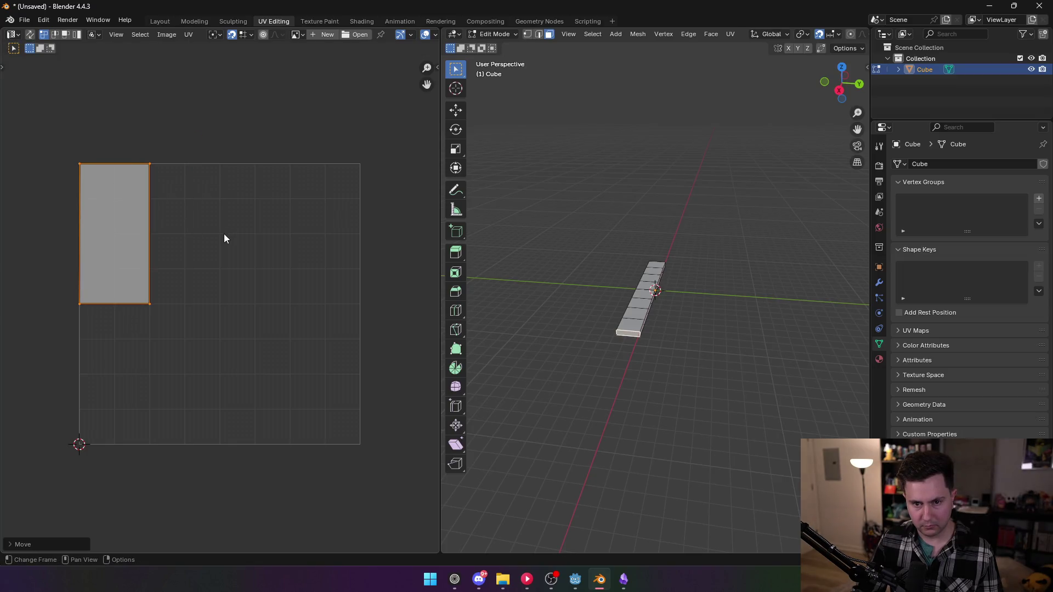
# - Unwrap the strip's other end face, rotated upright, into the same top-left corner
pyautogui.moveTo(494, 286); pyautogui.dragTo(705, 335)
pyautogui.click(705, 329)
pyautogui.click(710, 332)
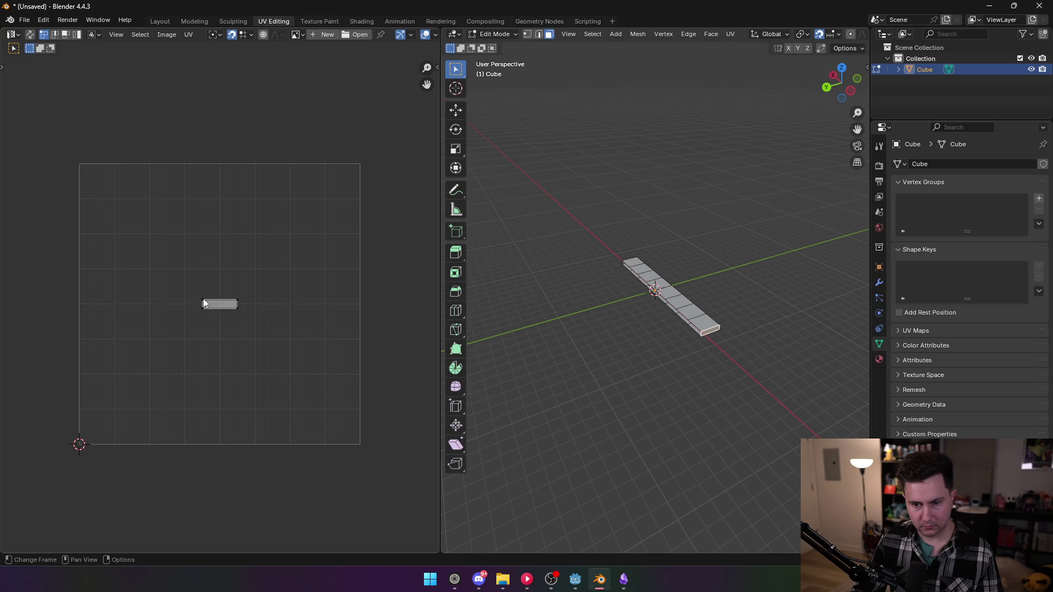
pyautogui.moveTo(203, 301); pyautogui.dragTo(184, 269)
pyautogui.moveTo(238, 301)
pyautogui.mouseDown()
pyautogui.moveTo(282, 275)
pyautogui.moveTo(309, 274)
pyautogui.mouseUp()
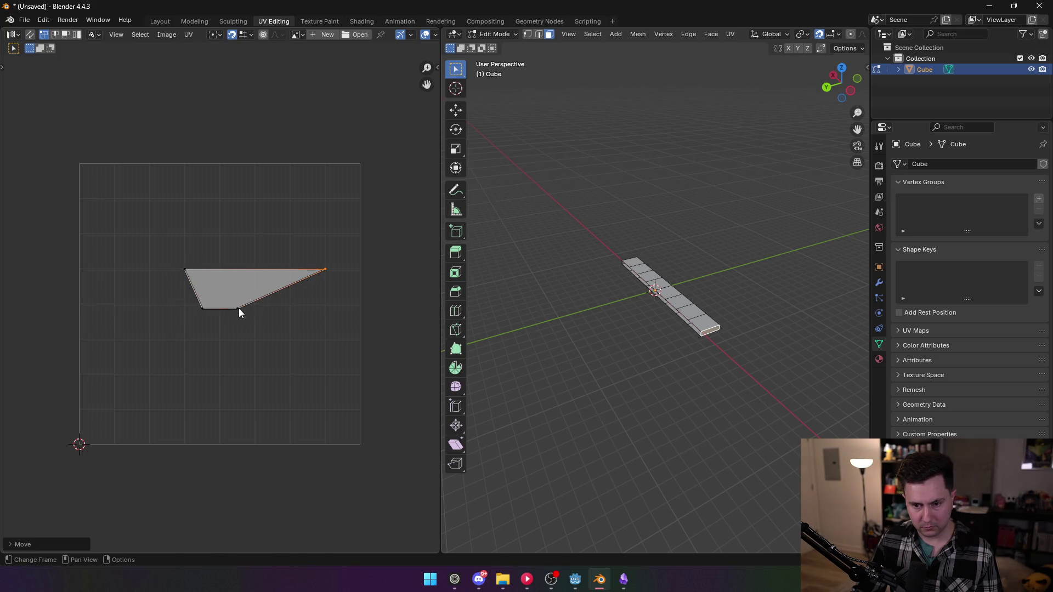
pyautogui.moveTo(239, 309); pyautogui.dragTo(333, 337)
pyautogui.moveTo(202, 311); pyautogui.dragTo(186, 337)
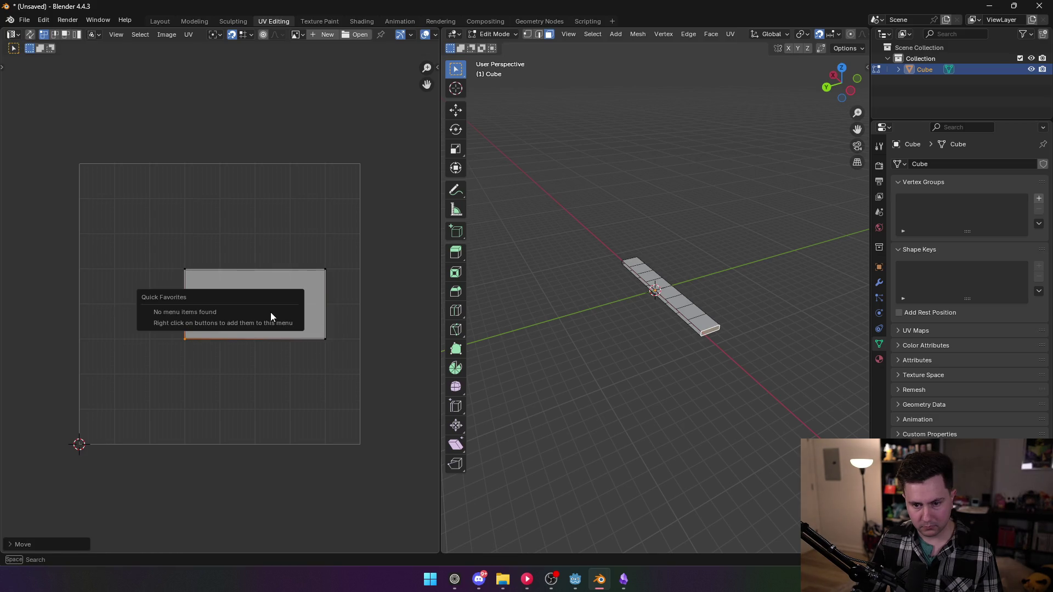
pyautogui.press('a')
pyautogui.press('r')
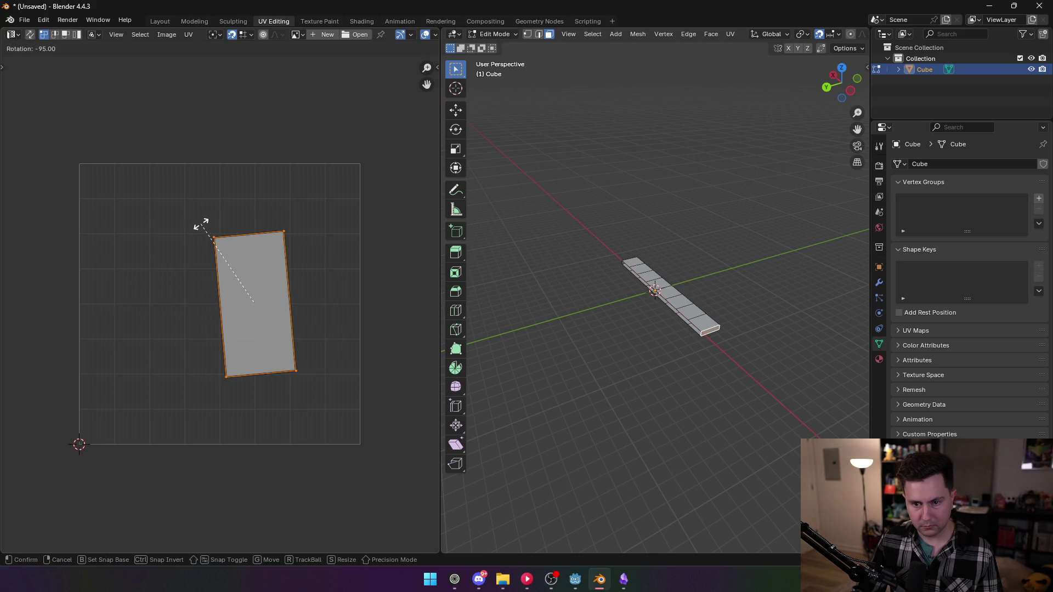
pyautogui.click(212, 217)
pyautogui.press('g')
pyautogui.click(102, 227)
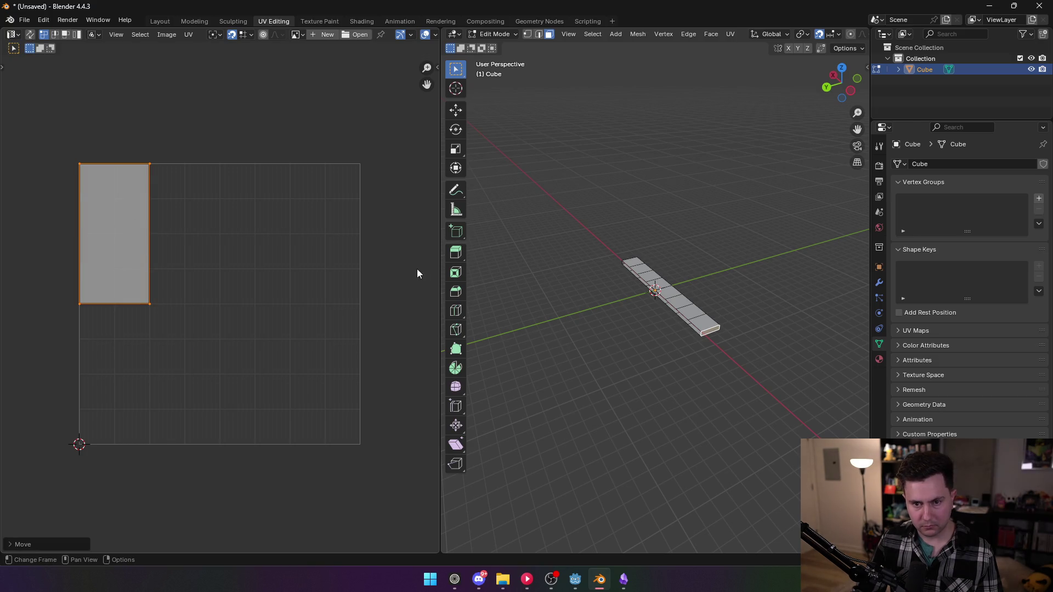
pyautogui.moveTo(637, 314)
pyautogui.mouseDown()
pyautogui.moveTo(660, 327)
pyautogui.moveTo(694, 244)
pyautogui.mouseUp()
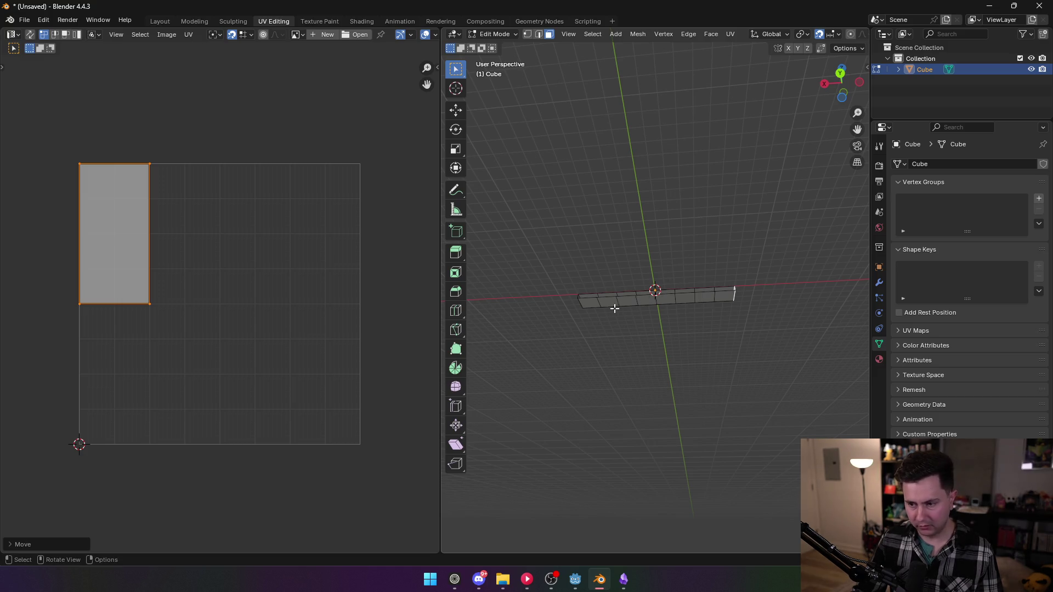
# - Select the four left-half faces and move their UVs up, turned 180 degrees
pyautogui.click(586, 302)
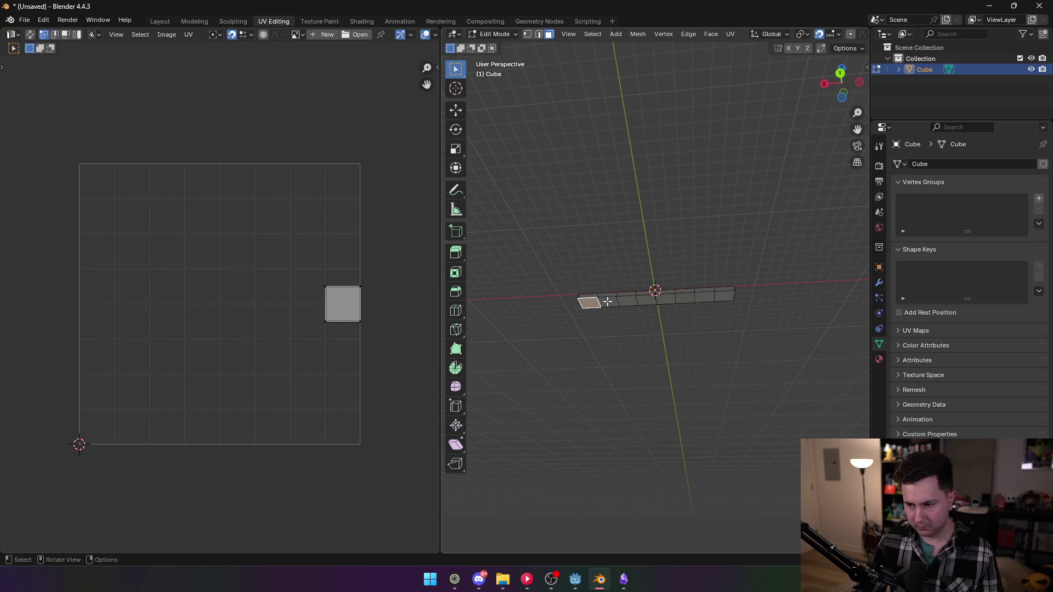
pyautogui.keyDown('shift'); pyautogui.click(607, 301); pyautogui.keyUp('shift')
pyautogui.keyDown('shift'); pyautogui.click(626, 300); pyautogui.keyUp('shift')
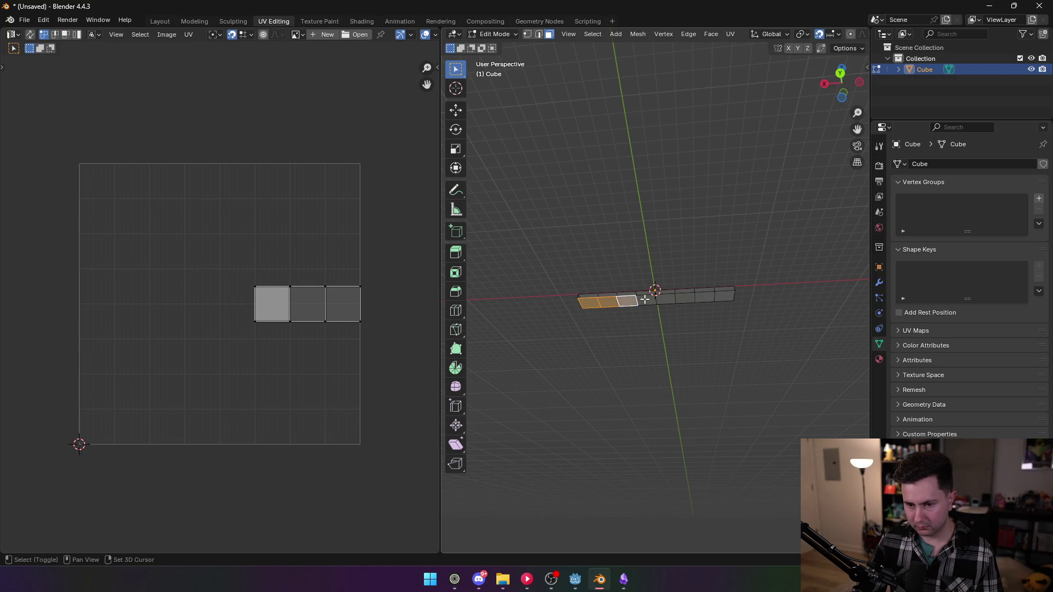
pyautogui.keyDown('shift'); pyautogui.click(645, 300); pyautogui.keyUp('shift')
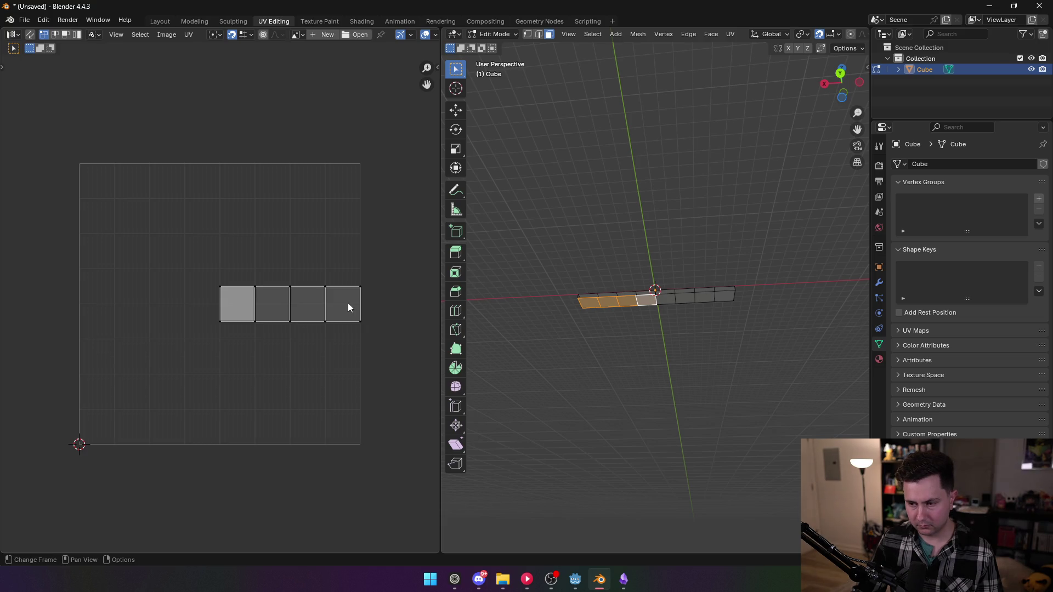
pyautogui.moveTo(260, 332); pyautogui.dragTo(376, 296)
pyautogui.press('g')
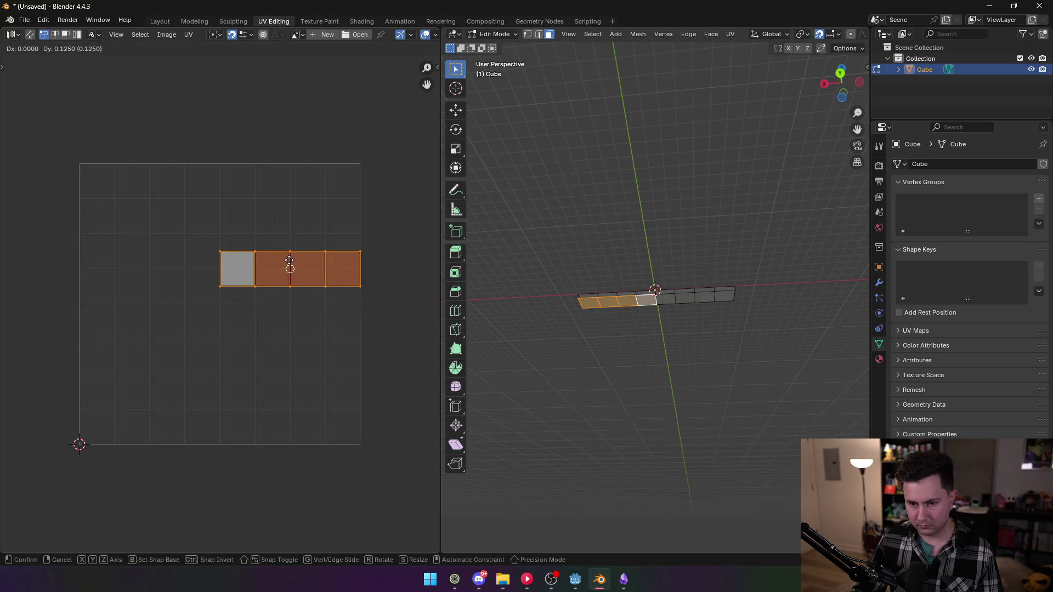
pyautogui.click(223, 233)
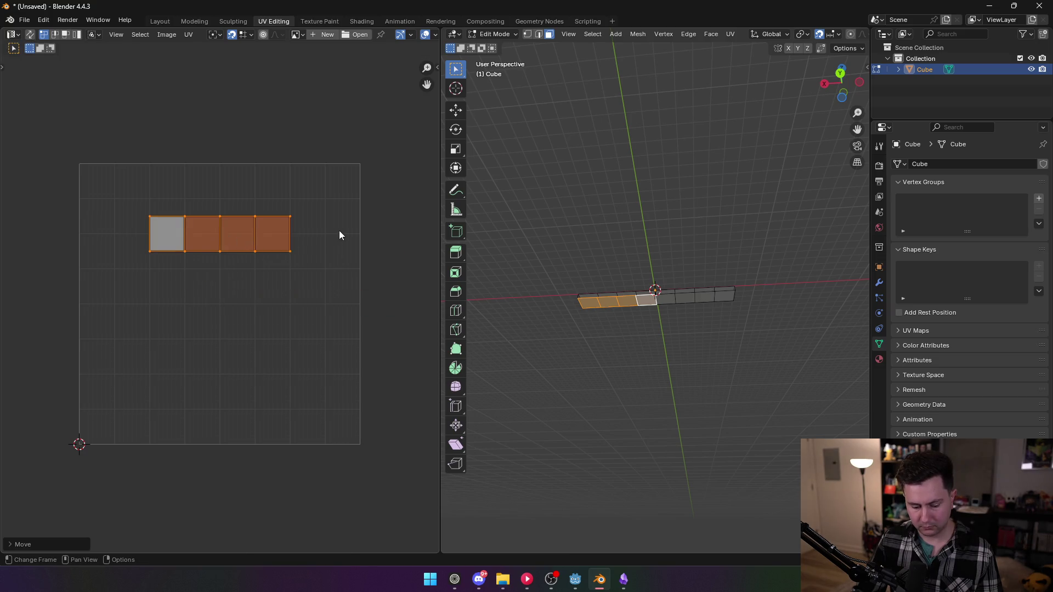
pyautogui.press('r')
pyautogui.click(94, 228)
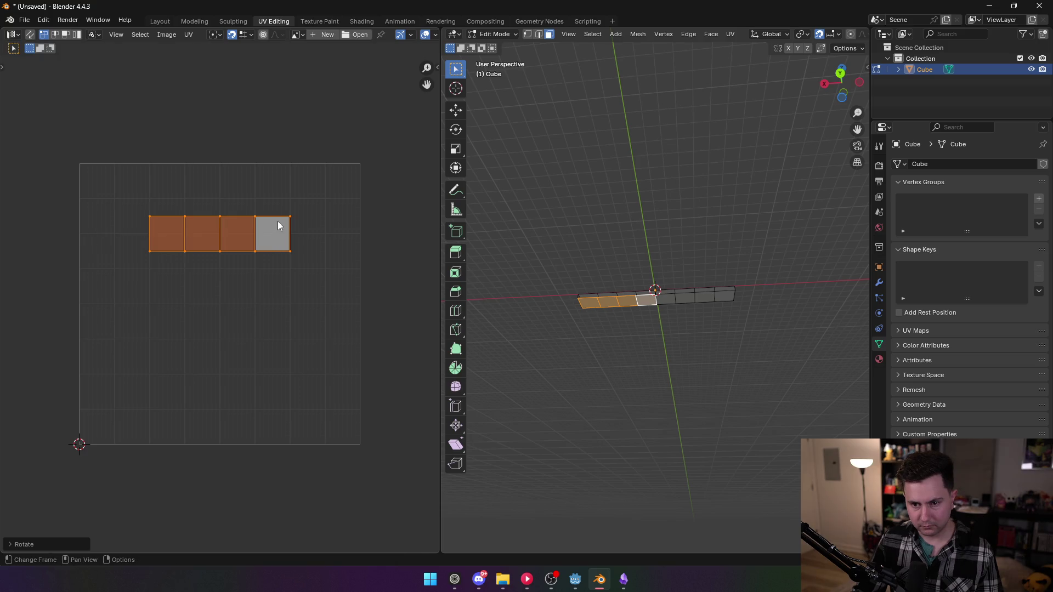
# - Snap the UV vertices onto grid lines so four equal rectangles fill the top half
pyautogui.click(288, 219)
pyautogui.press('g')
pyautogui.click(361, 174)
pyautogui.click(288, 252)
pyautogui.press('g')
pyautogui.moveTo(254, 214); pyautogui.dragTo(290, 165)
pyautogui.moveTo(254, 253); pyautogui.dragTo(290, 303)
pyautogui.moveTo(220, 222); pyautogui.dragTo(220, 163)
pyautogui.moveTo(220, 252); pyautogui.dragTo(220, 303)
pyautogui.moveTo(184, 251)
pyautogui.mouseDown()
pyautogui.moveTo(149, 301)
pyautogui.moveTo(160, 300)
pyautogui.mouseUp()
pyautogui.moveTo(150, 252); pyautogui.dragTo(80, 303)
pyautogui.moveTo(148, 218)
pyautogui.mouseDown()
pyautogui.moveTo(81, 164)
pyautogui.moveTo(170, 198)
pyautogui.moveTo(150, 176)
pyautogui.mouseUp()
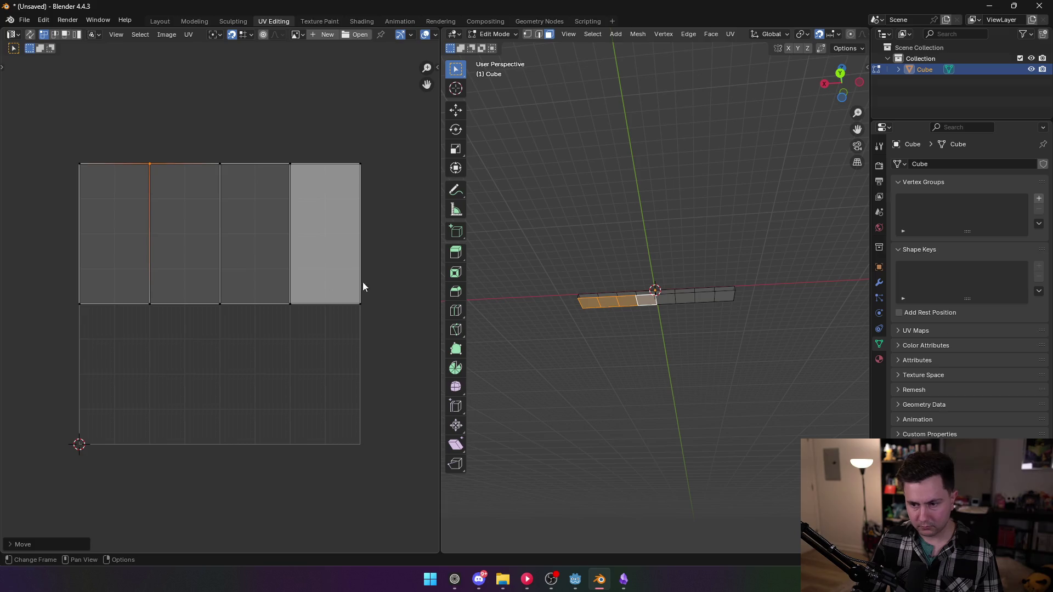
# - Select the four faces right of centre and rotate their UVs 180 degrees
pyautogui.click(665, 299)
pyautogui.keyDown('shift'); pyautogui.click(696, 299); pyautogui.keyUp('shift')
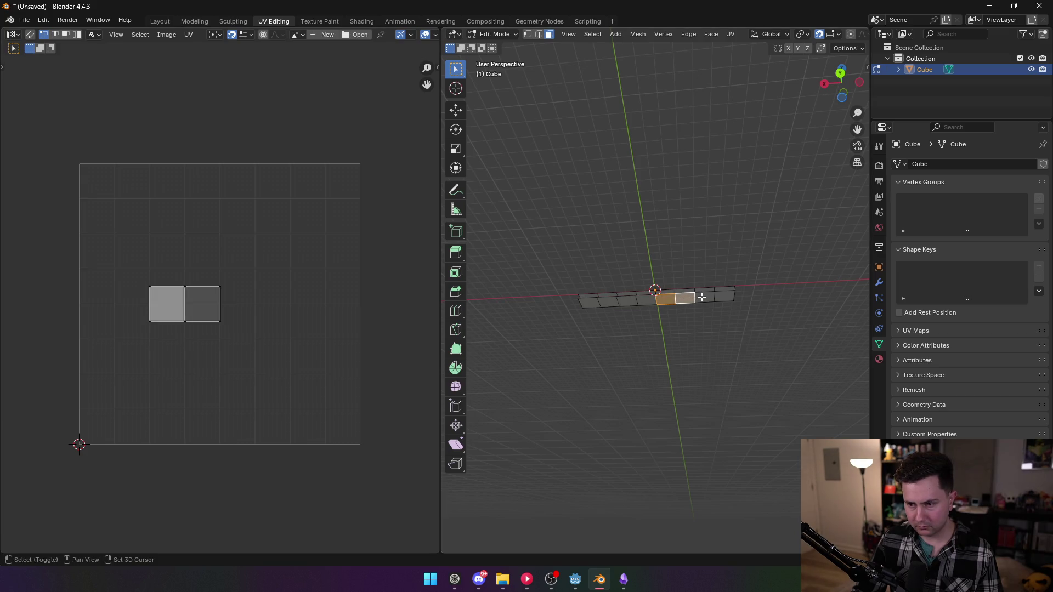
pyautogui.keyDown('shift'); pyautogui.click(703, 297); pyautogui.keyUp('shift')
pyautogui.keyDown('shift'); pyautogui.click(724, 295); pyautogui.keyUp('shift')
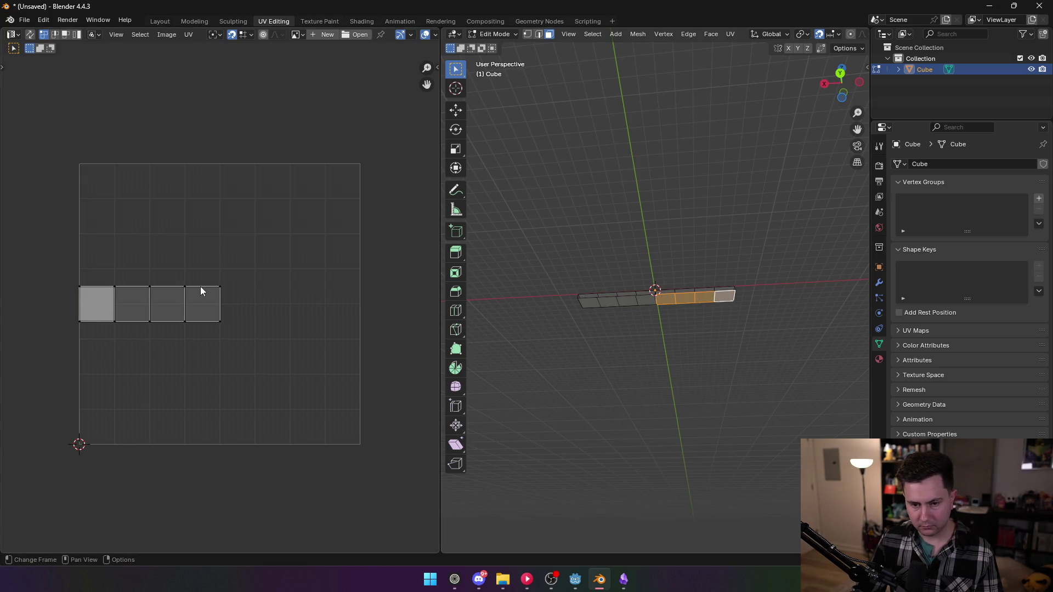
pyautogui.press('a')
pyautogui.press('r')
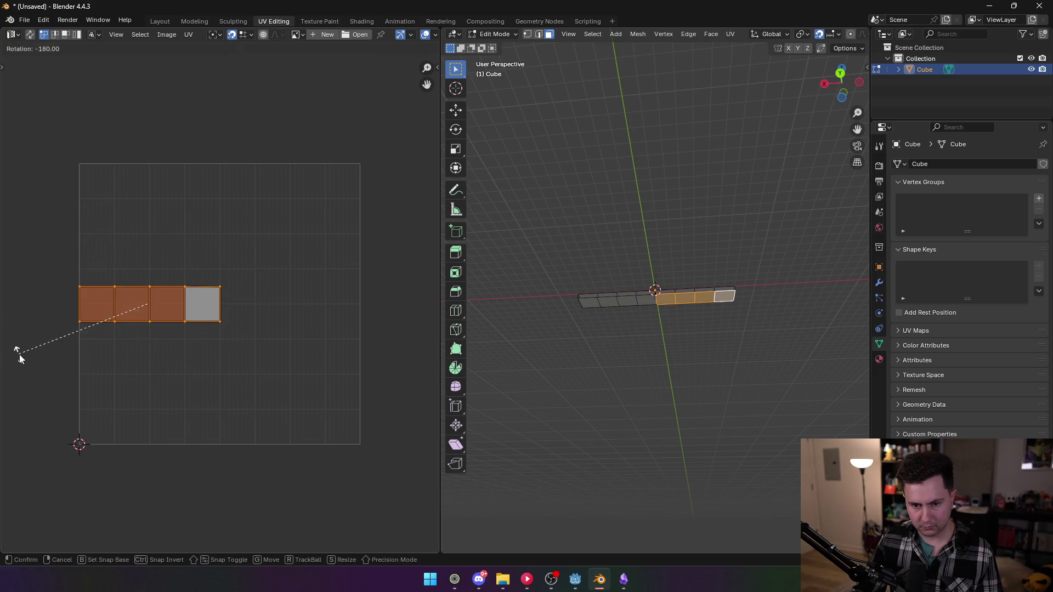
pyautogui.click(19, 352)
# - Stretch each UV vertex onto the grid lines, forming four equal rectangles across the top half
pyautogui.moveTo(220, 287); pyautogui.dragTo(360, 166)
pyautogui.moveTo(210, 332)
pyautogui.mouseDown()
pyautogui.moveTo(366, 250)
pyautogui.moveTo(366, 285)
pyautogui.mouseUp()
pyautogui.moveTo(185, 286)
pyautogui.mouseDown()
pyautogui.moveTo(258, 197)
pyautogui.moveTo(255, 165)
pyautogui.moveTo(290, 164)
pyautogui.mouseUp()
pyautogui.moveTo(186, 322)
pyautogui.mouseDown()
pyautogui.moveTo(207, 307)
pyautogui.moveTo(290, 304)
pyautogui.mouseUp()
pyautogui.moveTo(146, 294)
pyautogui.mouseDown()
pyautogui.moveTo(230, 181)
pyautogui.moveTo(219, 164)
pyautogui.mouseUp()
pyautogui.moveTo(165, 315); pyautogui.dragTo(220, 303)
pyautogui.moveTo(121, 291); pyautogui.dragTo(149, 163)
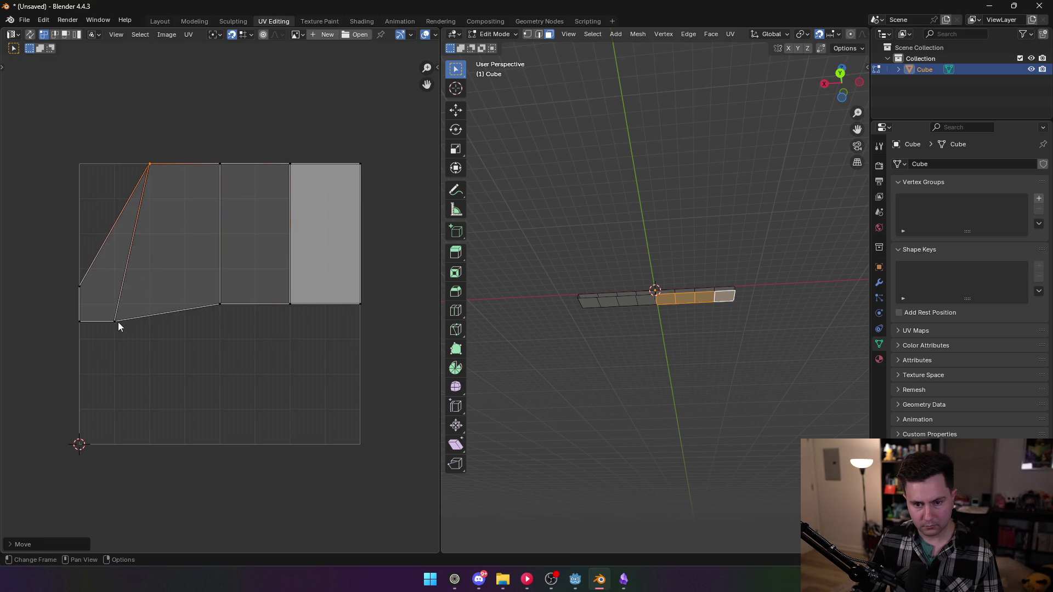
pyautogui.moveTo(117, 324); pyautogui.dragTo(149, 303)
pyautogui.moveTo(80, 286)
pyautogui.mouseDown()
pyautogui.moveTo(80, 232)
pyautogui.moveTo(83, 248)
pyautogui.mouseUp()
pyautogui.moveTo(81, 323); pyautogui.dragTo(83, 302)
pyautogui.click(290, 163)
# - Export the strip as Wavefront OBJ, overwriting standard.obj in the track meshes folder
pyautogui.hotkey('ctrl', 's')
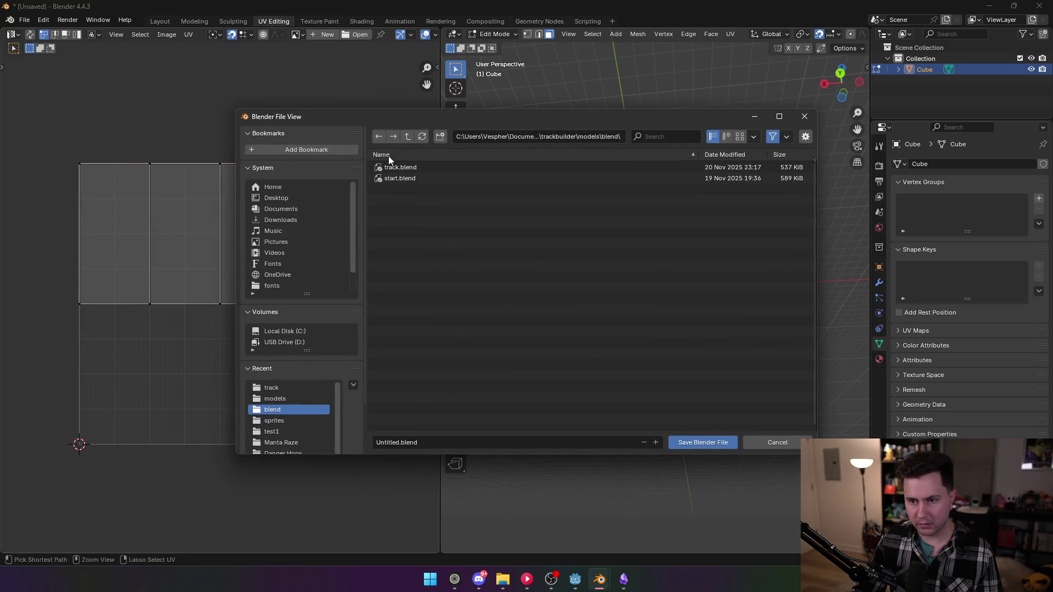
pyautogui.click(763, 445)
pyautogui.click(27, 19)
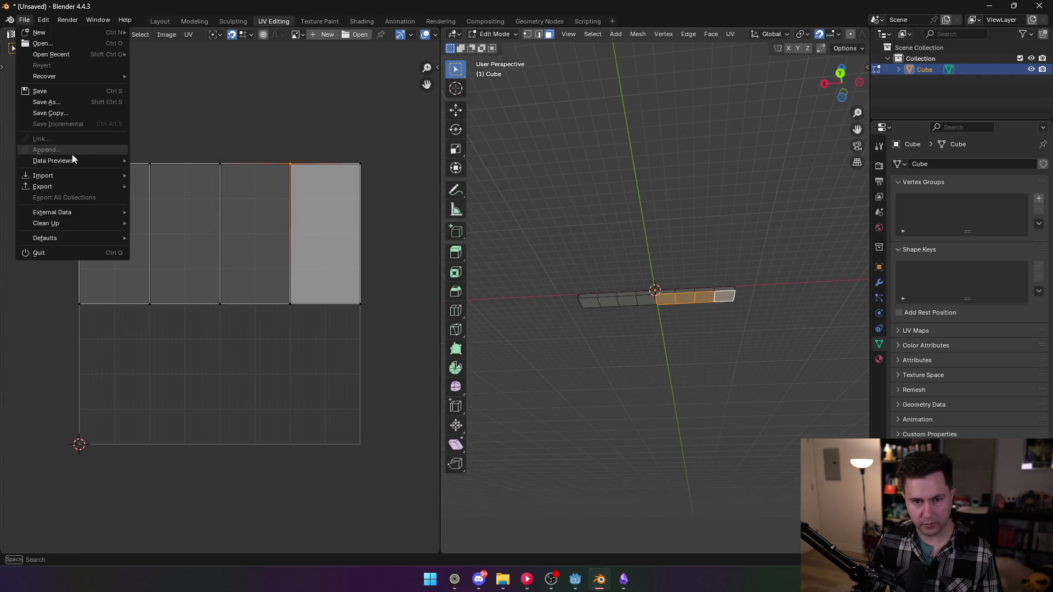
pyautogui.moveTo(67, 187)
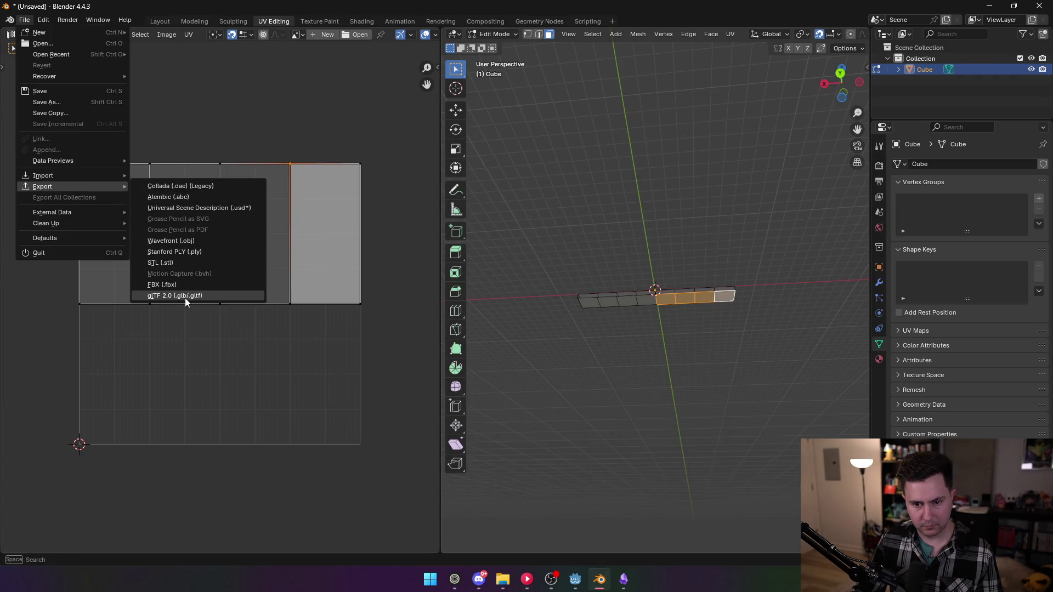
pyautogui.click(184, 241)
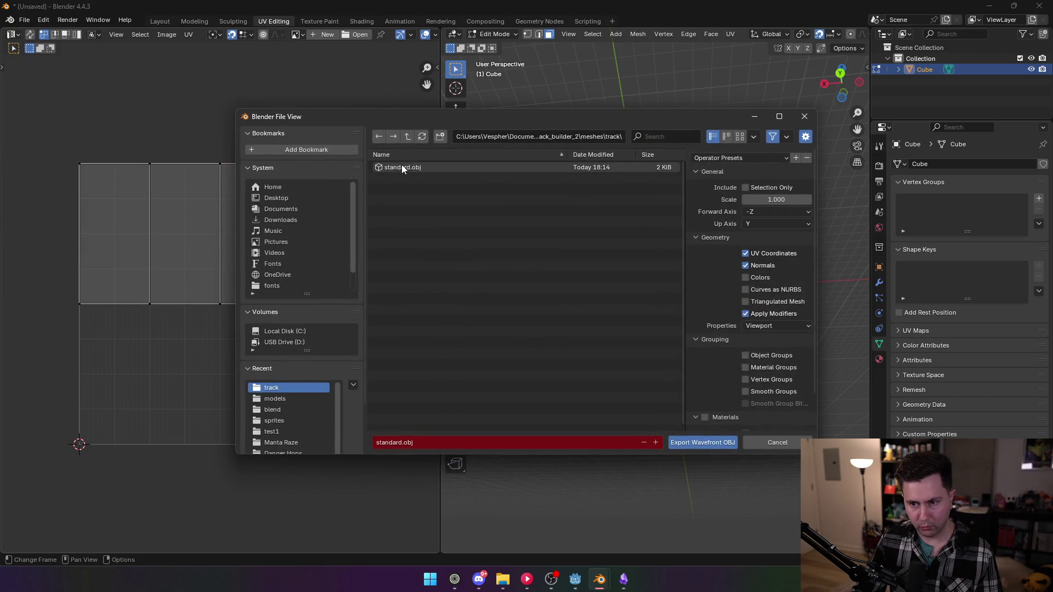
pyautogui.doubleClick(401, 166)
# - Clear the selection in Blender's scene, leaving the Cube deselected
pyautogui.moveTo(575, 249)
pyautogui.mouseDown()
pyautogui.moveTo(601, 298)
pyautogui.moveTo(629, 293)
pyautogui.mouseUp()
pyautogui.click(621, 315)
pyautogui.click(628, 290)
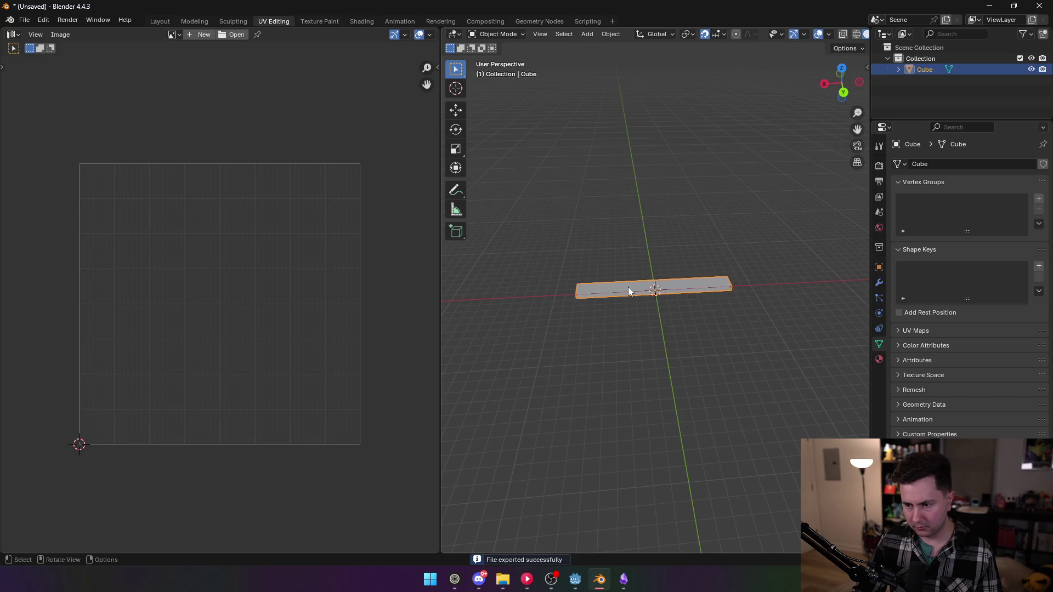
pyautogui.click(600, 247)
# - In Godot, check Project Settings and try moving curve point #2, then undo it
pyautogui.hotkey('alt', 'Tab')
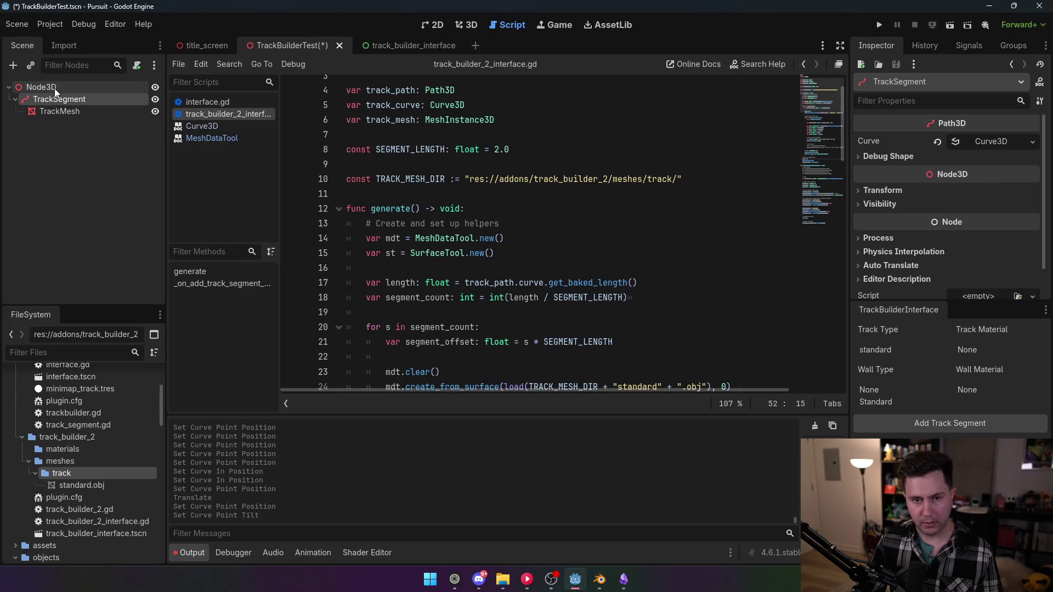
pyautogui.click(49, 24)
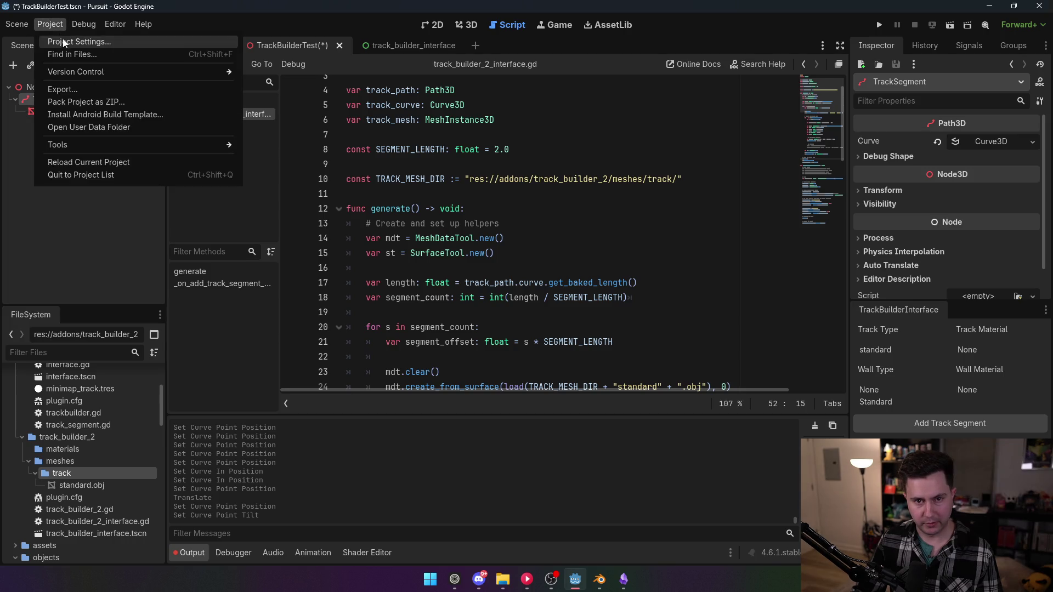
pyautogui.click(58, 40)
pyautogui.click(417, 424)
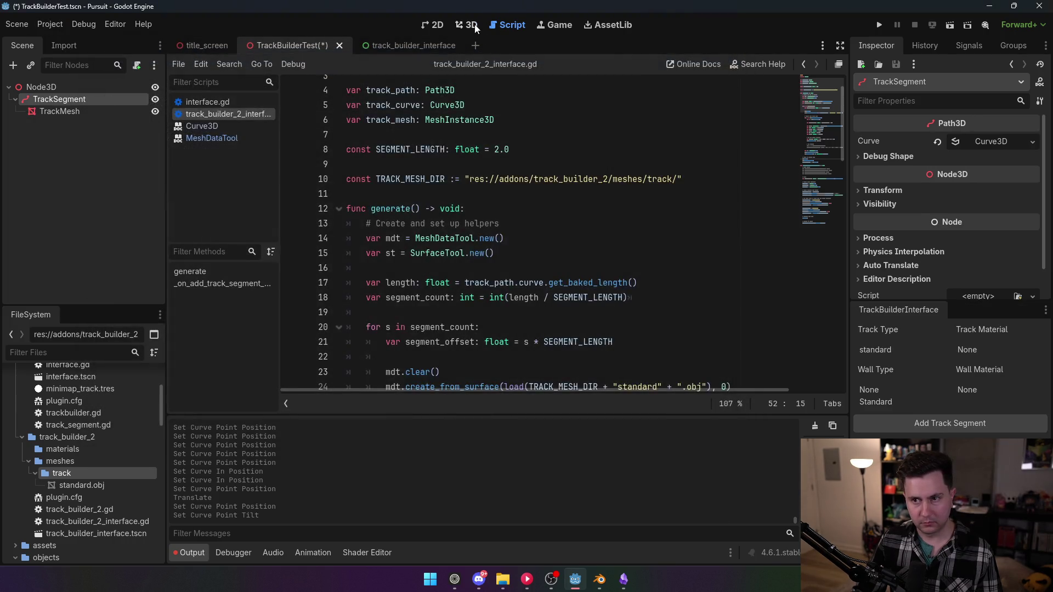
pyautogui.click(466, 25)
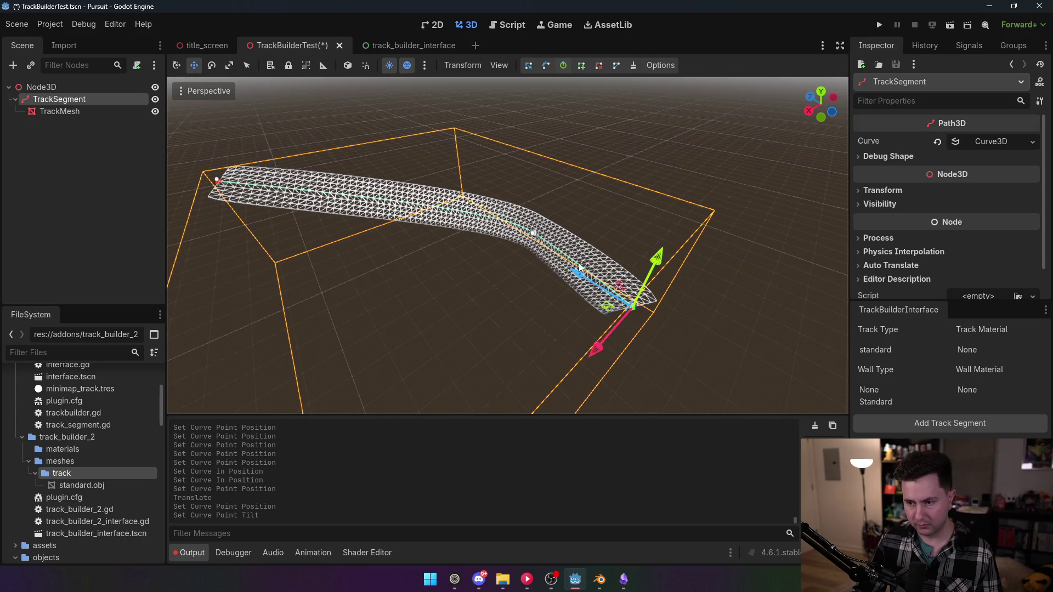
pyautogui.moveTo(218, 185); pyautogui.dragTo(213, 202)
pyautogui.hotkey('ctrl', 'z')
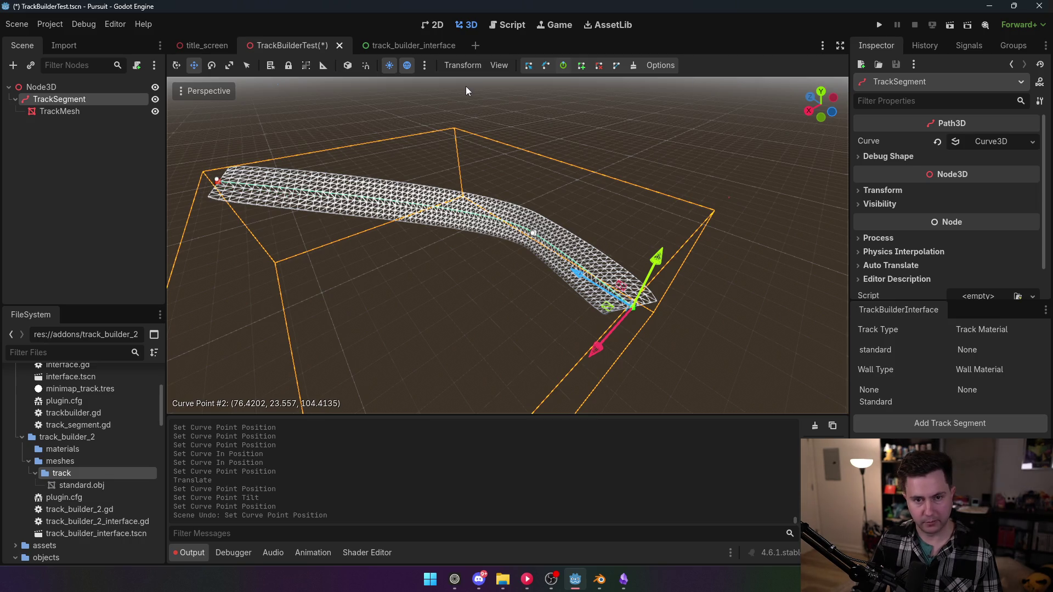
# - Delete the curve_changed connection code from track_builder_2_interface.gd, save, and open track_builder_interface
pyautogui.click(518, 27)
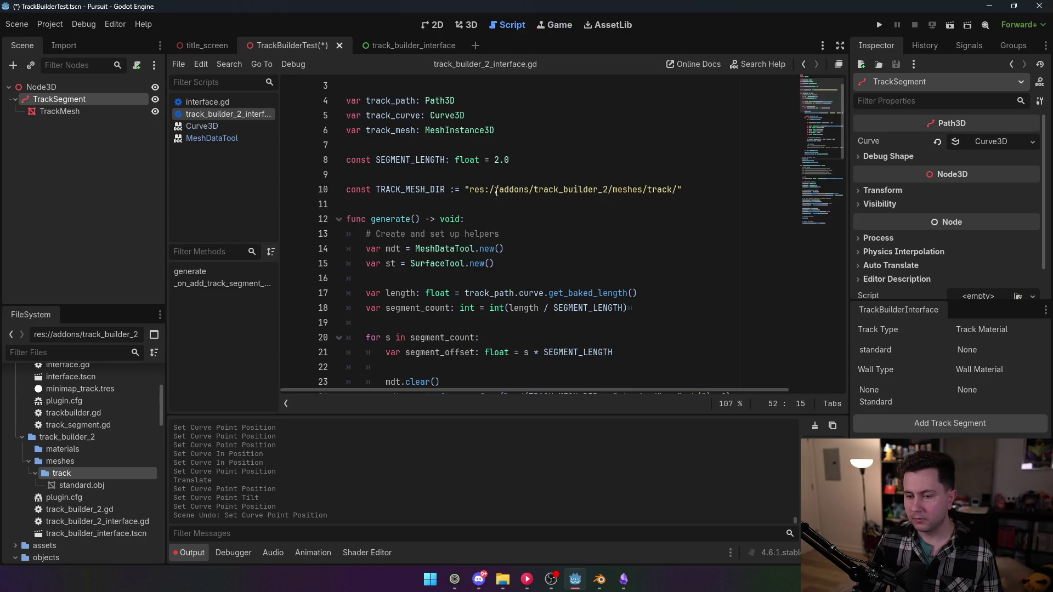
pyautogui.scroll(-20, 471, 227)
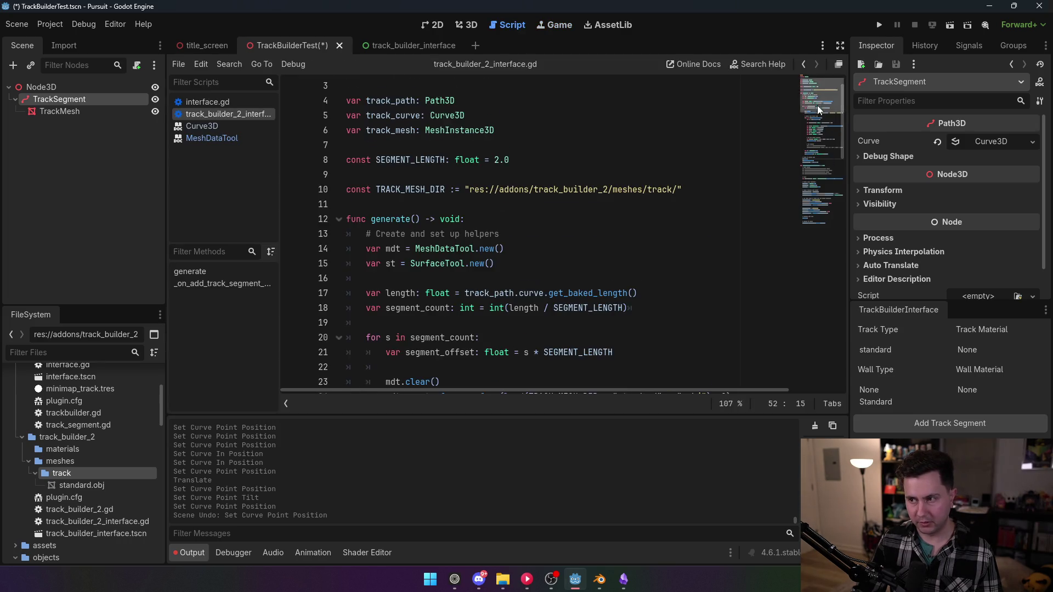
pyautogui.moveTo(596, 364); pyautogui.dragTo(351, 347)
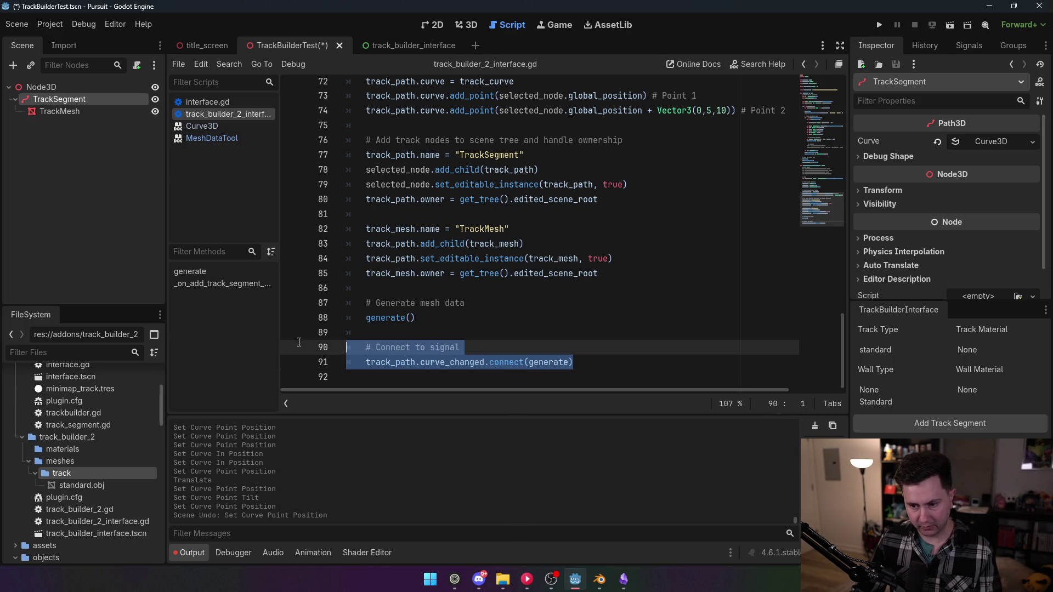
pyautogui.press('BackSpace')
pyautogui.press('BackSpace')
pyautogui.press('BackSpace')
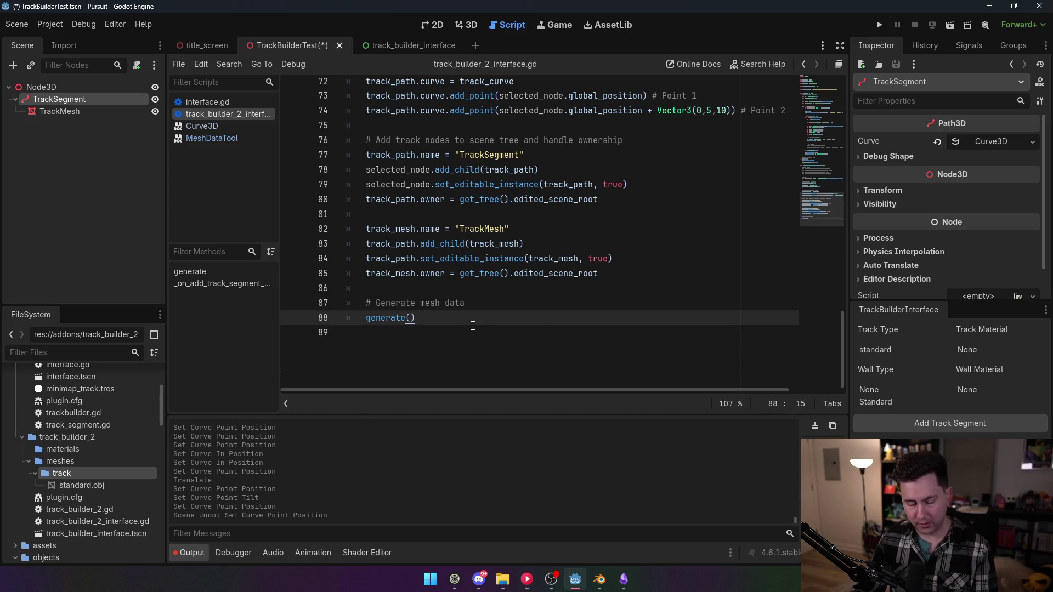
pyautogui.hotkey('ctrl', 's')
pyautogui.click(388, 48)
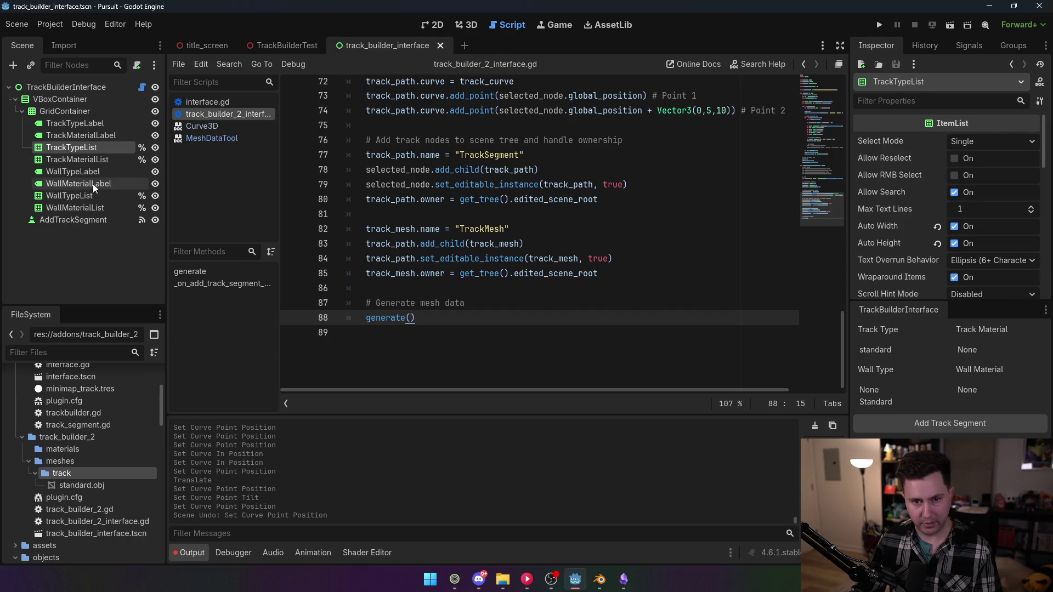
# - Add a Button child named Generate with label text 'Generate' to the VBoxContainer and save
pyautogui.click(76, 224)
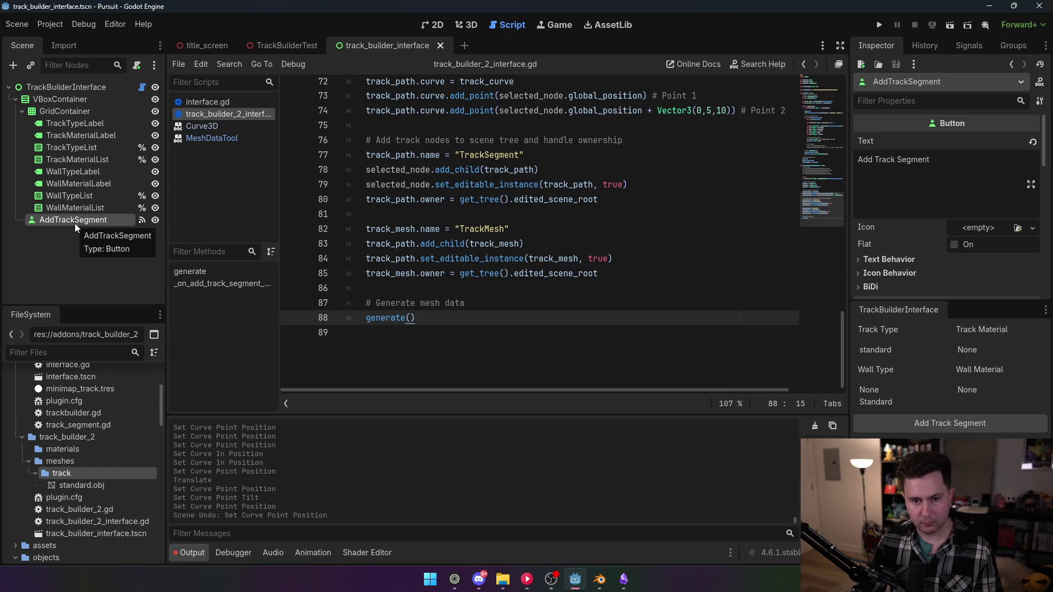
pyautogui.rightClick(52, 86)
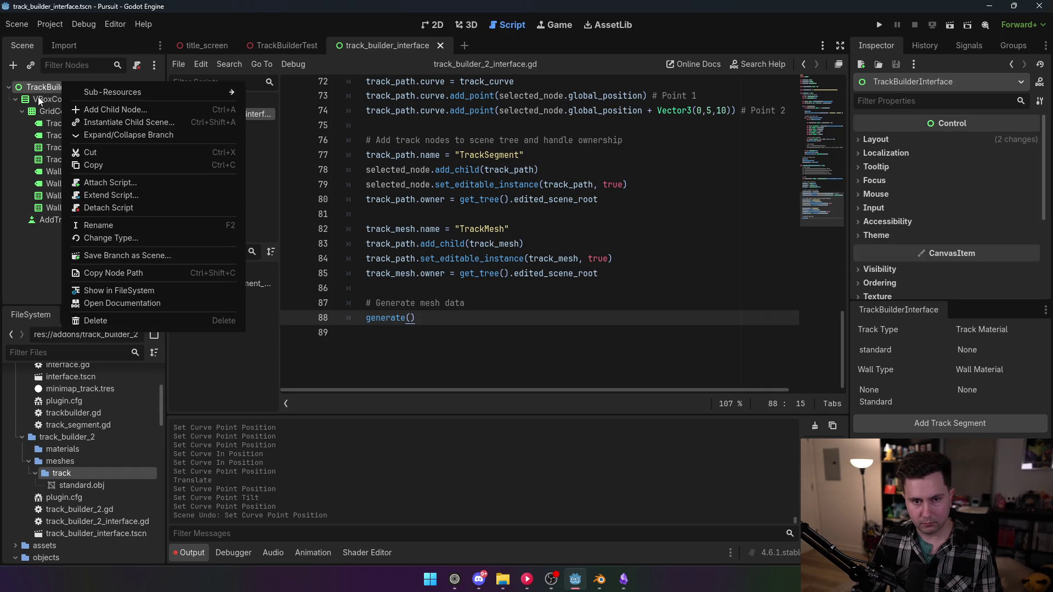
pyautogui.rightClick(40, 102)
pyautogui.click(85, 109)
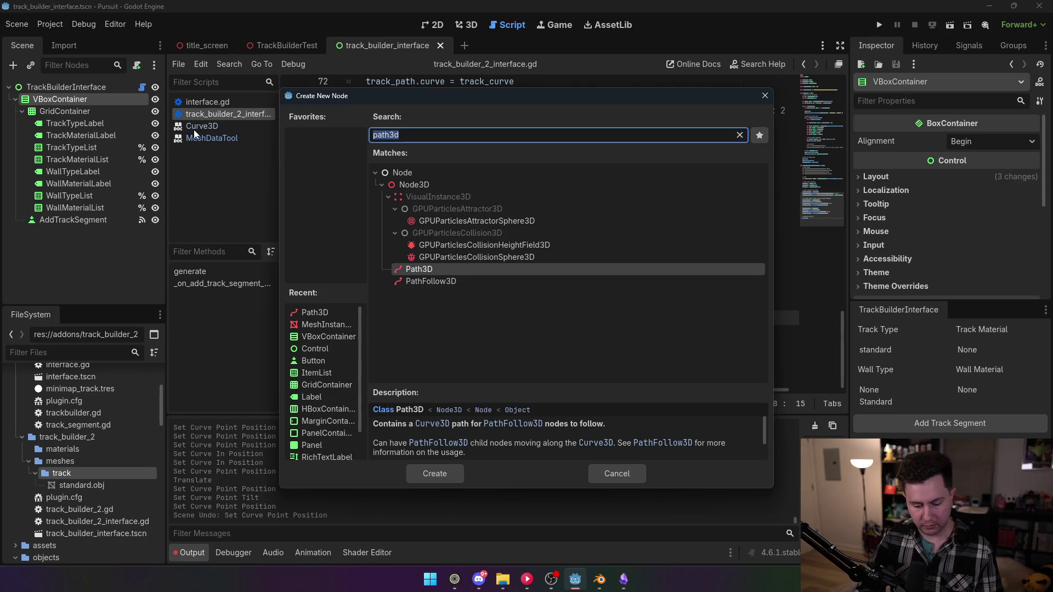
pyautogui.write('button')
pyautogui.doubleClick(431, 221)
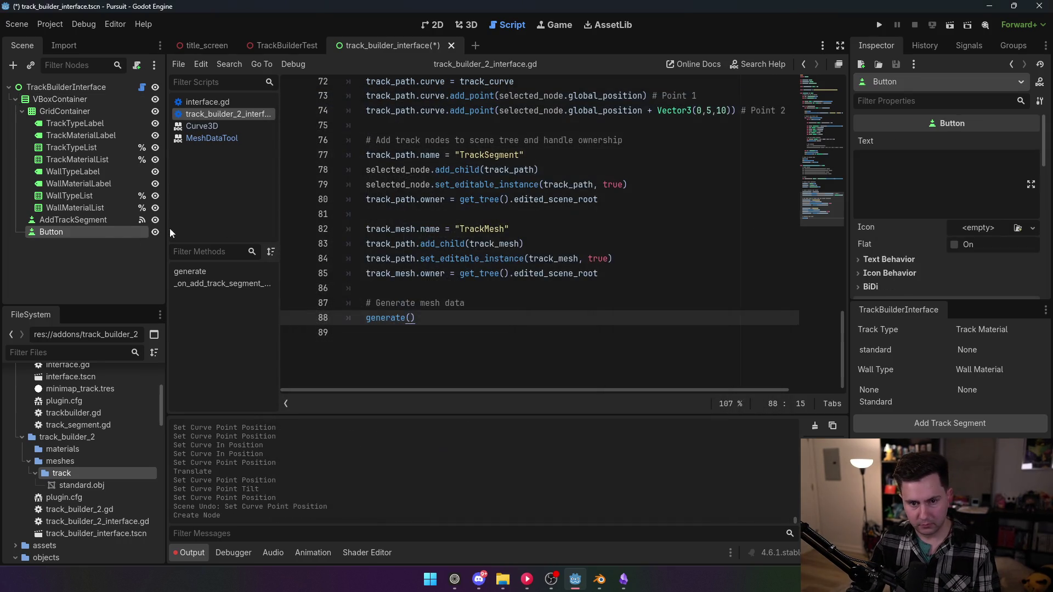
pyautogui.write('Generate')
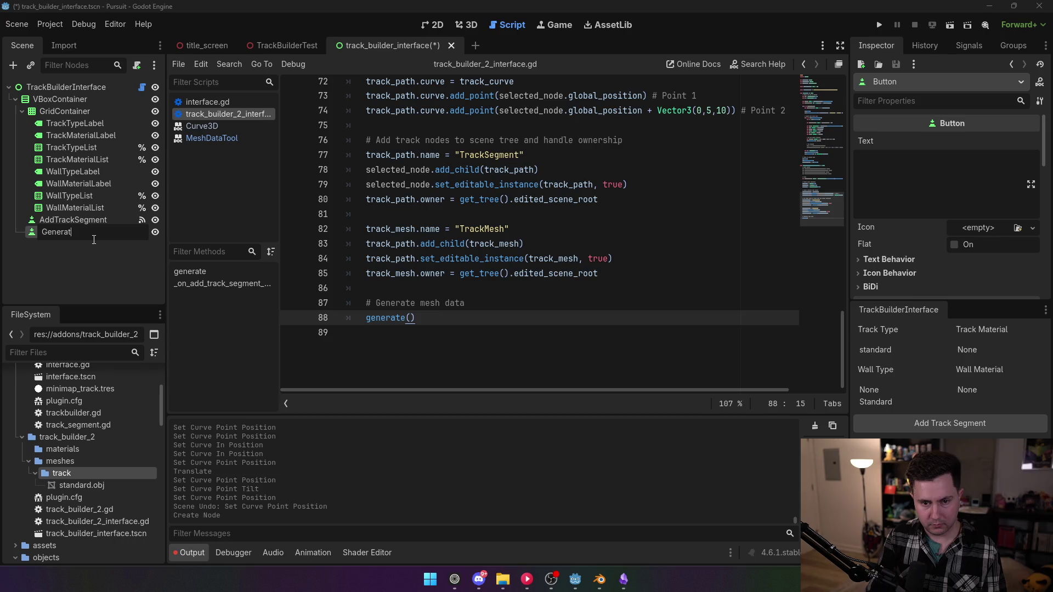
pyautogui.press('Return')
pyautogui.click(910, 194)
pyautogui.write('Generate')
pyautogui.press('Return')
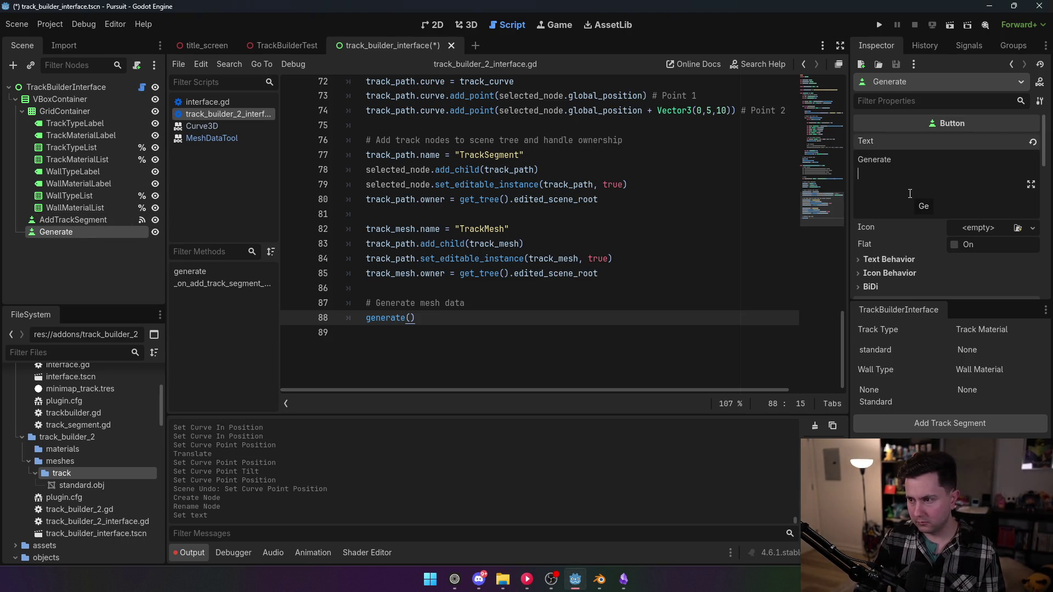
pyautogui.press('BackSpace')
pyautogui.hotkey('ctrl', 's')
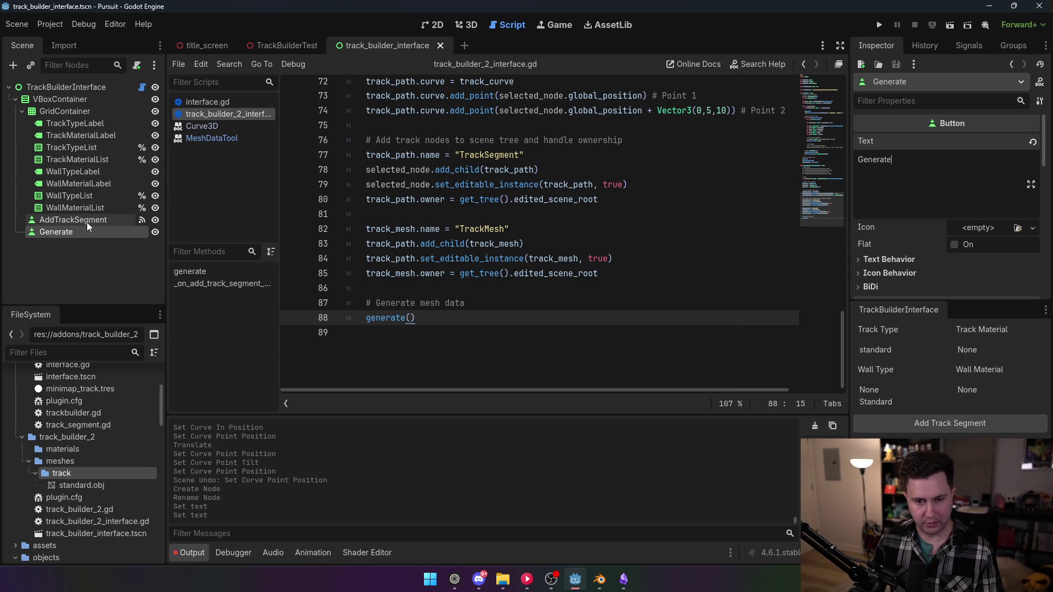
# - Connect the Generate button's pressed signal to a new _on_generate_pressed method
pyautogui.click(924, 47)
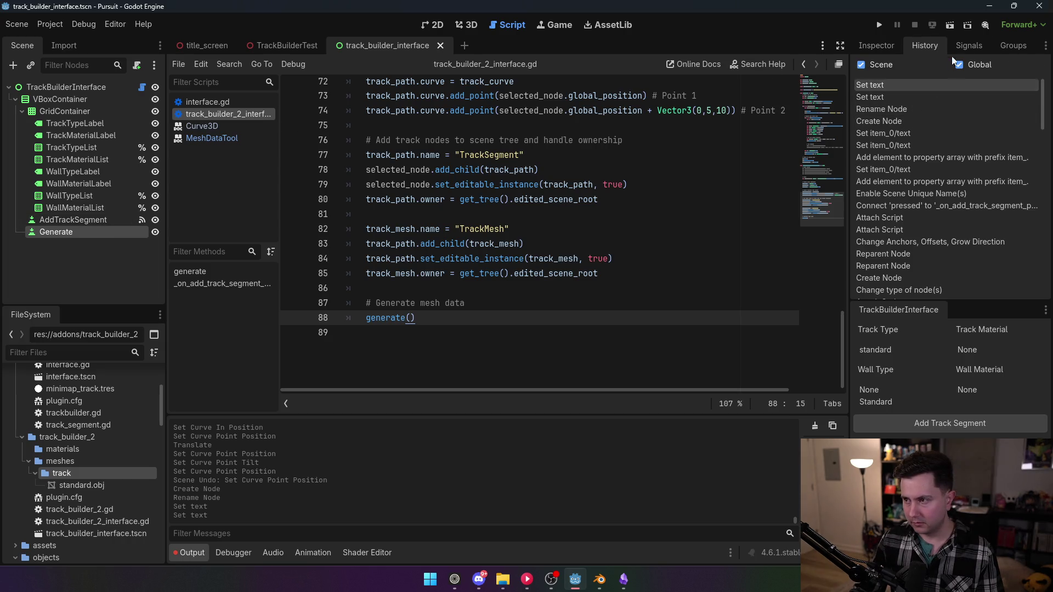
pyautogui.click(969, 46)
pyautogui.doubleClick(914, 124)
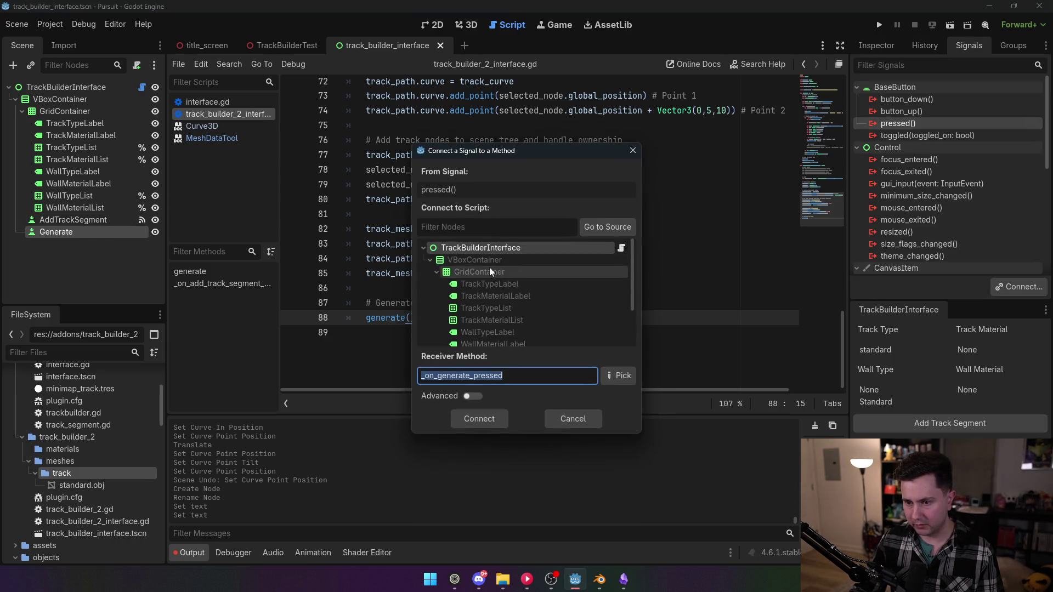
pyautogui.click(484, 417)
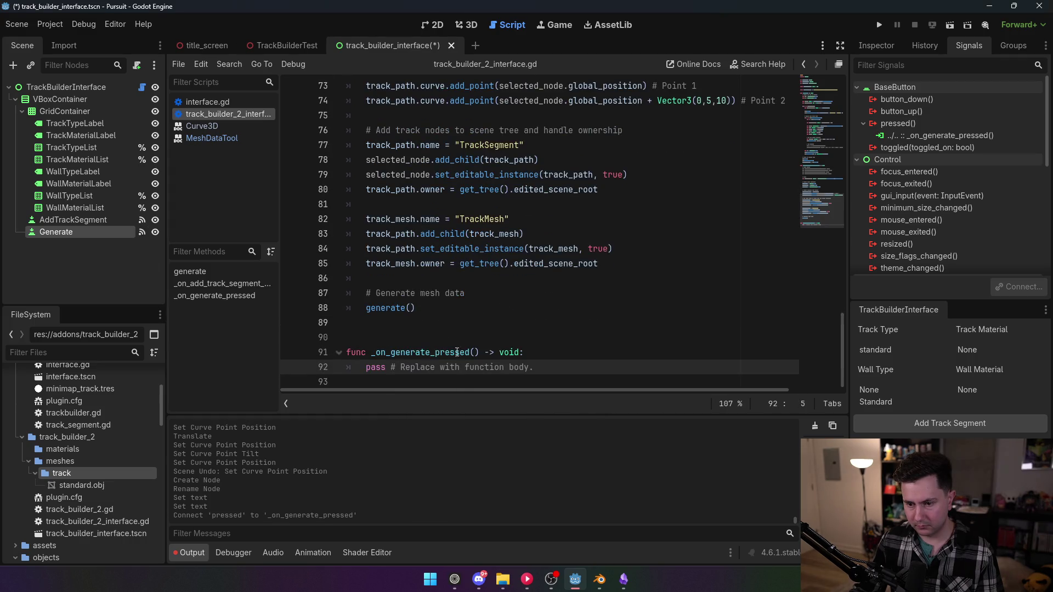
# - Replace the pass placeholder with a selected_node declaration, taking the lookup expression from line 64
pyautogui.press('End')
pyautogui.hotkey('shift', 'Home')
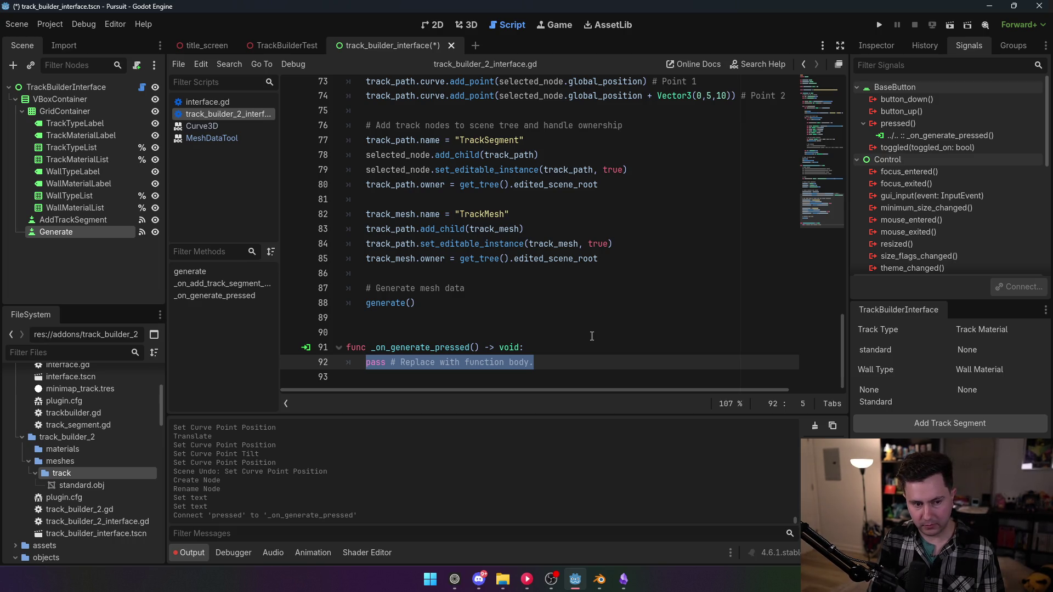
pyautogui.press('BackSpace')
pyautogui.write('var current_selection')
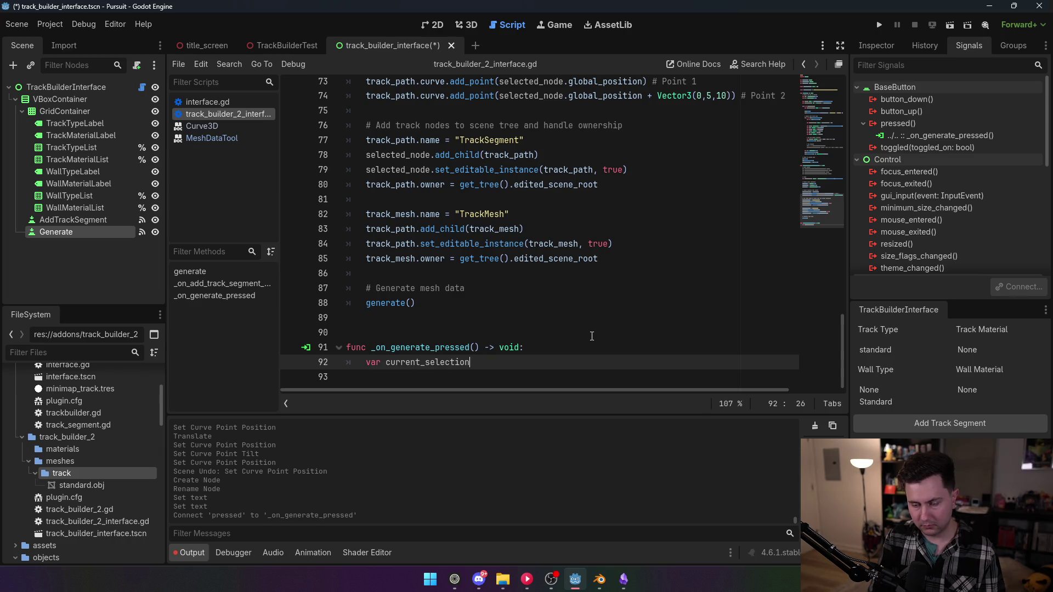
pyautogui.press('BackSpace')
pyautogui.press('BackSpace')
pyautogui.press('BackSpace')
pyautogui.write('sel')
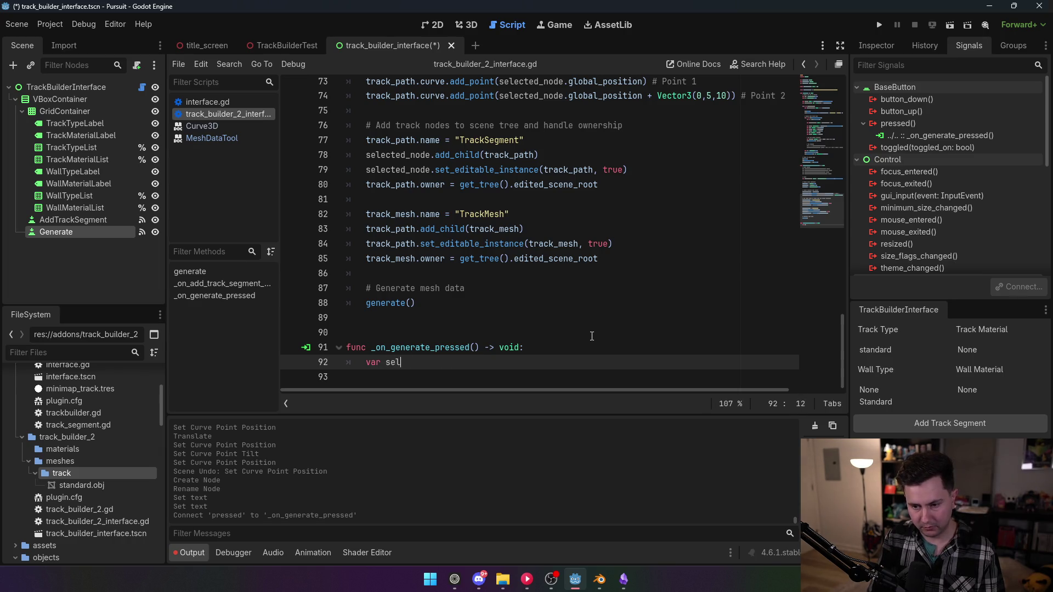
pyautogui.write('ected_node')
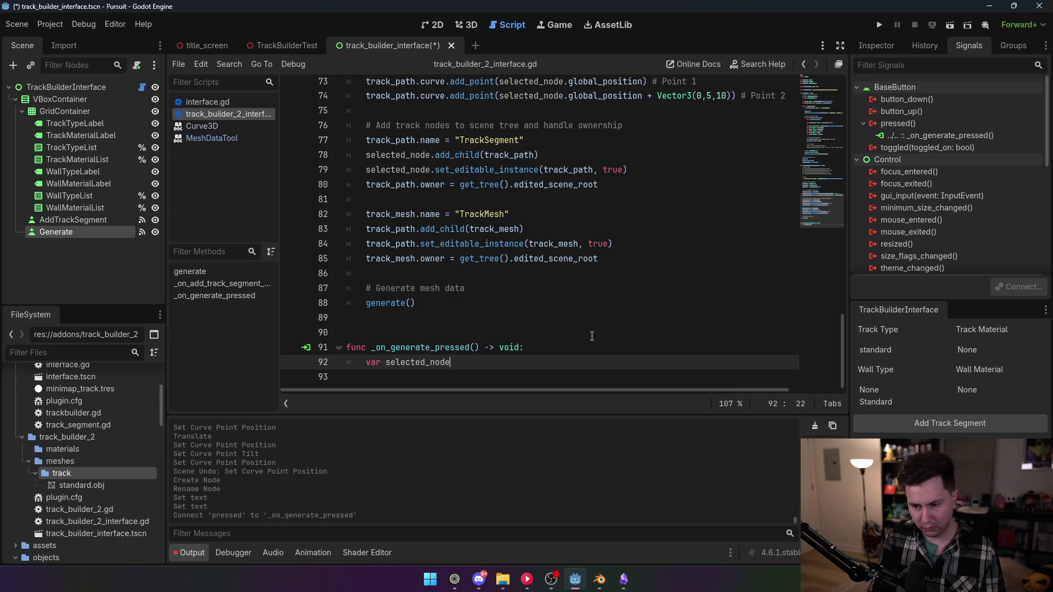
pyautogui.write('de =')
pyautogui.scroll(5, 443, 254)
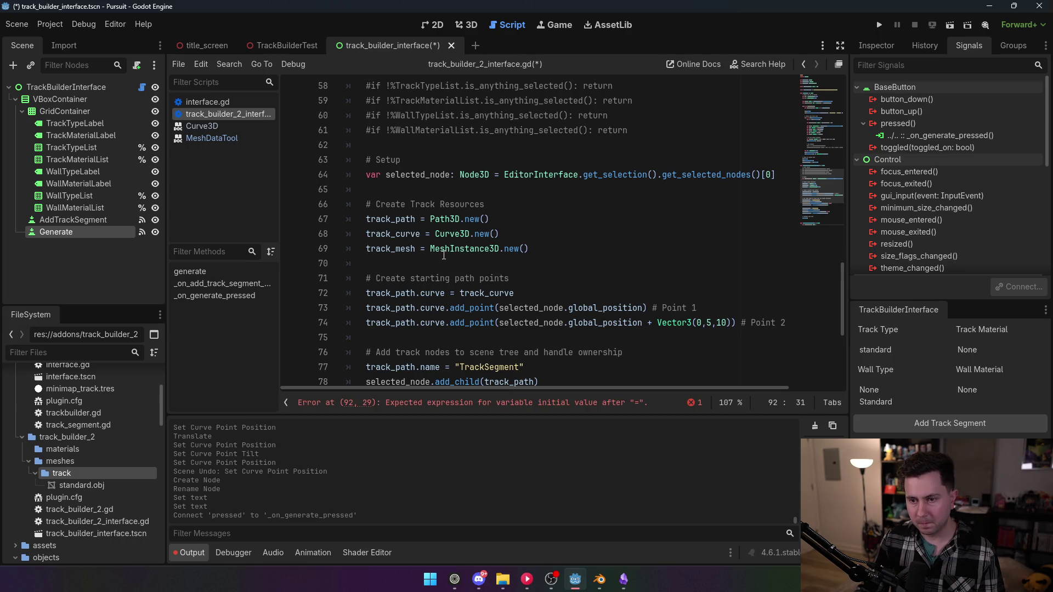
pyautogui.scroll(2, 445, 263)
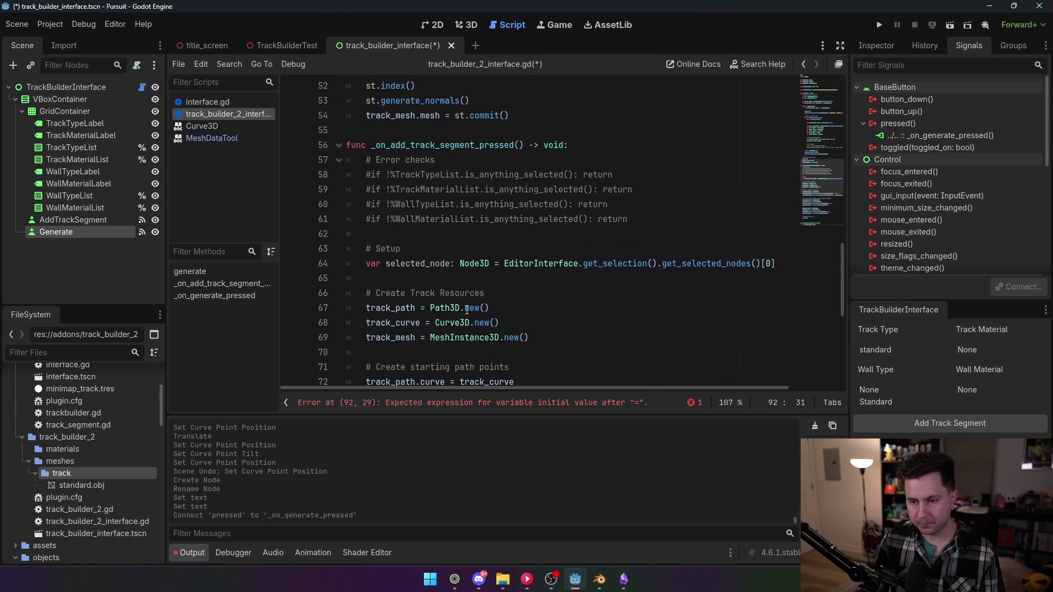
pyautogui.moveTo(461, 263); pyautogui.dragTo(775, 263)
pyautogui.hotkey('ctrl', 'c')
pyautogui.scroll(-5, 540, 346)
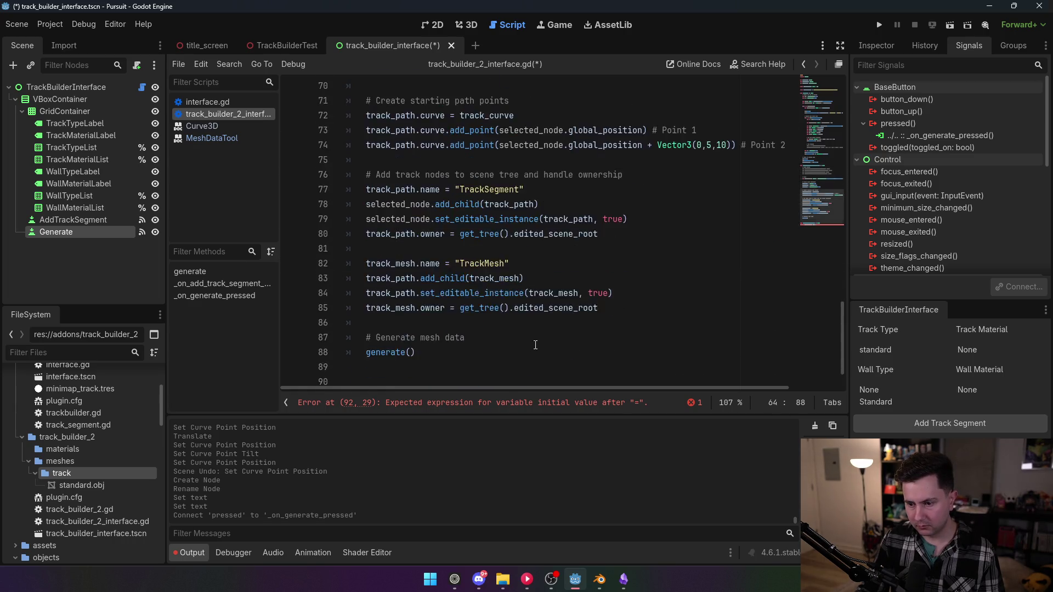
pyautogui.scroll(-2, 539, 346)
# - Paste EditorInterface.get_selection().get_selected_nodes()[0], type selected_node as Node, and add a new line
pyautogui.click(543, 368)
pyautogui.hotkey('ctrl', 'v')
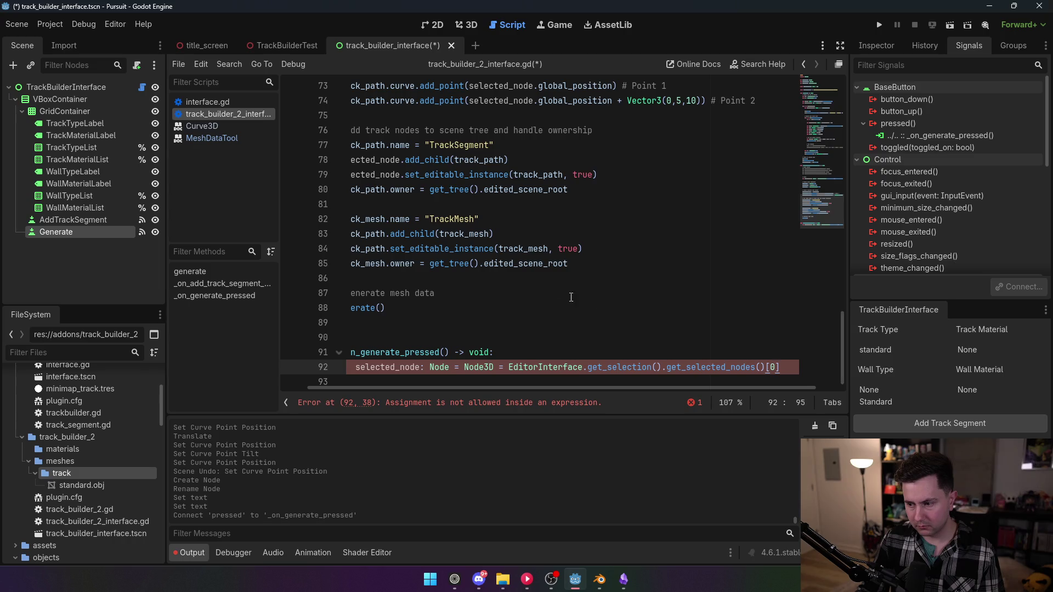
pyautogui.click(497, 367)
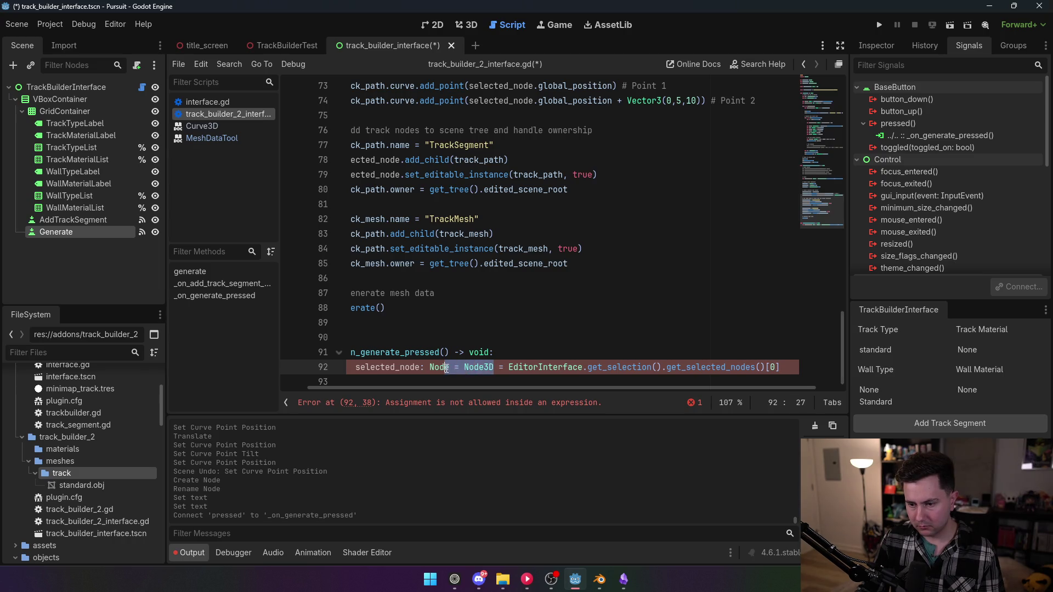
pyautogui.press('BackSpace')
pyautogui.press('BackSpace')
pyautogui.press('BackSpace')
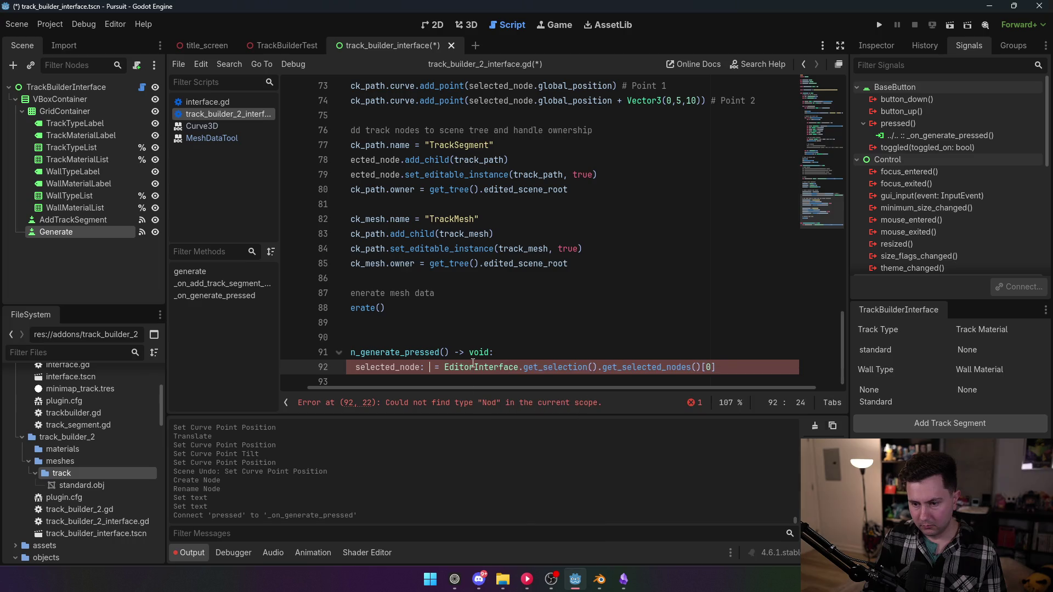
pyautogui.press('BackSpace')
pyautogui.press('BackSpace')
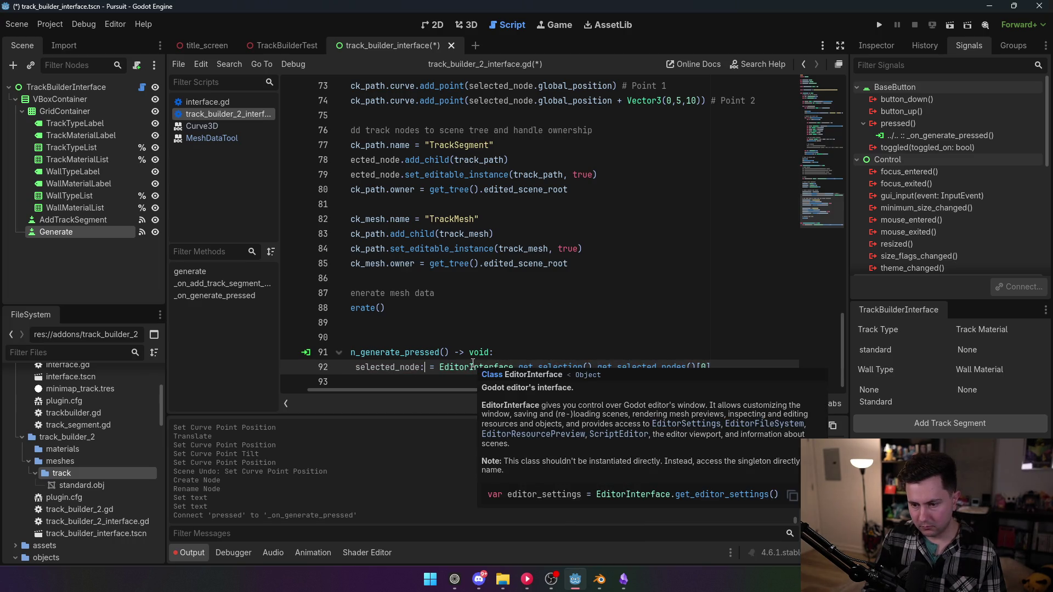
pyautogui.write('Node3D')
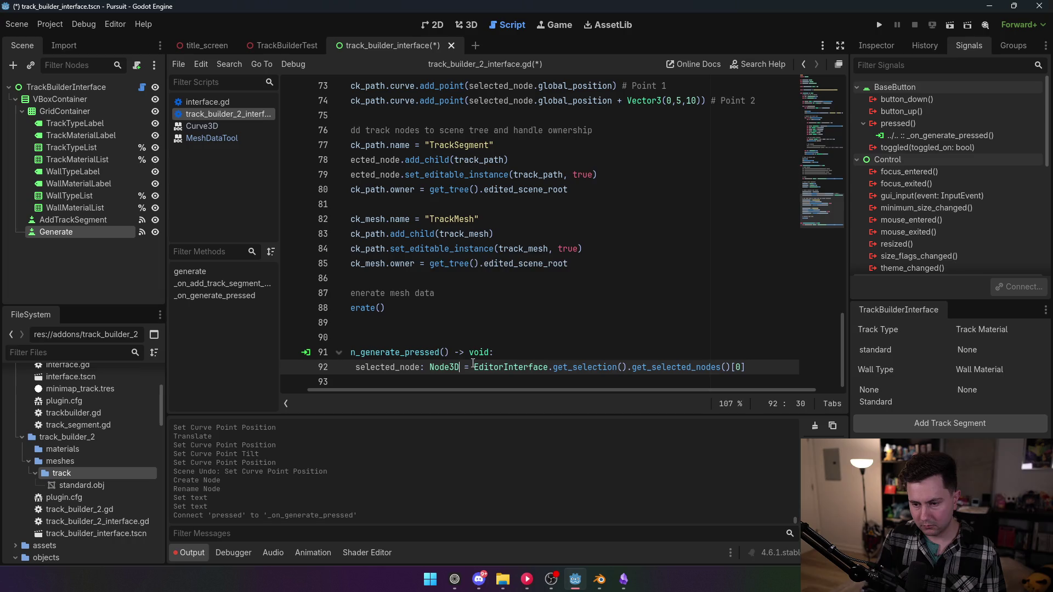
pyautogui.click(382, 264)
pyautogui.click(769, 365)
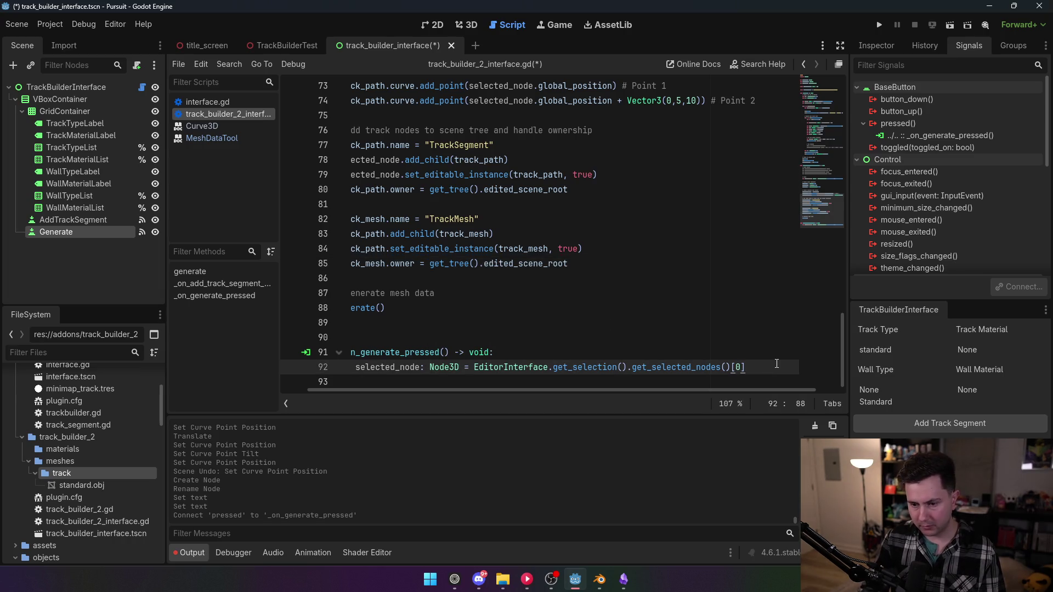
pyautogui.press('Return')
pyautogui.scroll(-1, 468, 352)
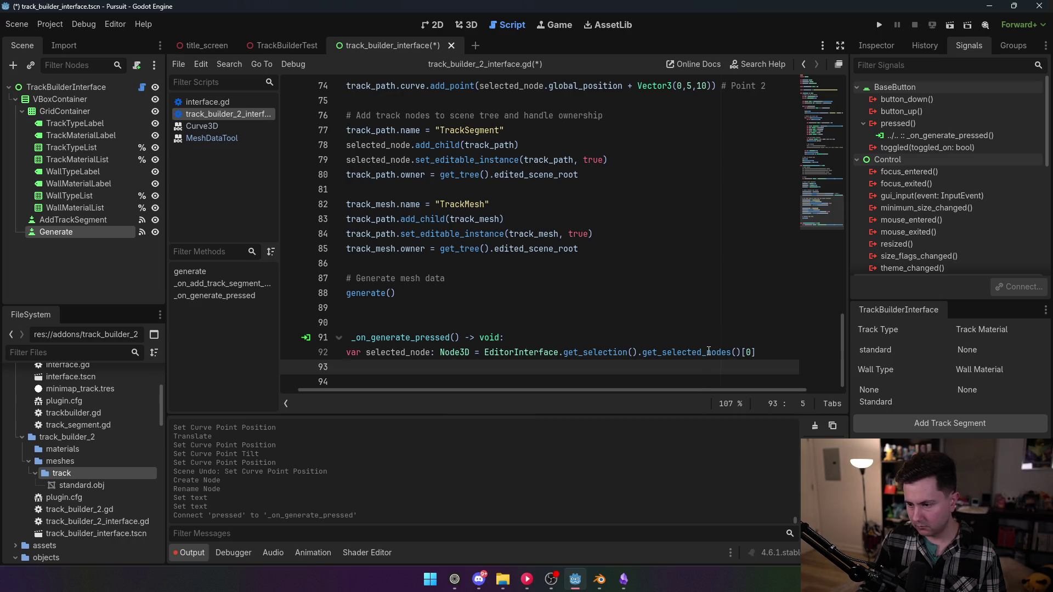
pyautogui.click(384, 308)
pyautogui.click(484, 351)
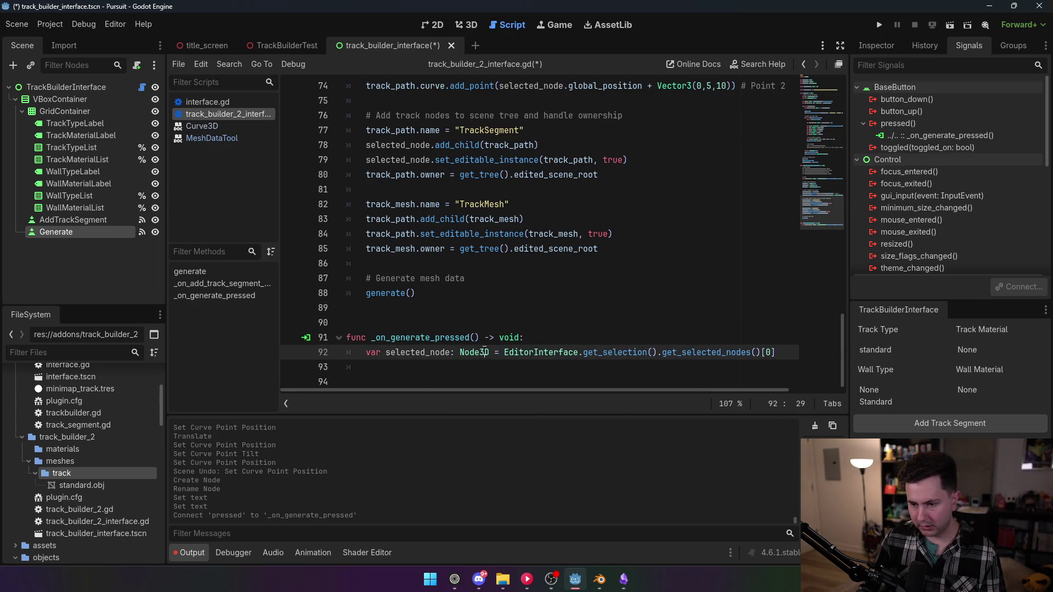
pyautogui.press('Delete')
pyautogui.press('BackSpace')
pyautogui.click(453, 372)
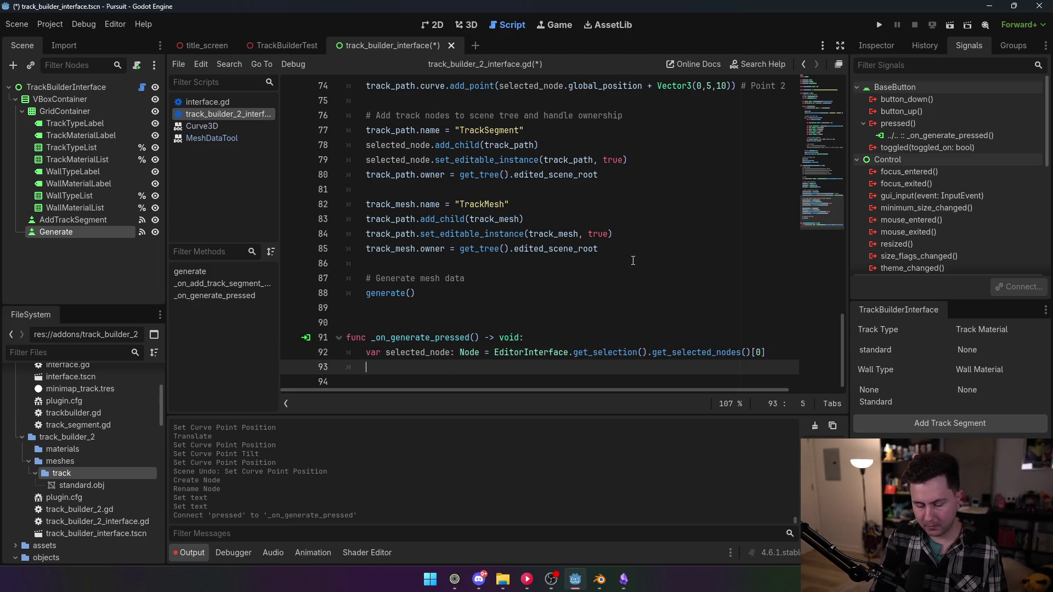
# - Write 'if selected_node is Path3D:' with 'track_path = selected_node' indented beneath it
pyautogui.write('if selected_node is Path3D')
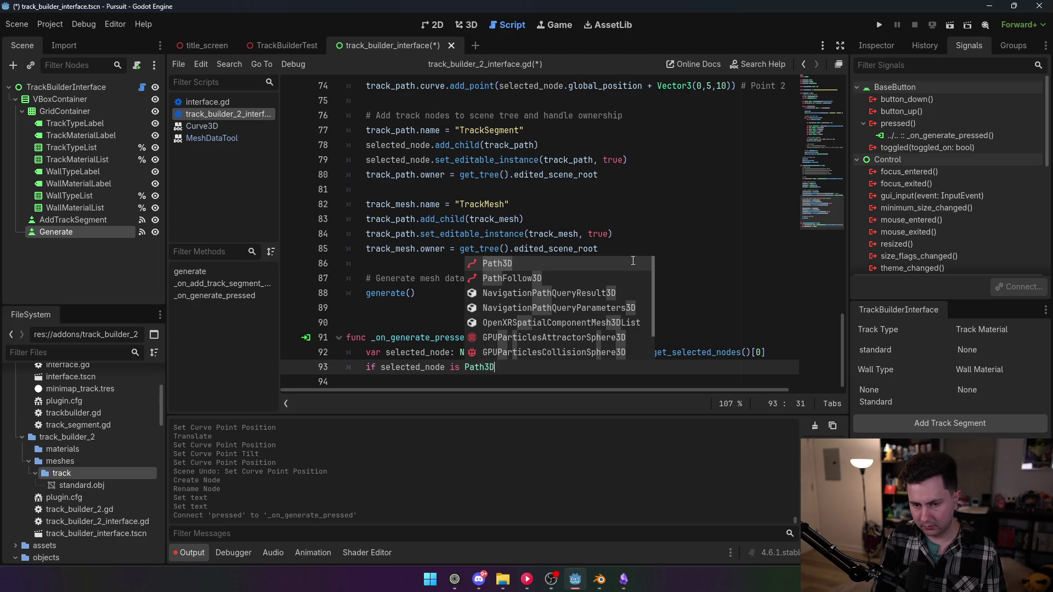
pyautogui.write(' and')
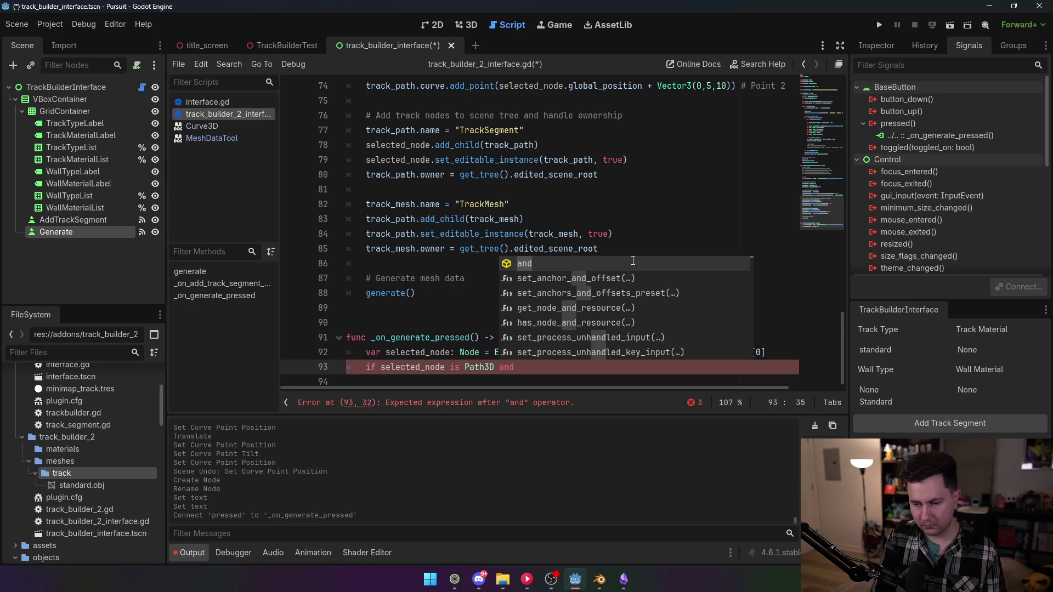
pyautogui.press('BackSpace')
pyautogui.press('BackSpace')
pyautogui.press('BackSpace')
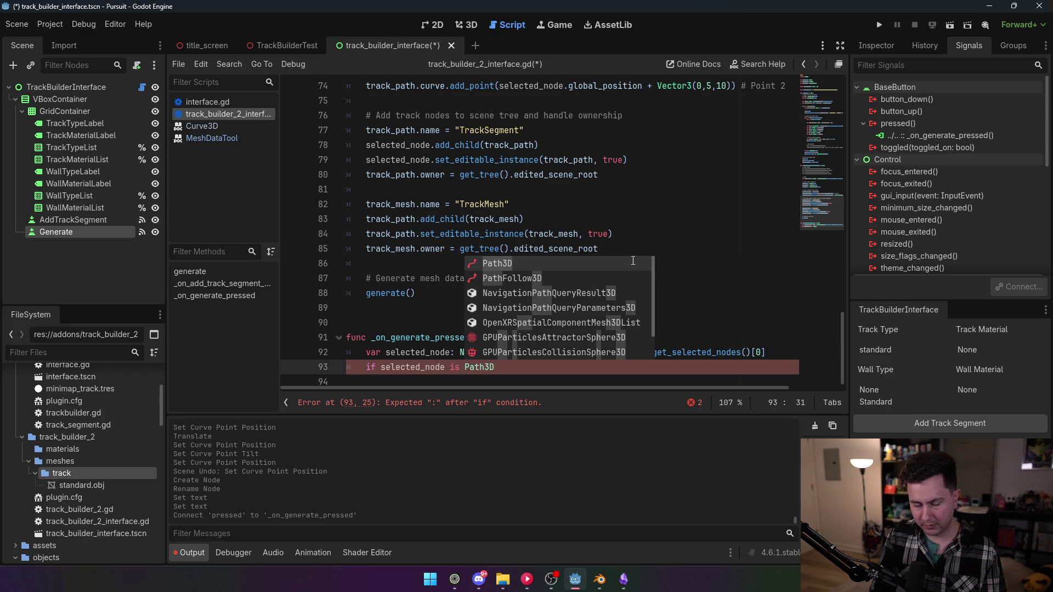
pyautogui.write(':')
pyautogui.press('Return')
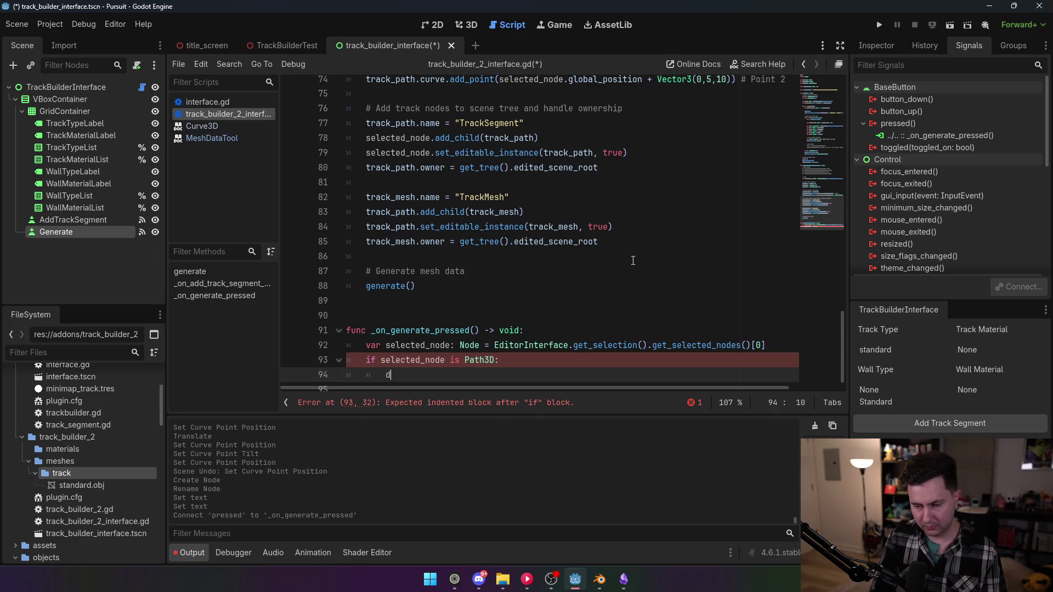
pyautogui.write('d')
pyautogui.press('BackSpace')
pyautogui.write('track_path = sel')
pyautogui.press('Return')
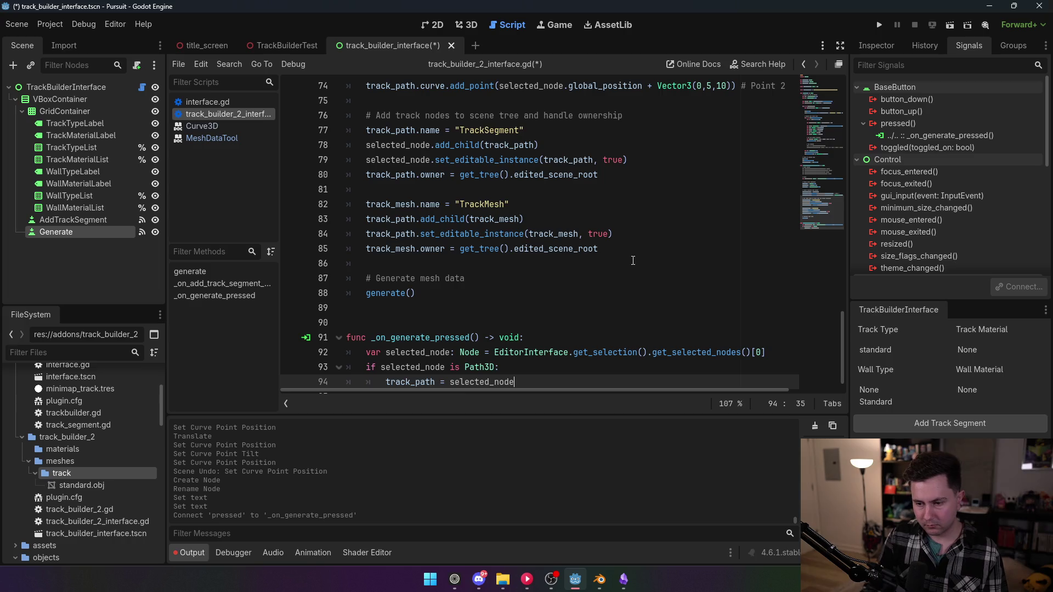
# - Insert a new line above the track_path assignment for a nested condition
pyautogui.click(496, 367)
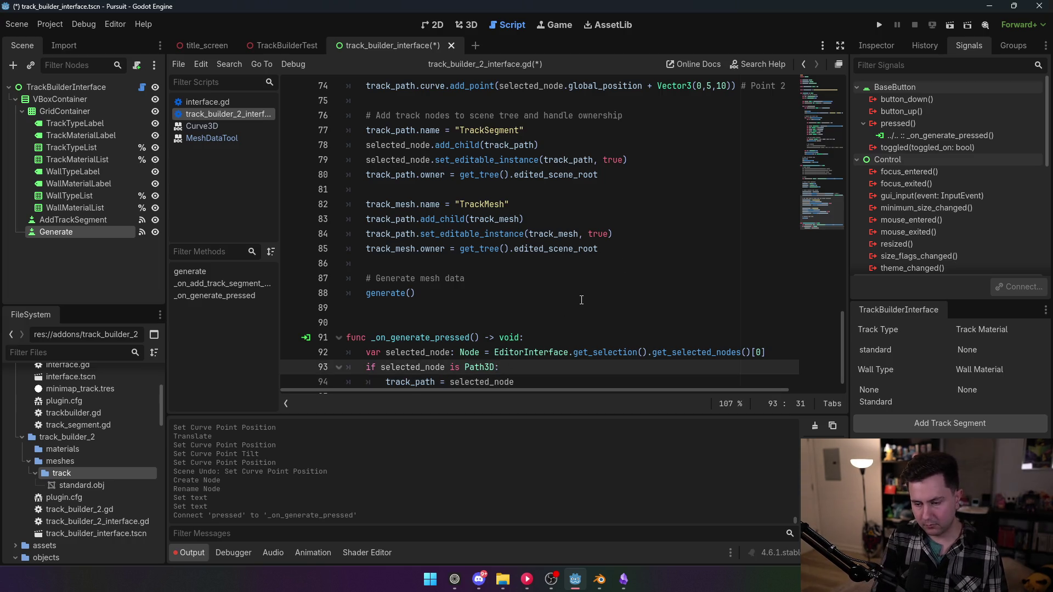
pyautogui.scroll(-1, 497, 368)
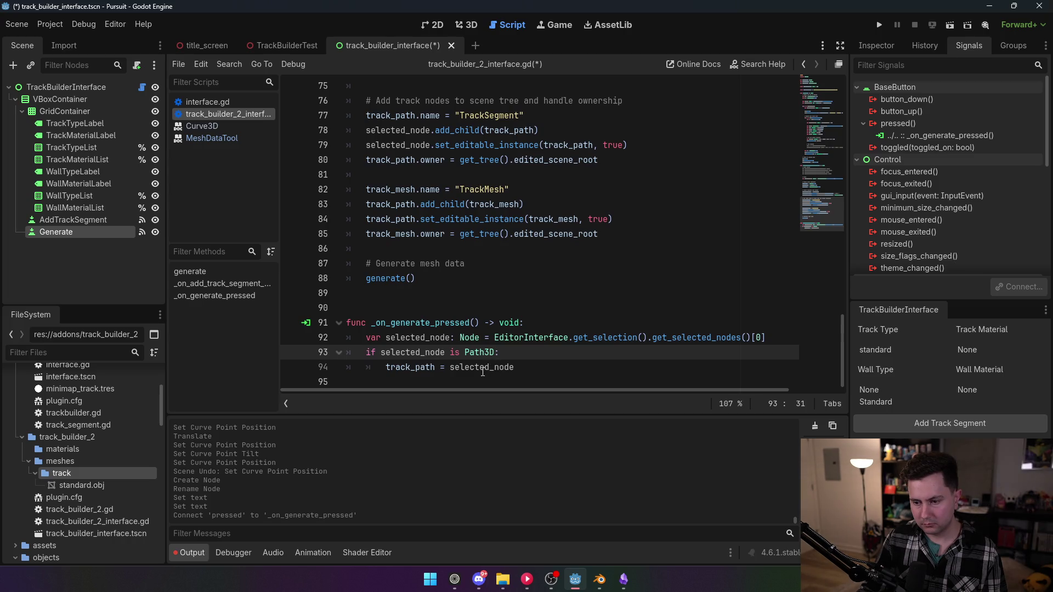
pyautogui.moveTo(520, 367); pyautogui.dragTo(386, 367)
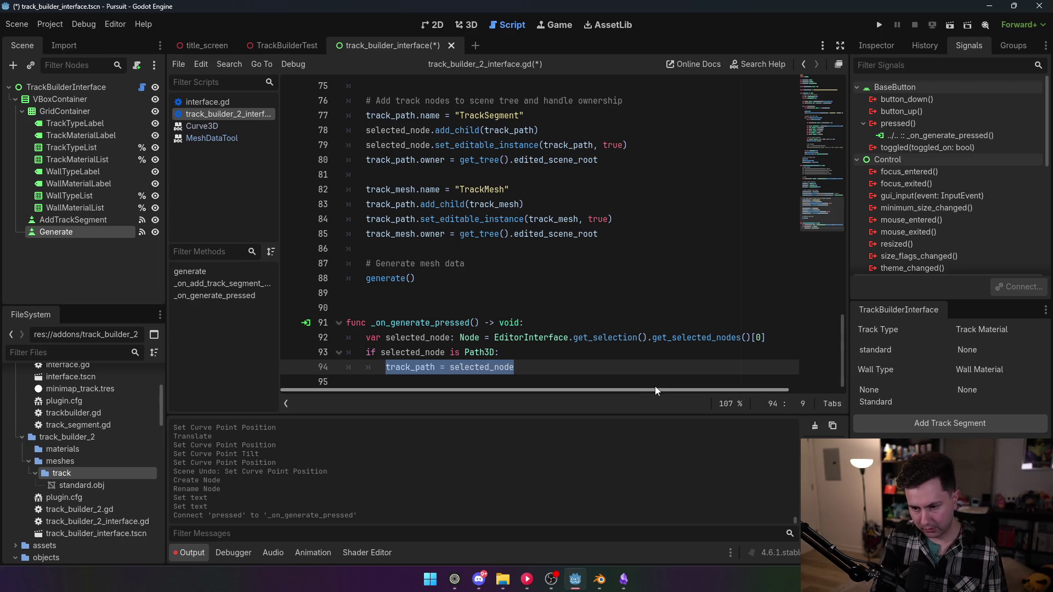
pyautogui.hotkey('ctrl', 'shift', 'Return')
pyautogui.write('if selecte')
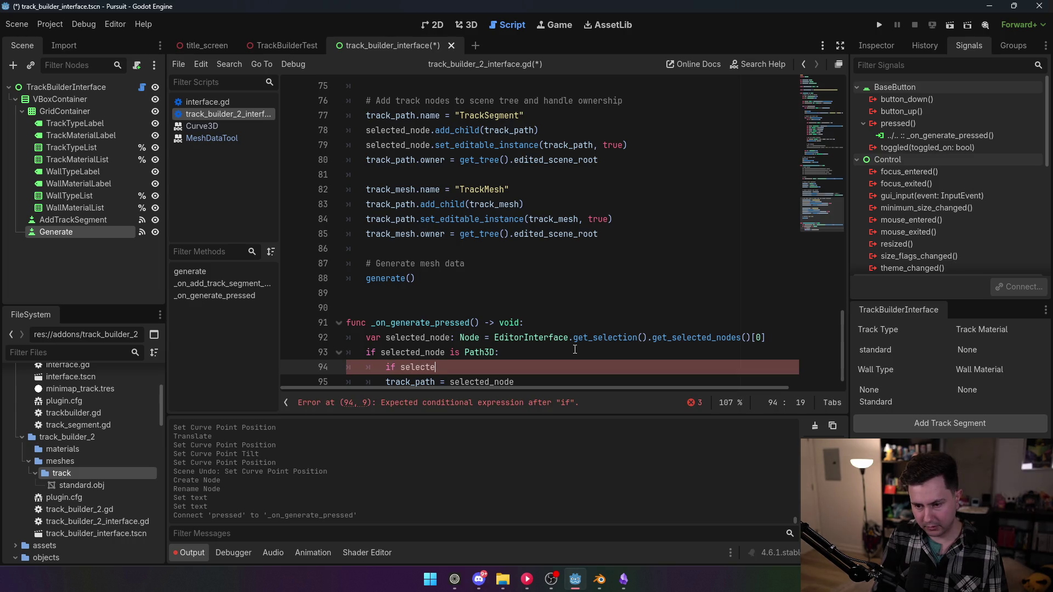
# - Add a check that get_child(0) is a MeshInstance3D
pyautogui.write('d_node.')
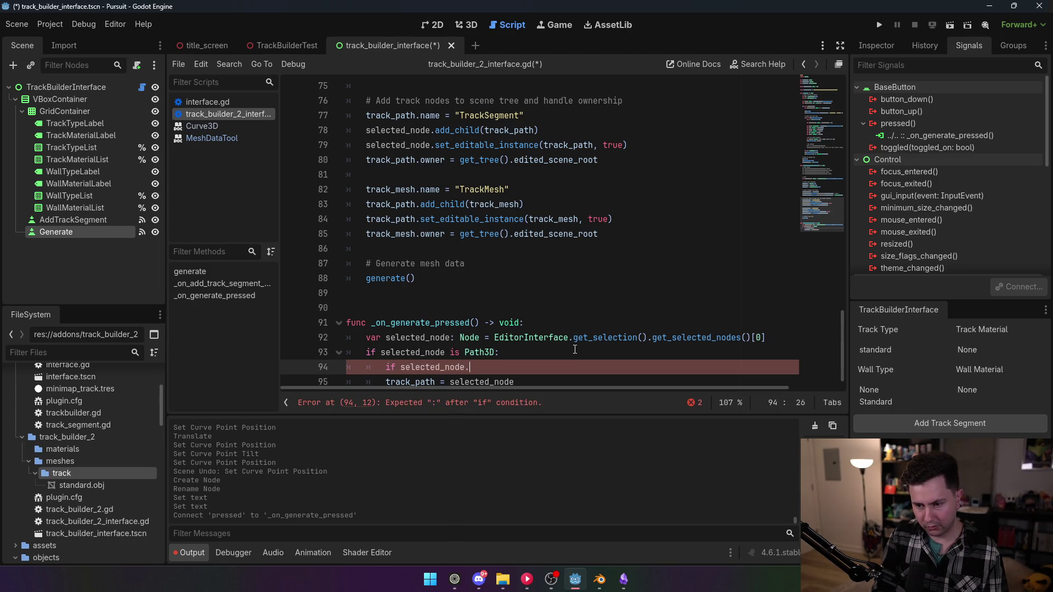
pyautogui.write('get_child')
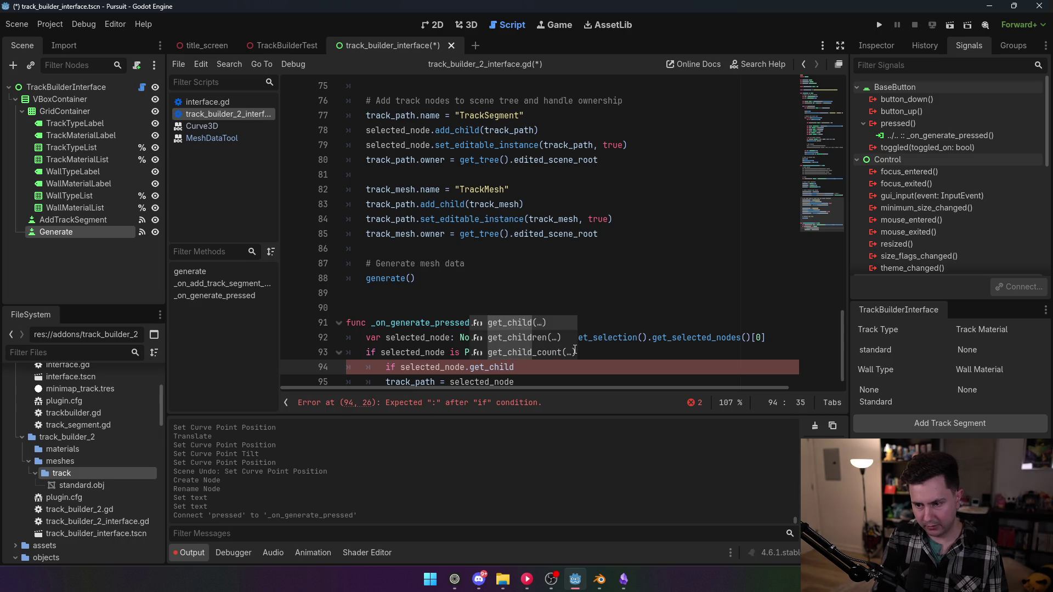
pyautogui.write('(0)')
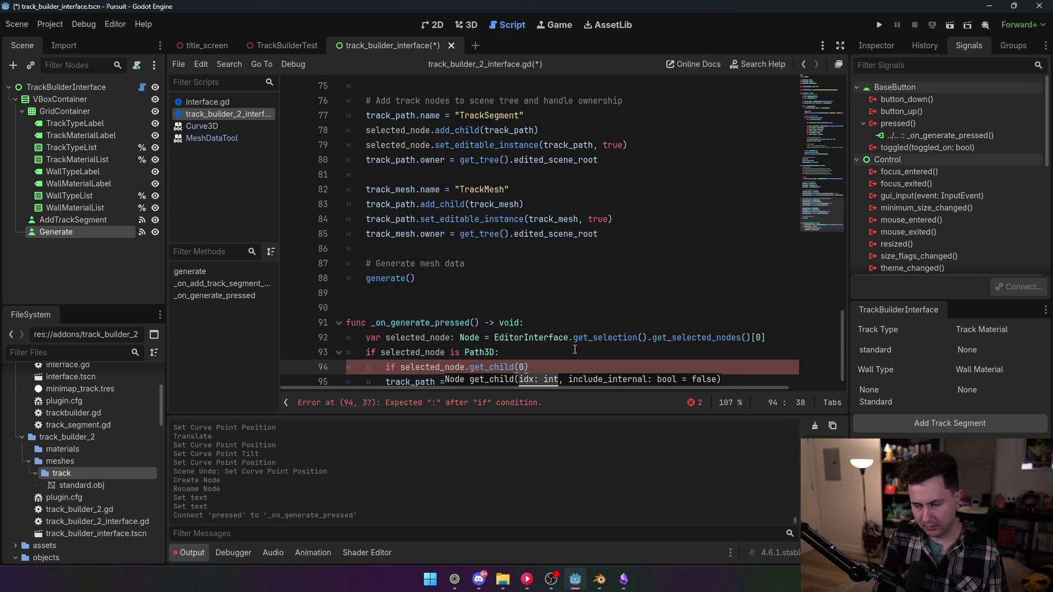
pyautogui.write(' is MeshInsta')
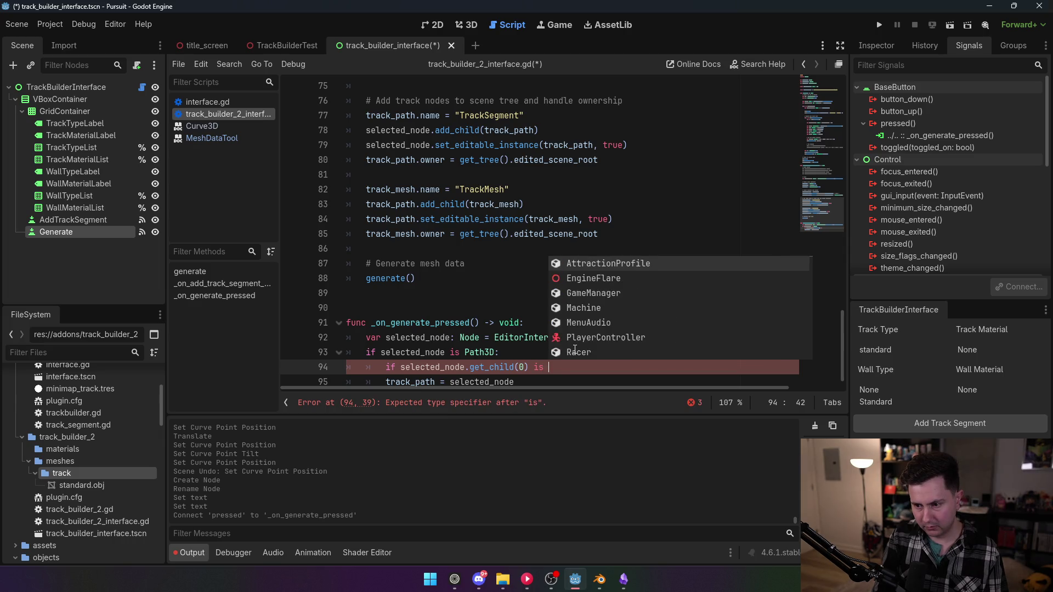
pyautogui.press('Down')
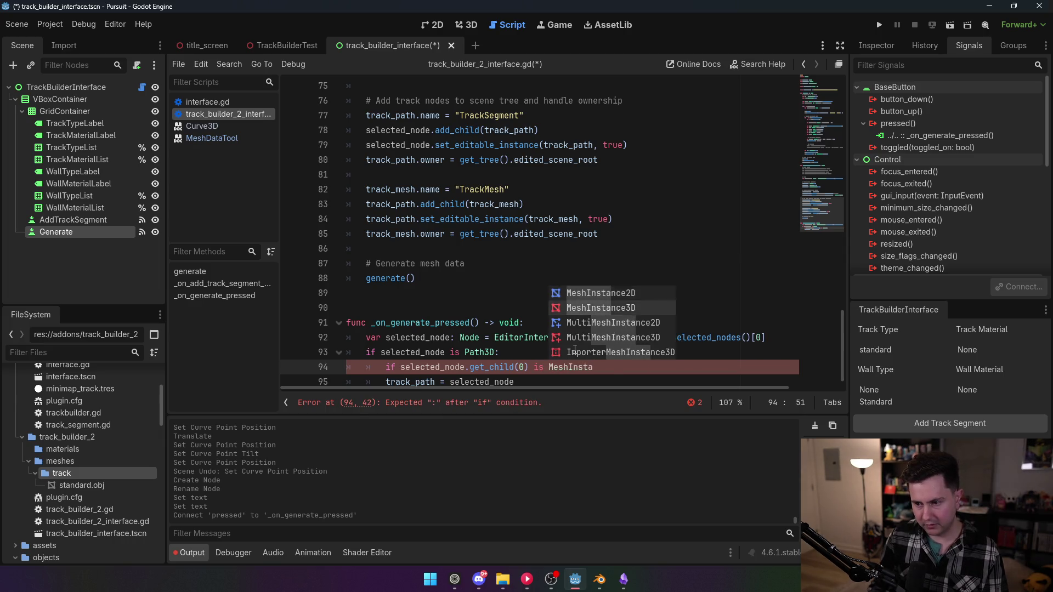
pyautogui.press('Return')
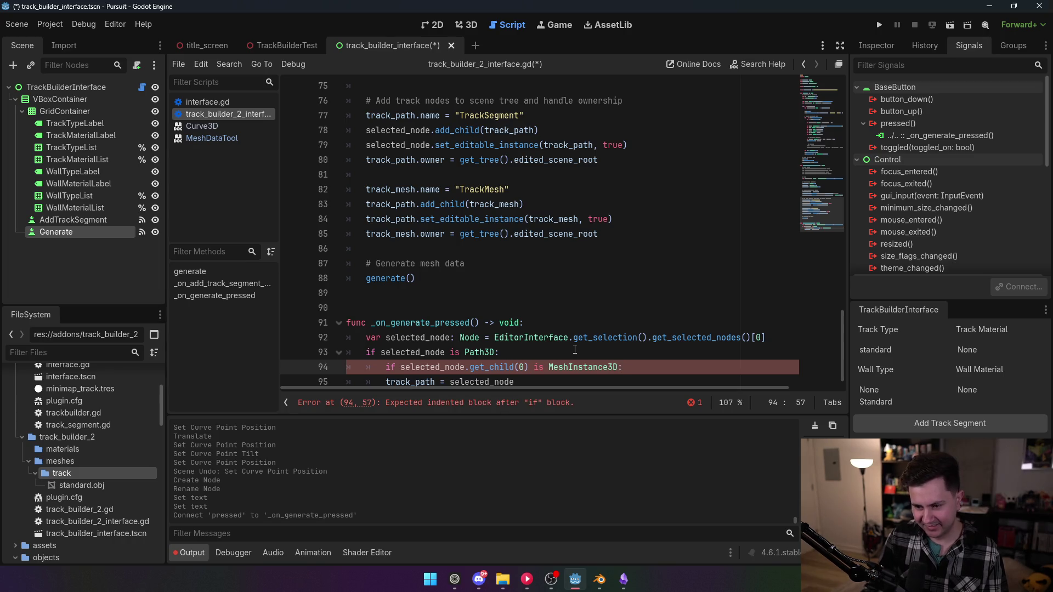
# - Indent track_path under the mesh check and add a track_mesh = selected assignment
pyautogui.click(385, 381)
pyautogui.press('Tab')
pyautogui.click(639, 367)
pyautogui.click(607, 380)
pyautogui.press('Return')
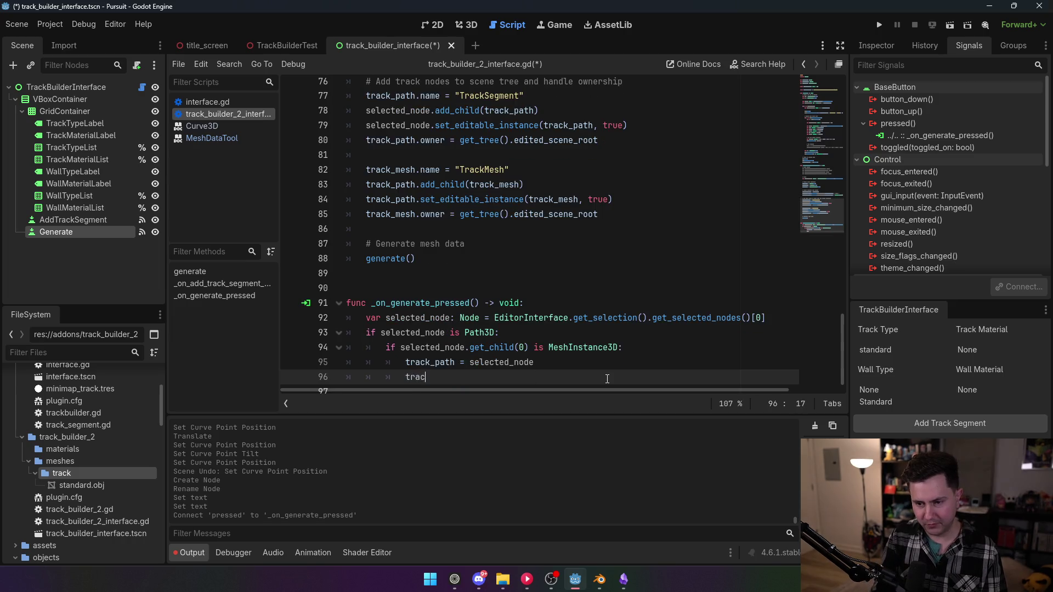
pyautogui.write('k_mesh = se')
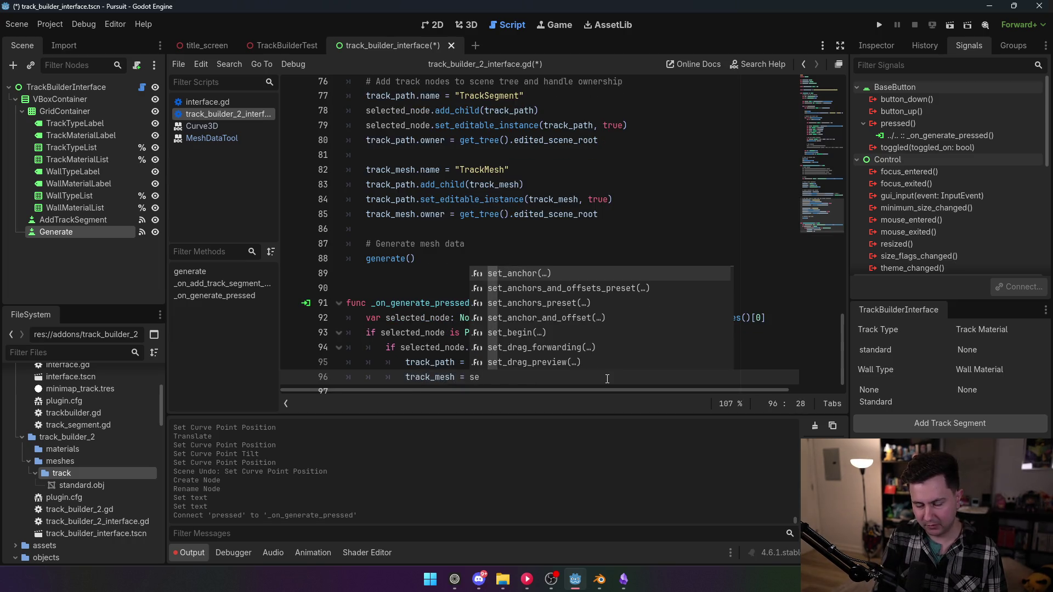
pyautogui.write('lected')
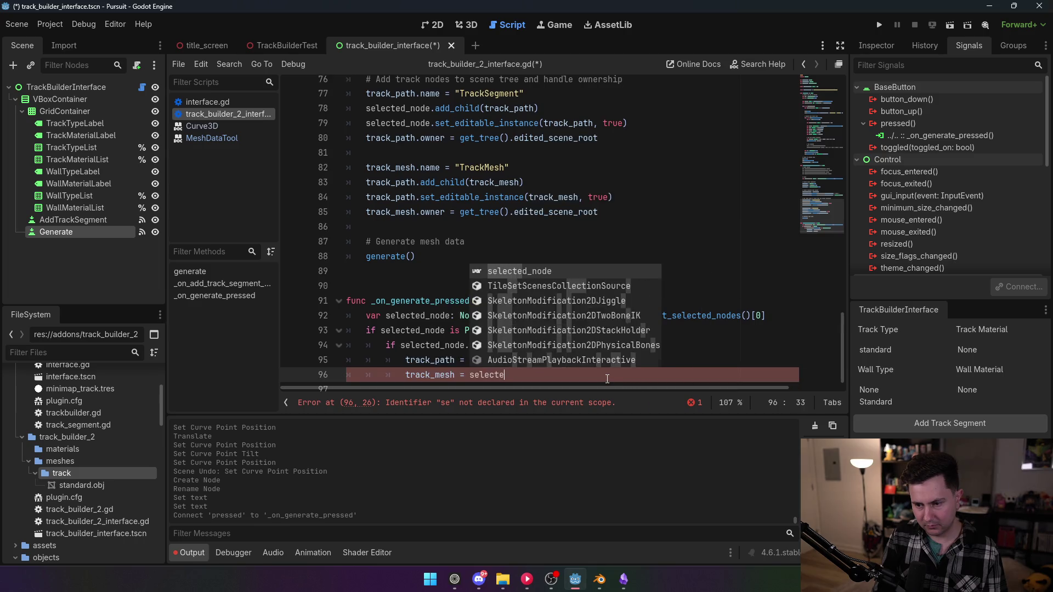
pyautogui.press('Escape')
# - Declare variable c holding the get_child(0) lookup after the Path3D condition
pyautogui.click(518, 286)
pyautogui.click(519, 329)
pyautogui.press('Return')
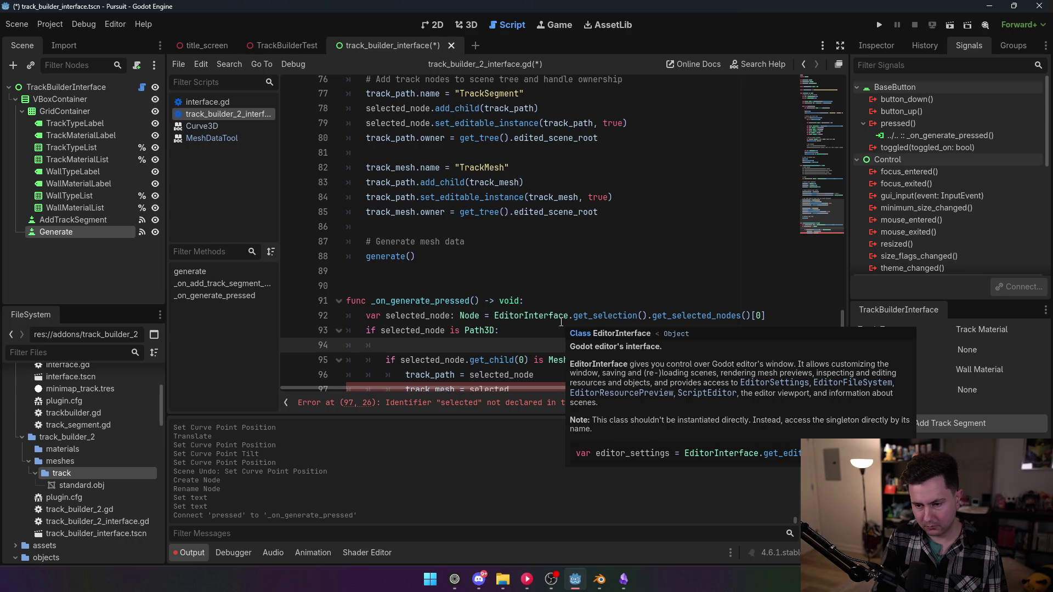
pyautogui.write('var c =')
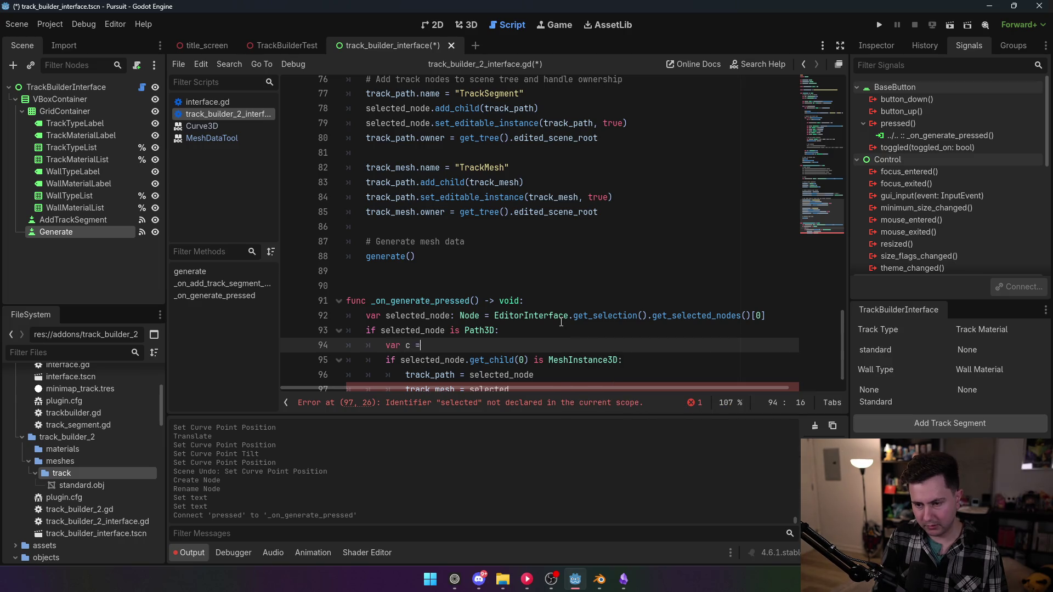
pyautogui.press('BackSpace')
pyautogui.press('BackSpace')
pyautogui.write('sel')
pyautogui.moveTo(401, 360); pyautogui.dragTo(529, 362)
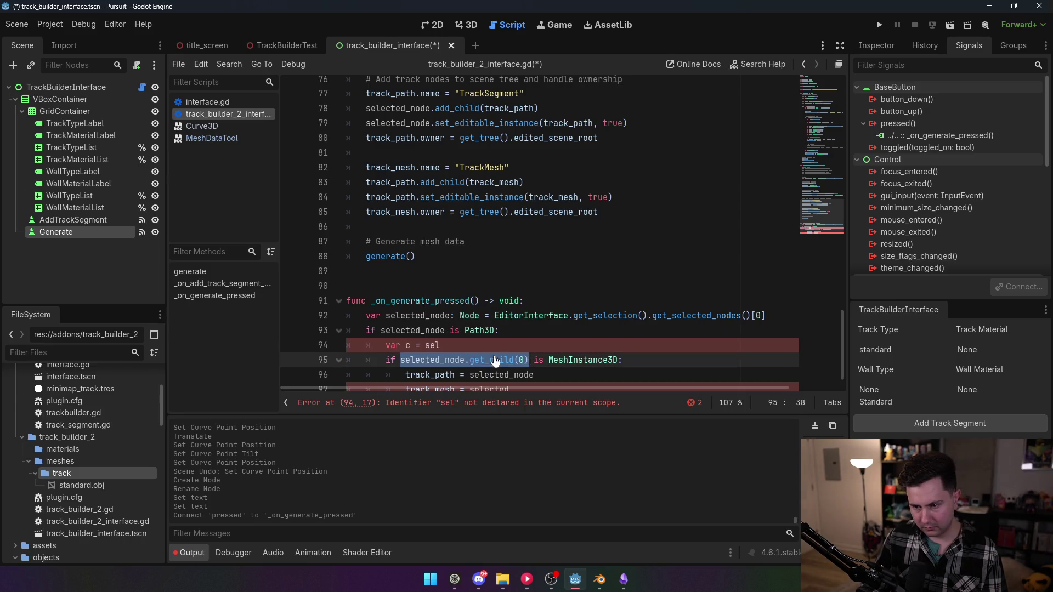
pyautogui.hotkey('ctrl', 'c')
pyautogui.doubleClick(432, 345)
pyautogui.hotkey('ctrl', 'v')
# - Replace the duplicated child lookup and 'selected' on line 97 with c
pyautogui.click(485, 330)
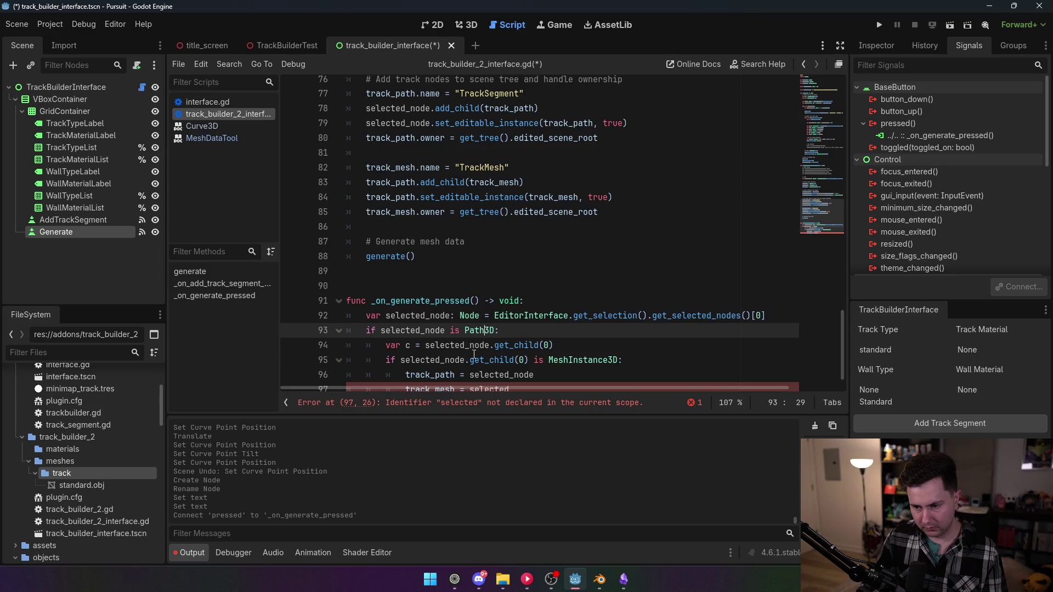
pyautogui.moveTo(531, 361); pyautogui.dragTo(420, 360)
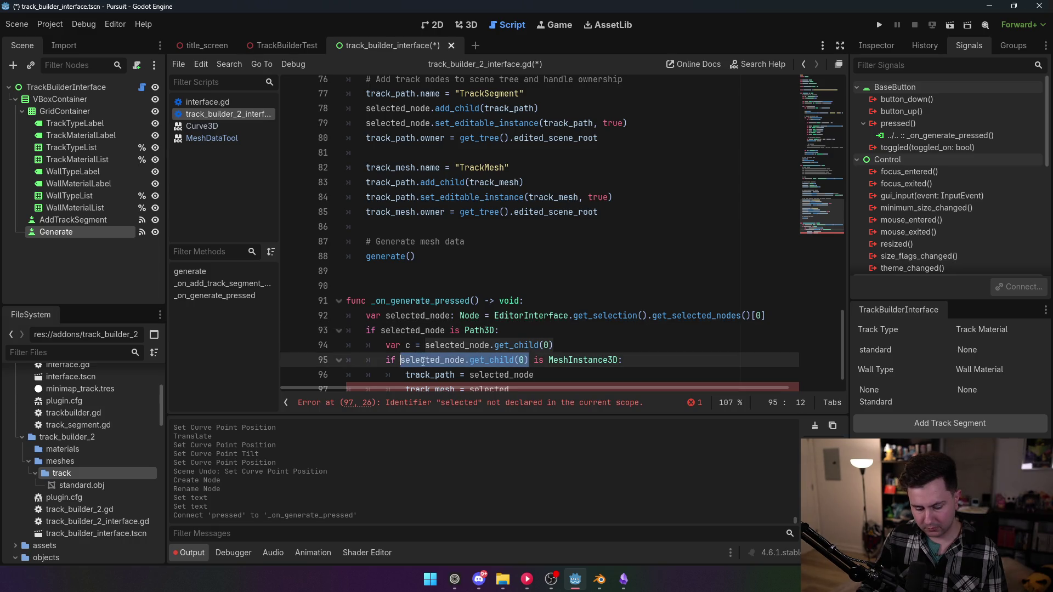
pyautogui.write('c')
pyautogui.click(493, 315)
pyautogui.scroll(-1, 520, 338)
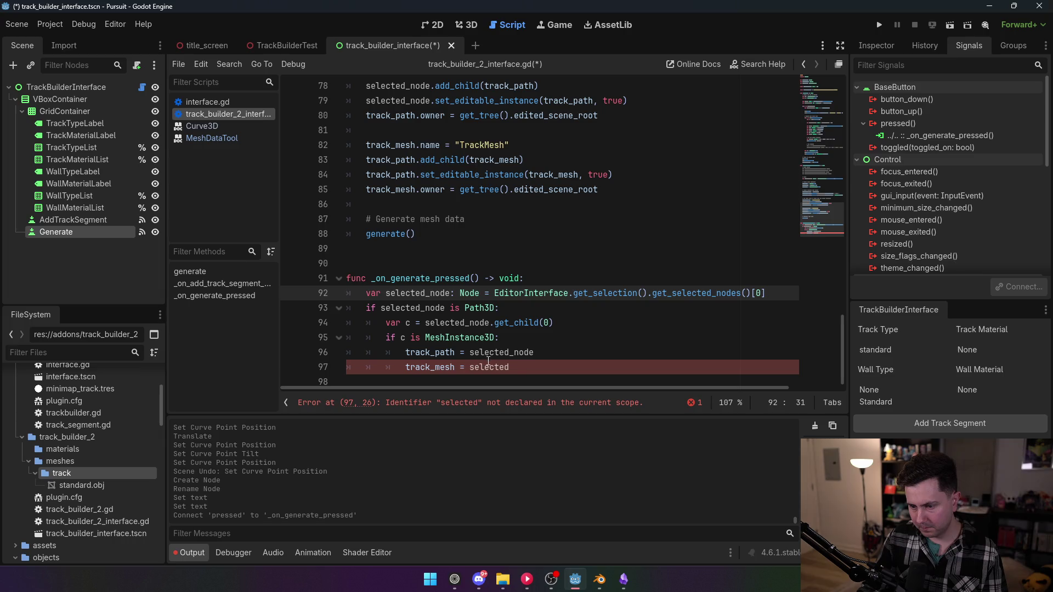
pyautogui.doubleClick(486, 367)
pyautogui.write('c')
pyautogui.click(494, 308)
pyautogui.moveTo(811, 177)
pyautogui.mouseDown()
pyautogui.moveTo(823, 98)
pyautogui.moveTo(849, 281)
pyautogui.mouseUp()
# - Add a track_curve line after the track_mesh assignment and save
pyautogui.click(538, 368)
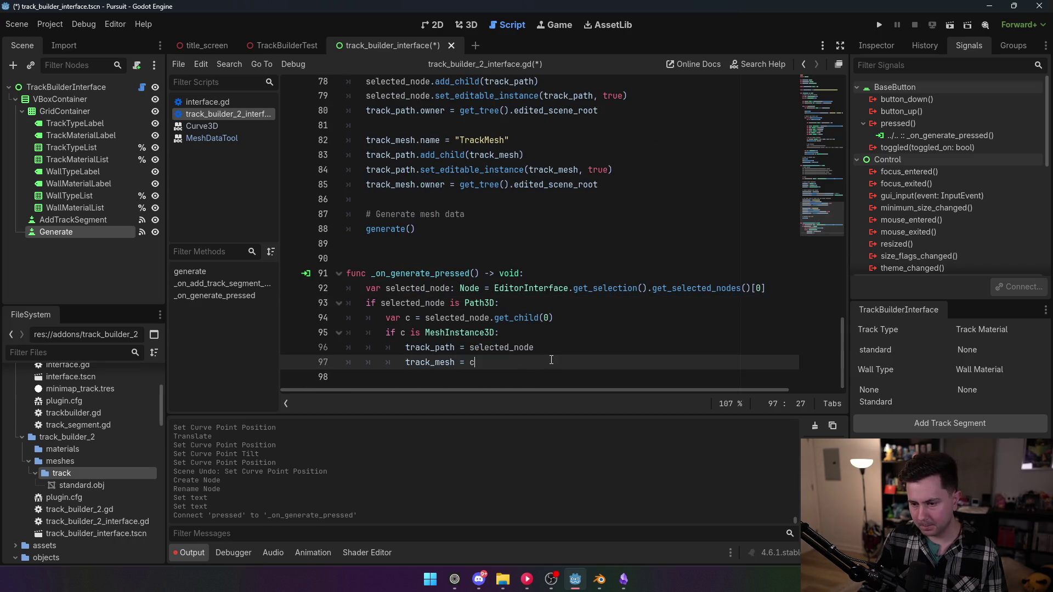
pyautogui.press('Return')
pyautogui.write('track_curve = c.curve')
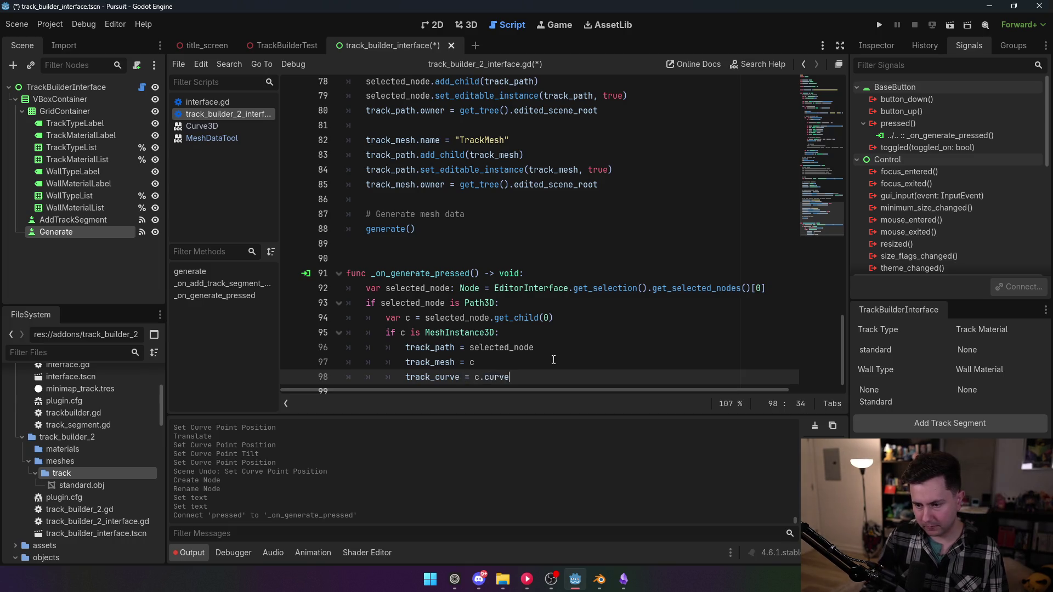
pyautogui.click(505, 202)
pyautogui.hotkey('ctrl', 's')
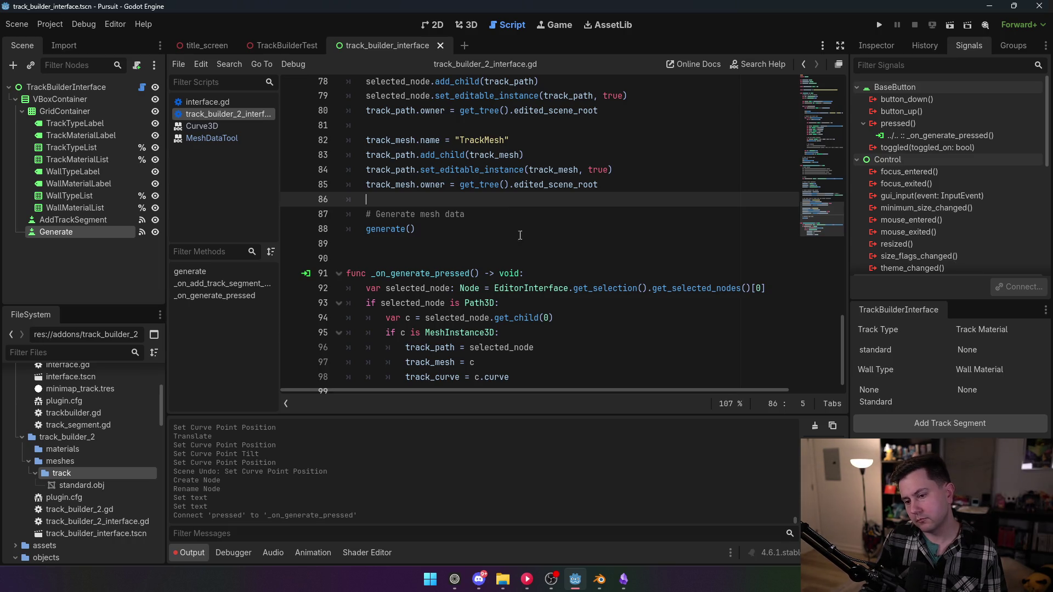
# - Change c.curve to selected.curve, move track_mesh = c below track_curve, and save
pyautogui.click(476, 377)
pyautogui.press('BackSpace')
pyautogui.write('selected_node')
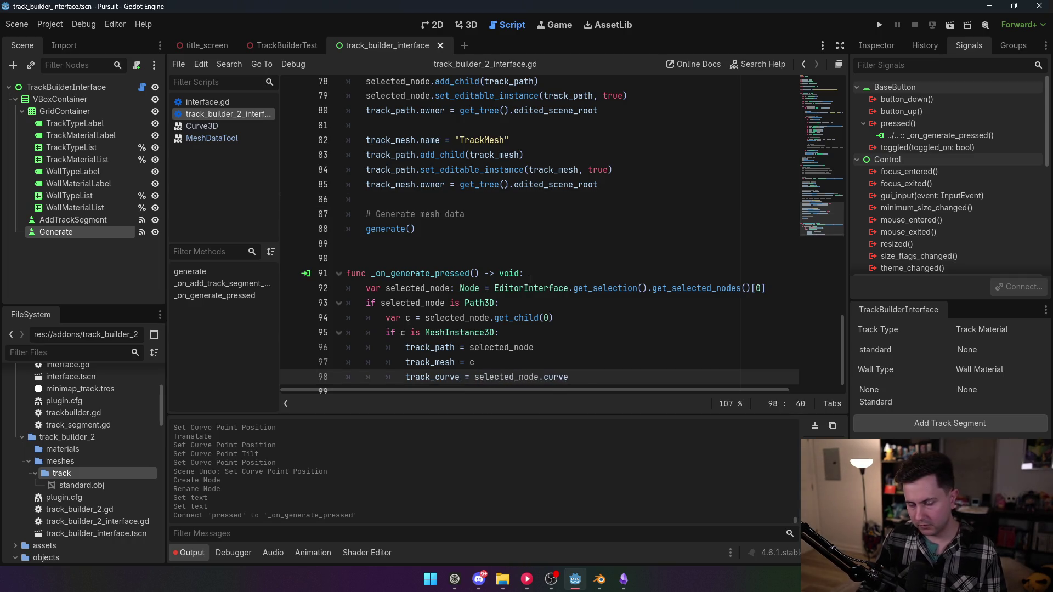
pyautogui.click(478, 365)
pyautogui.hotkey('shift', 'Home')
pyautogui.press('BackSpace')
pyautogui.press('BackSpace')
pyautogui.press('BackSpace')
pyautogui.press('BackSpace')
pyautogui.click(596, 371)
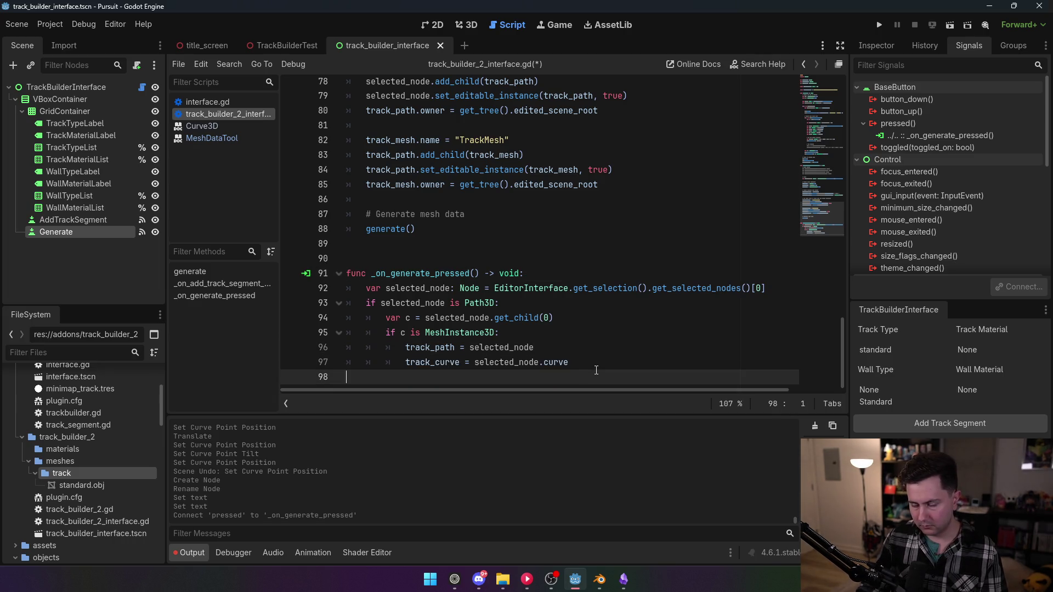
pyautogui.hotkey('ctrl', 'z')
pyautogui.hotkey('ctrl', 'z')
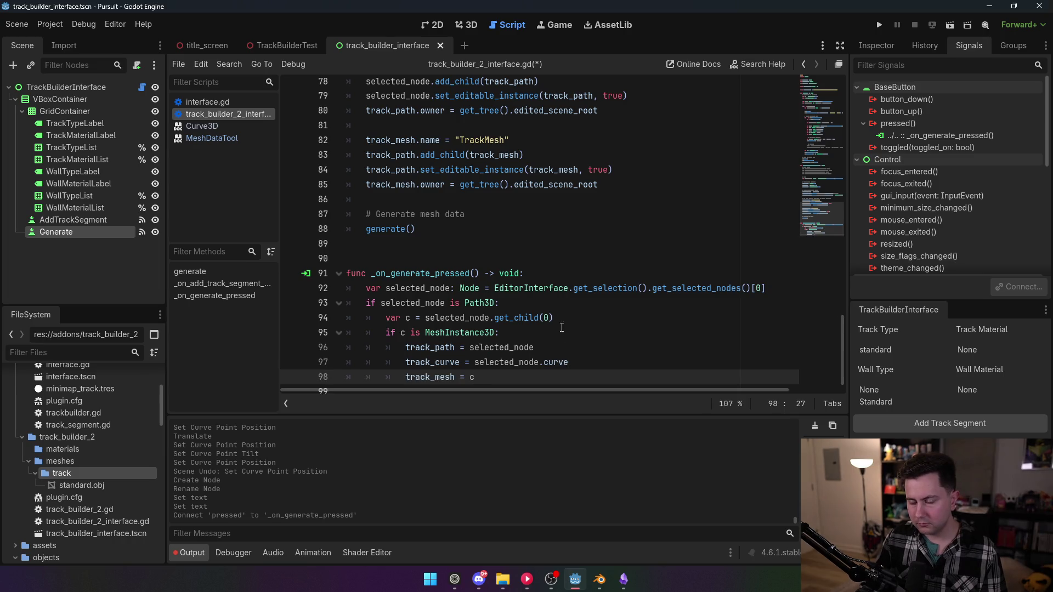
pyautogui.click(552, 306)
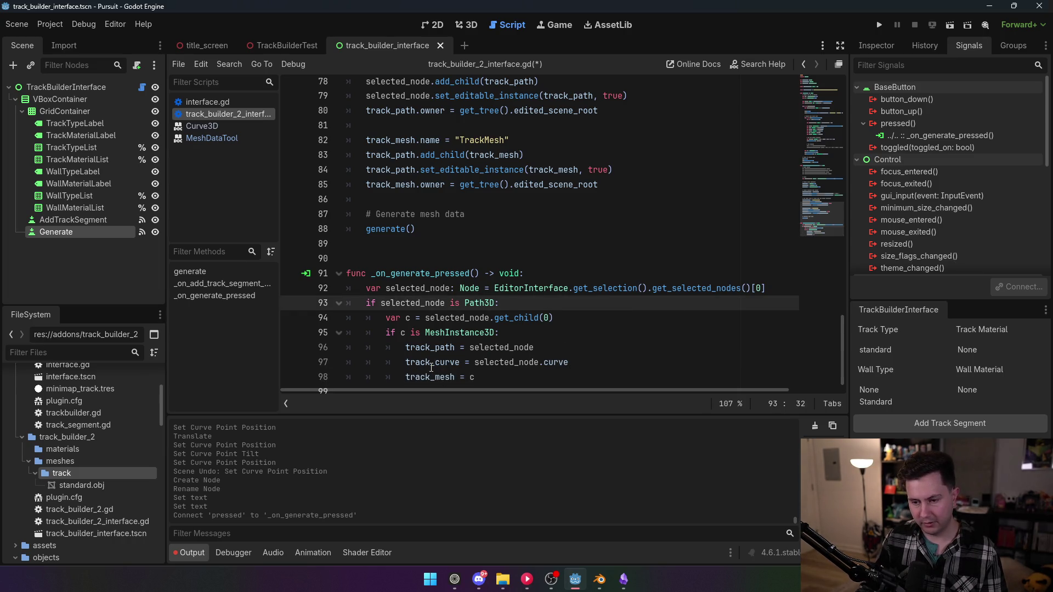
pyautogui.moveTo(821, 219); pyautogui.dragTo(814, 97)
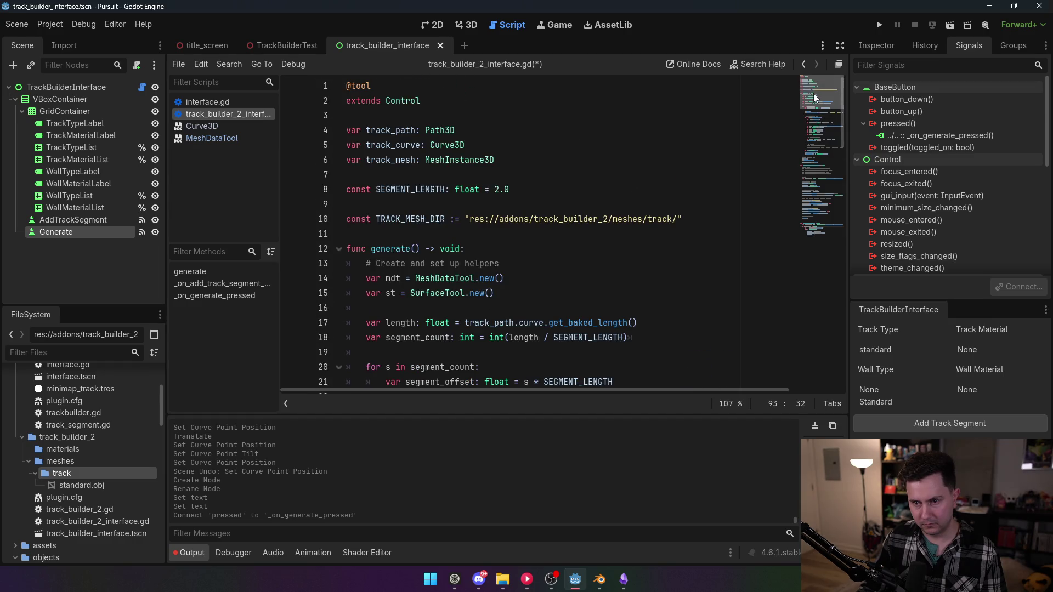
pyautogui.scroll(-20, 809, 143)
pyautogui.hotkey('ctrl', 's')
pyautogui.click(527, 200)
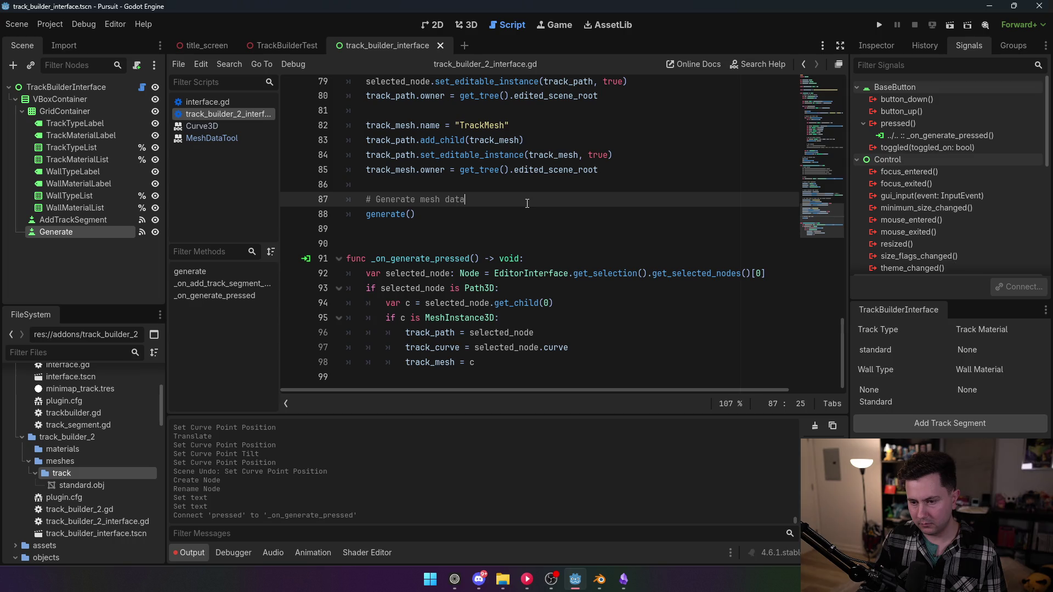
# - Add a generate() call after line 98 and save the script
pyautogui.click(487, 358)
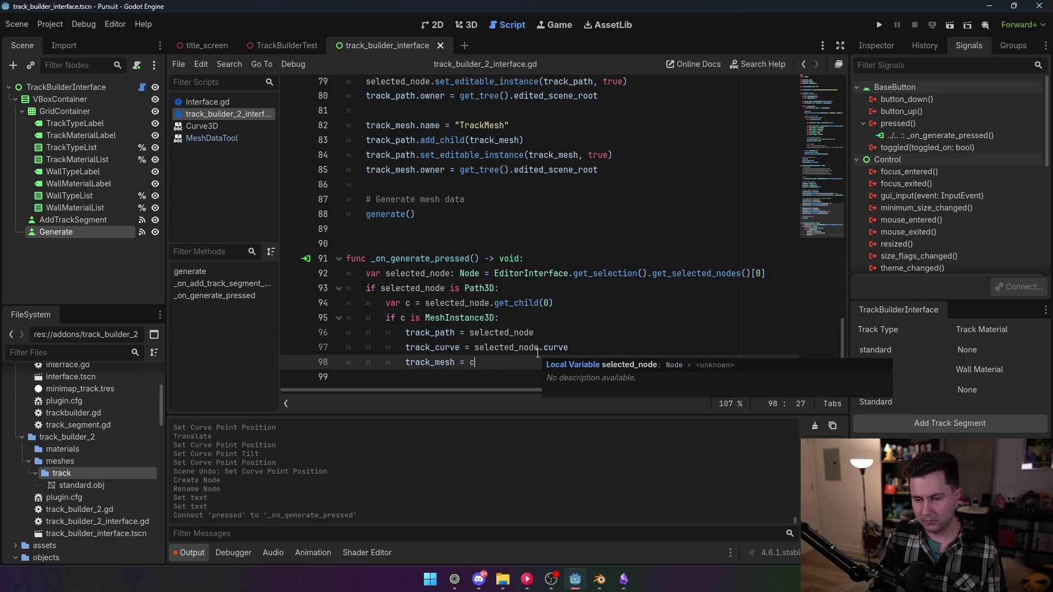
pyautogui.press('Return')
pyautogui.write('generate')
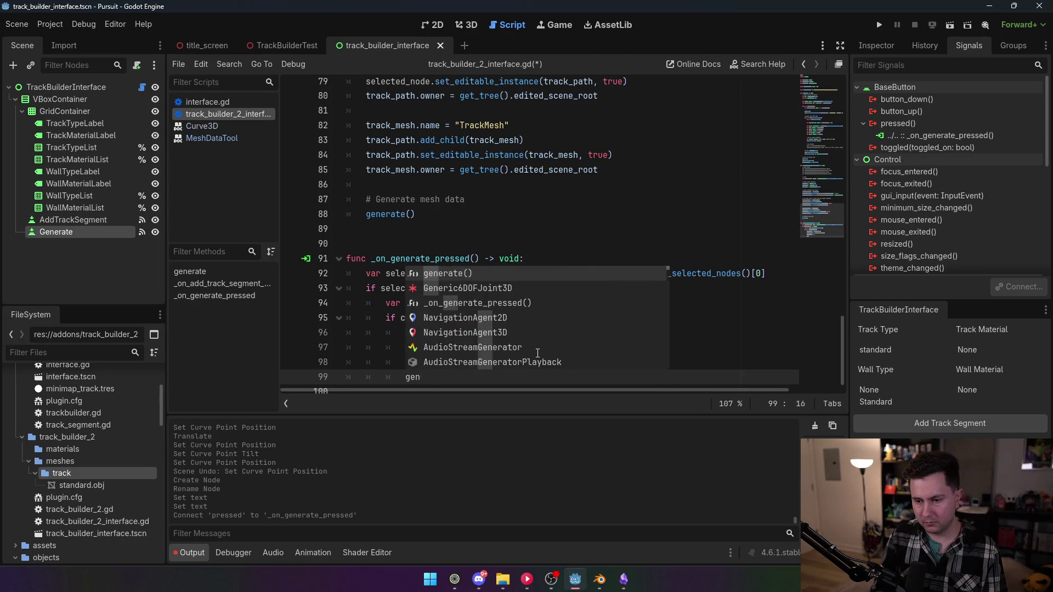
pyautogui.press('Return')
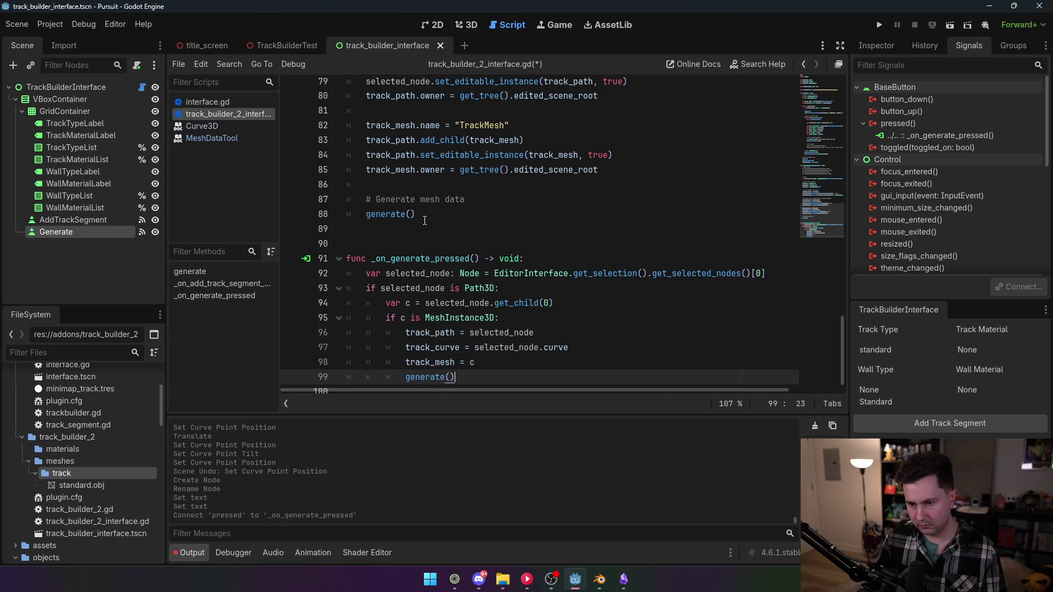
pyautogui.click(442, 201)
pyautogui.hotkey('ctrl', 's')
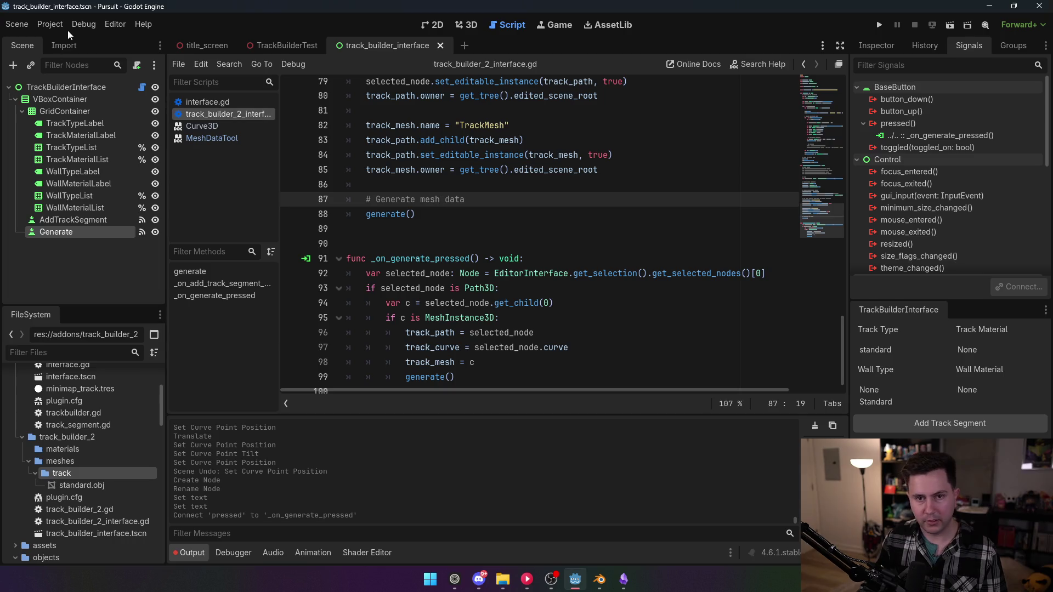
pyautogui.click(50, 24)
pyautogui.click(66, 40)
# - Reload the TrackBuilder2 plugin by disabling and re-enabling it in Plugins
pyautogui.click(112, 131)
pyautogui.click(113, 132)
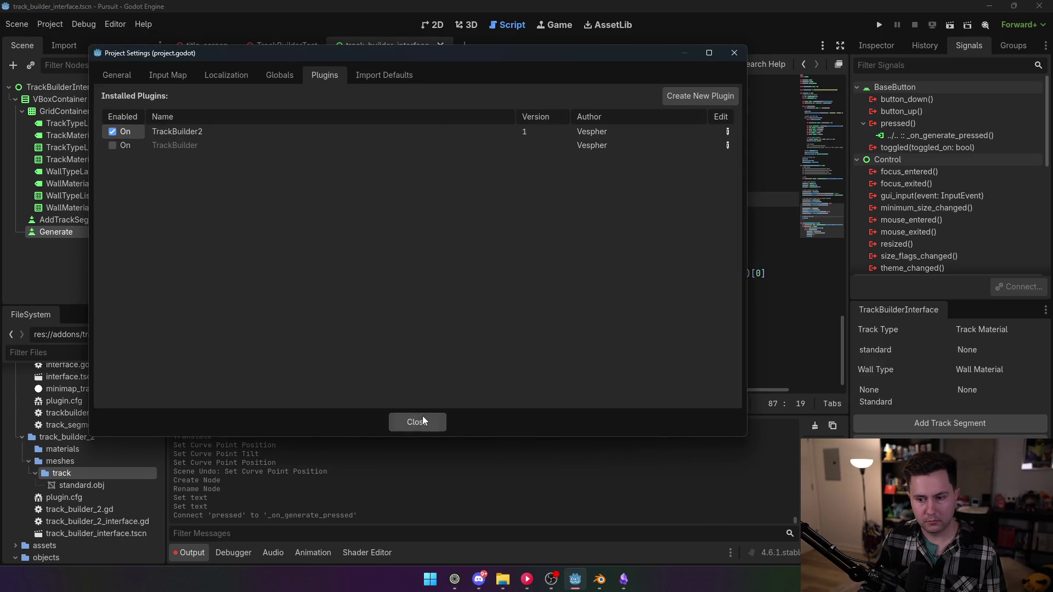
pyautogui.click(418, 422)
# - Drag the first curve point in the TrackBuilderTest 3D view to reshape the track
pyautogui.click(287, 45)
pyautogui.click(466, 24)
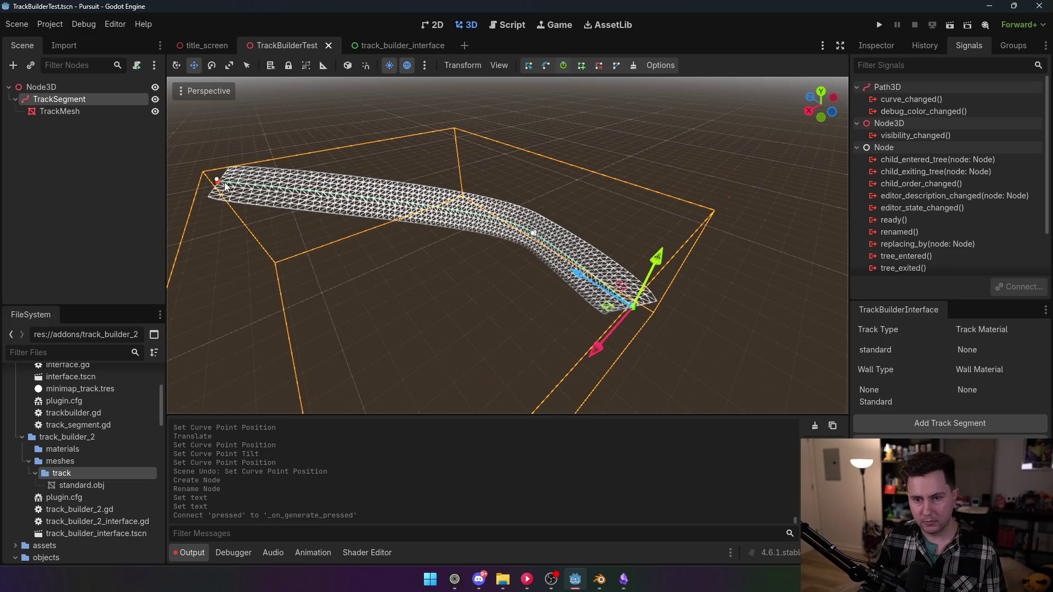
pyautogui.moveTo(378, 140); pyautogui.dragTo(320, 219)
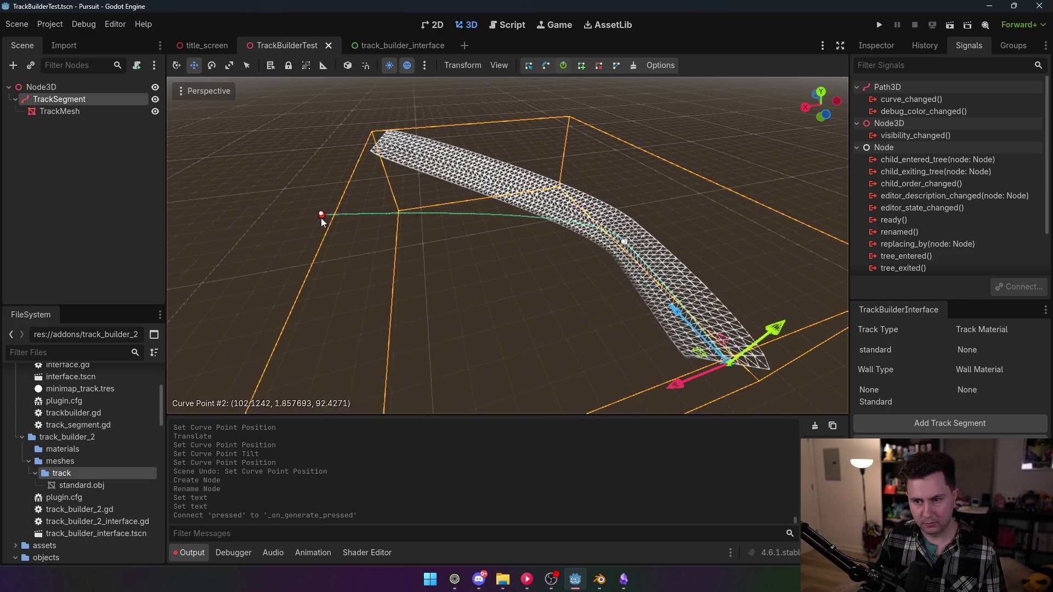
pyautogui.click(932, 442)
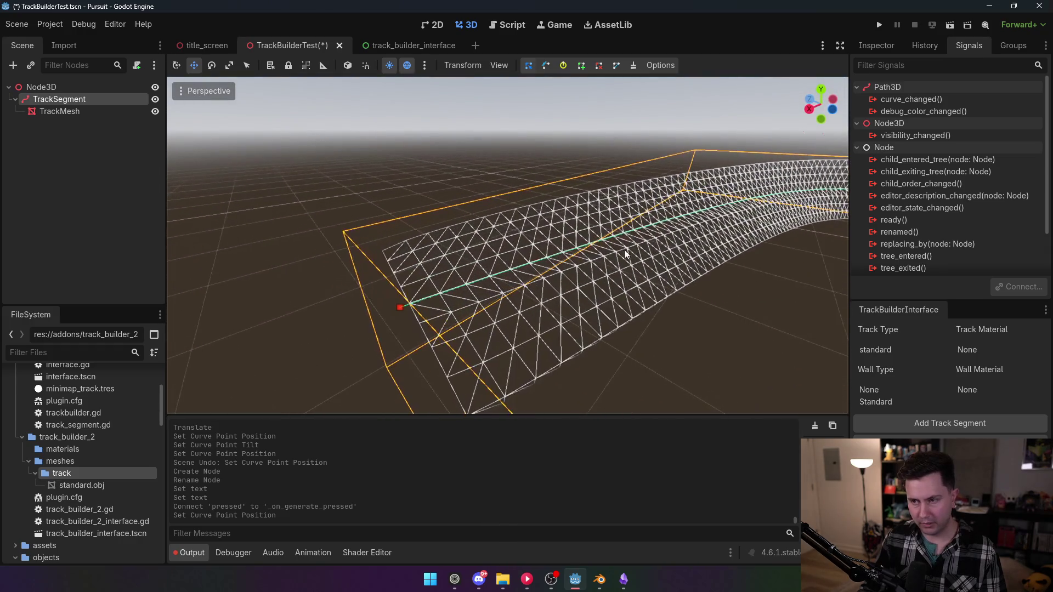
pyautogui.click(208, 91)
# - Switch the viewport to Display Normal so the track renders solid
pyautogui.click(212, 95)
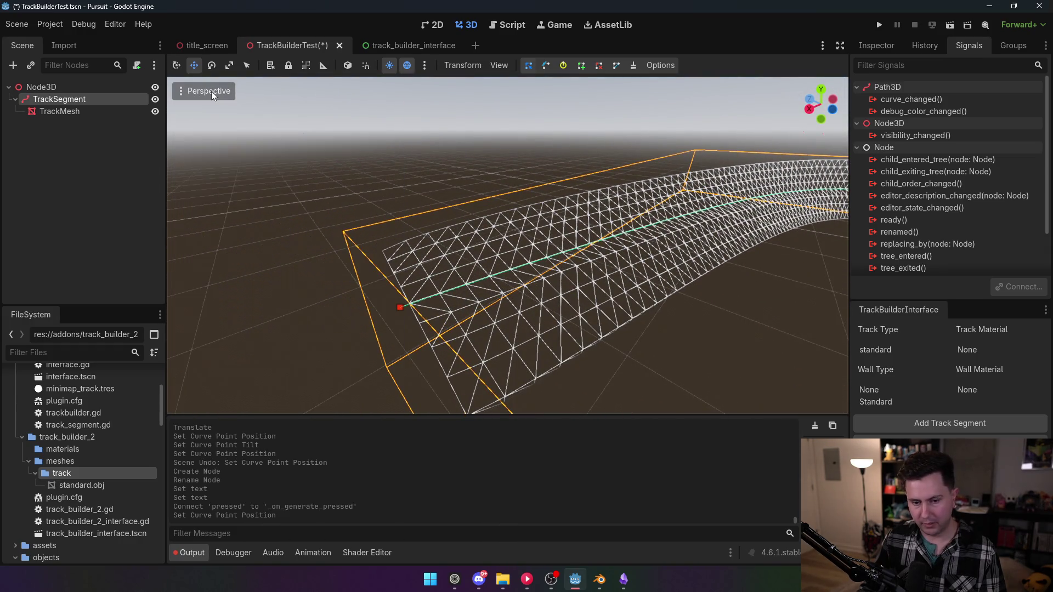
pyautogui.click(208, 91)
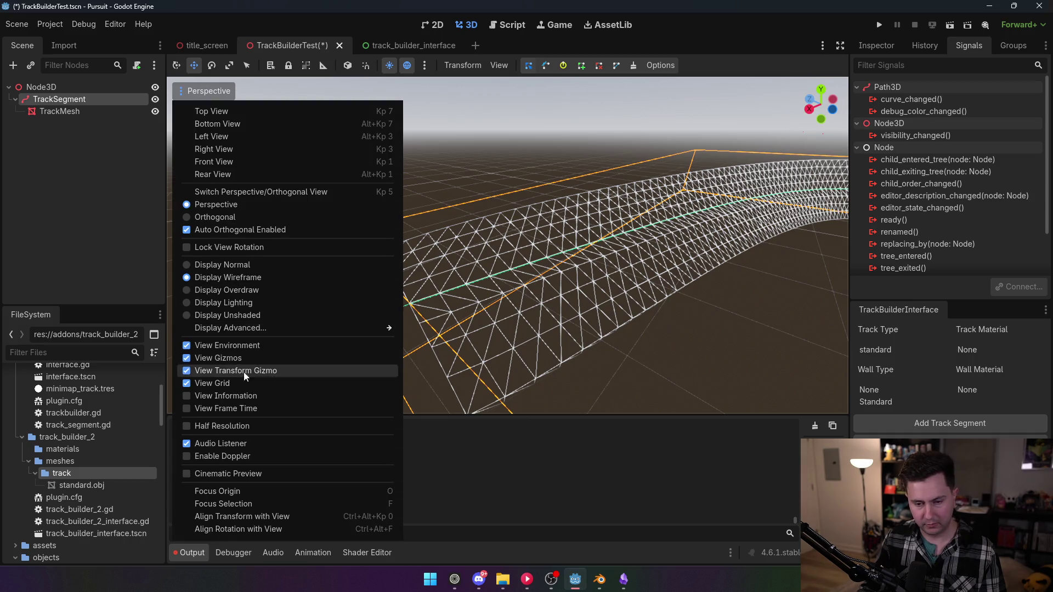
pyautogui.click(222, 265)
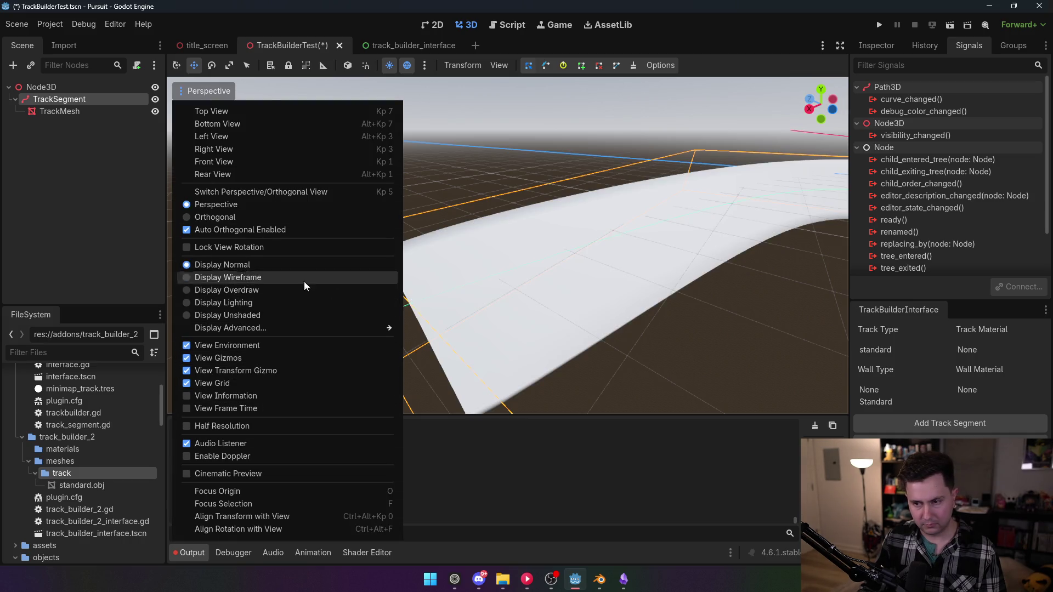
pyautogui.scroll(5, 102, 458)
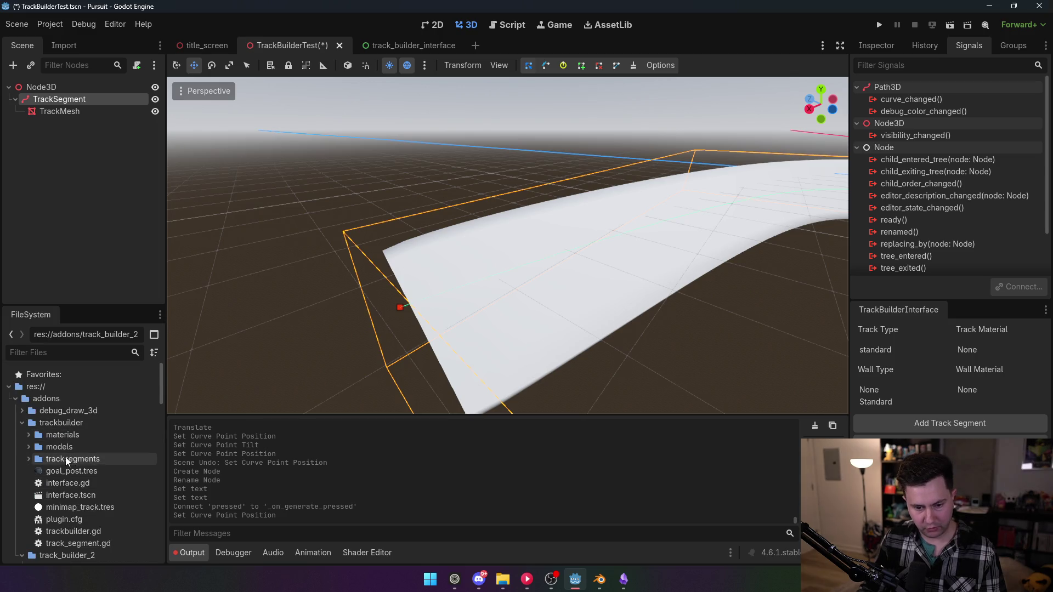
pyautogui.scroll(-3, 67, 477)
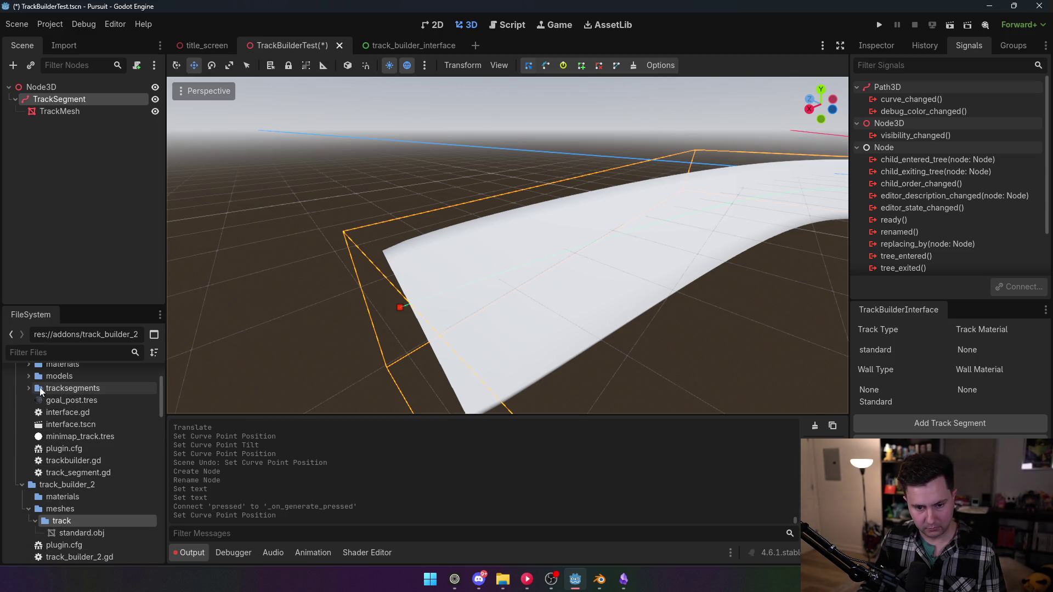
pyautogui.scroll(6, 33, 390)
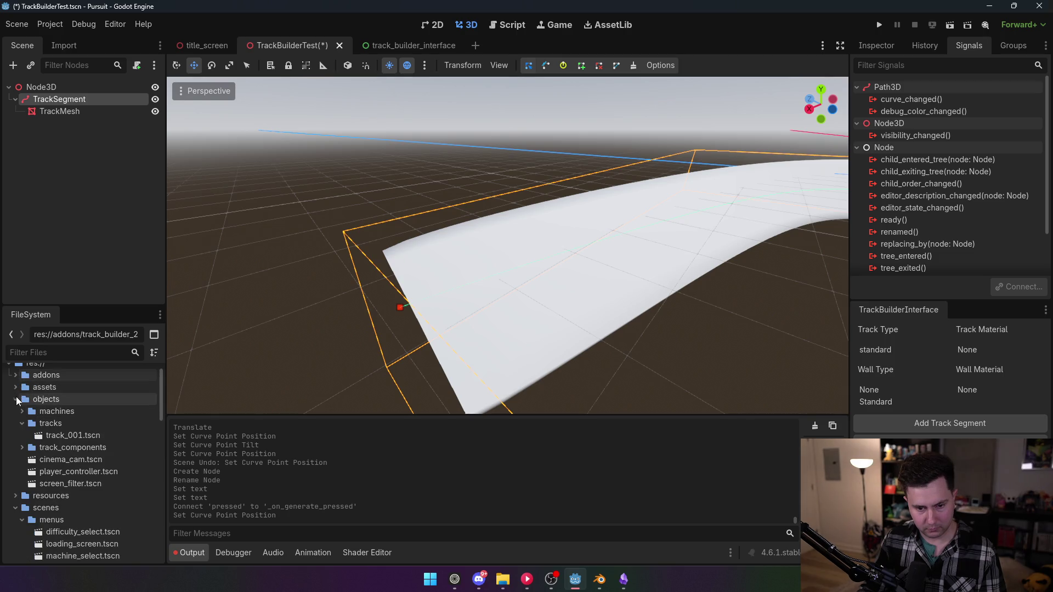
# - Expand assets > sprites and drag track_texture_001.png onto the track mesh
pyautogui.click(22, 435)
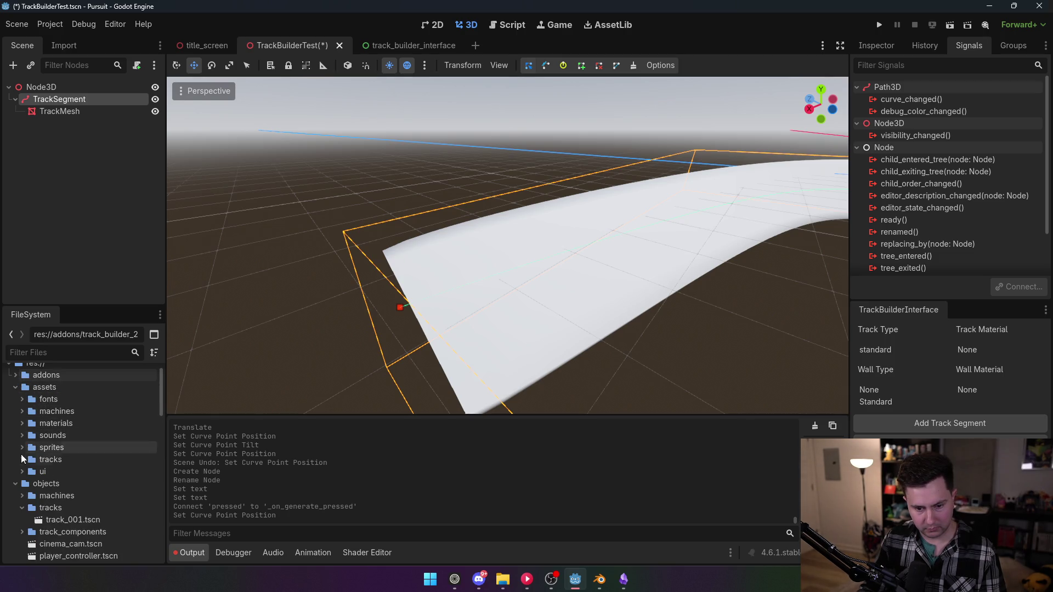
pyautogui.click(23, 458)
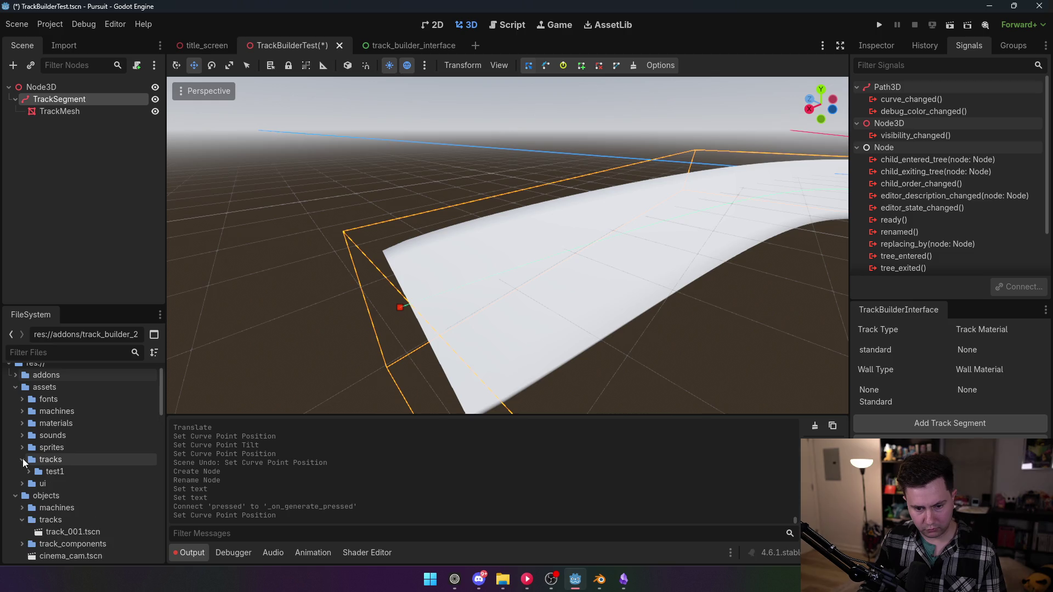
pyautogui.click(23, 458)
pyautogui.click(23, 448)
pyautogui.scroll(-10, 82, 466)
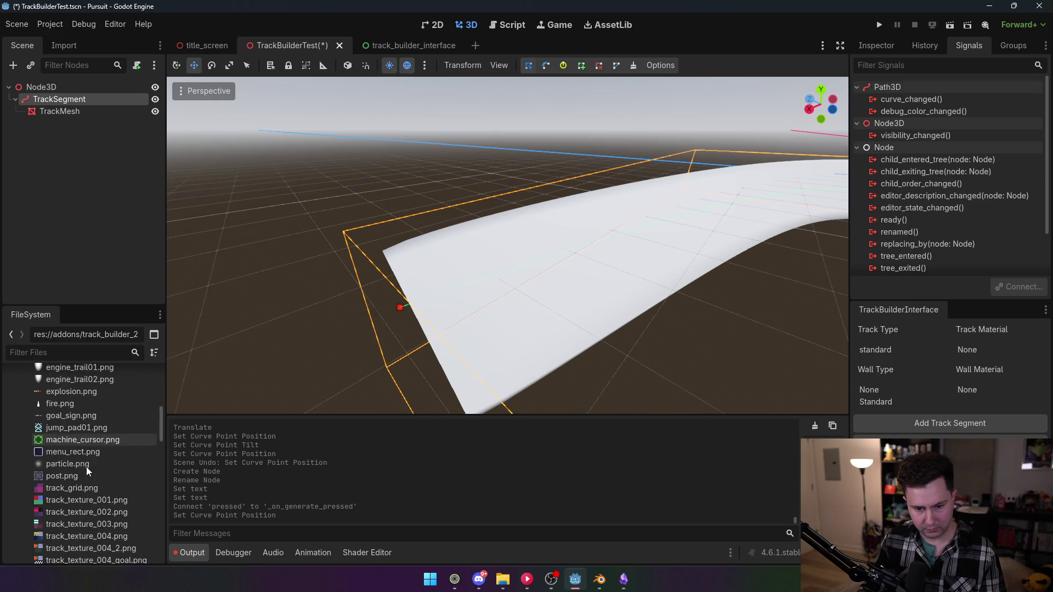
pyautogui.moveTo(86, 430)
pyautogui.mouseDown()
pyautogui.moveTo(510, 368)
pyautogui.moveTo(466, 323)
pyautogui.moveTo(429, 306)
pyautogui.mouseUp()
# - Drag track_texture_002.png onto the track mesh to replace the first texture
pyautogui.moveTo(87, 441)
pyautogui.mouseDown()
pyautogui.moveTo(417, 299)
pyautogui.moveTo(474, 257)
pyautogui.mouseUp()
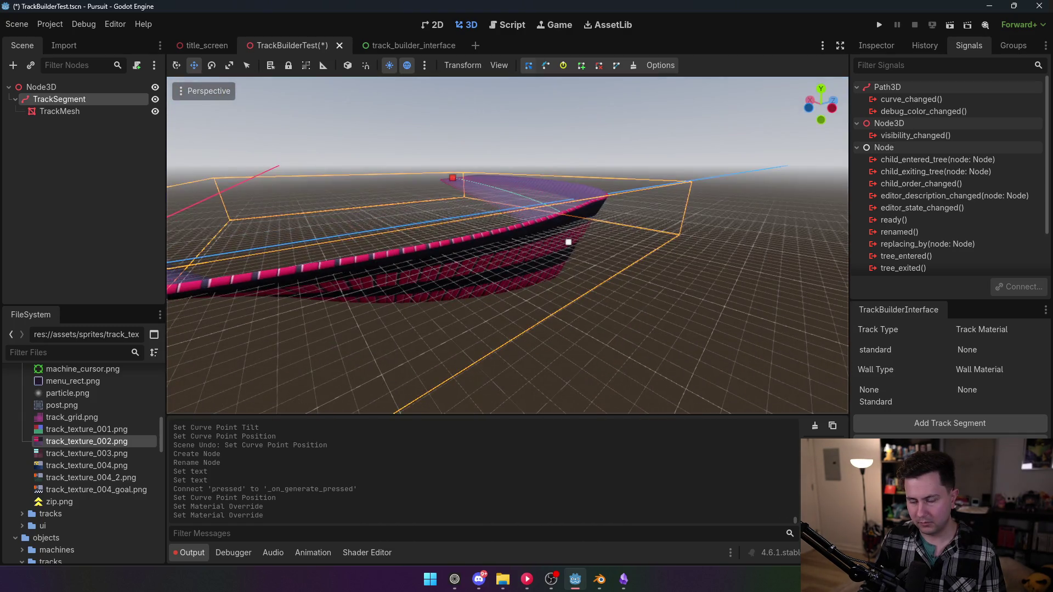
# - Reveal track_texture_002.png in File Explorer and open it with Paint.NET
pyautogui.rightClick(97, 442)
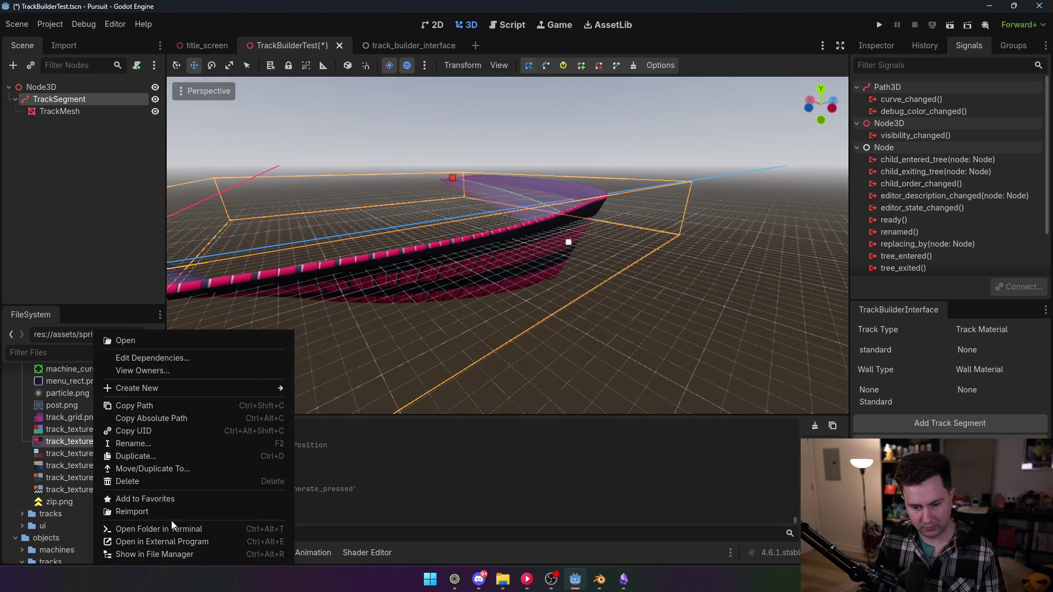
pyautogui.click(203, 555)
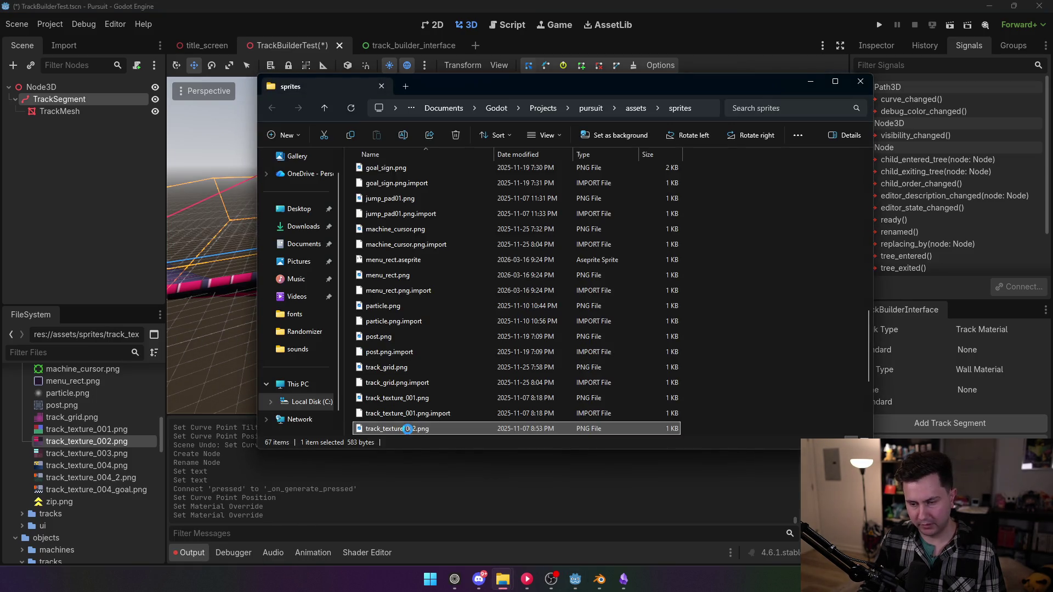
pyautogui.rightClick(406, 429)
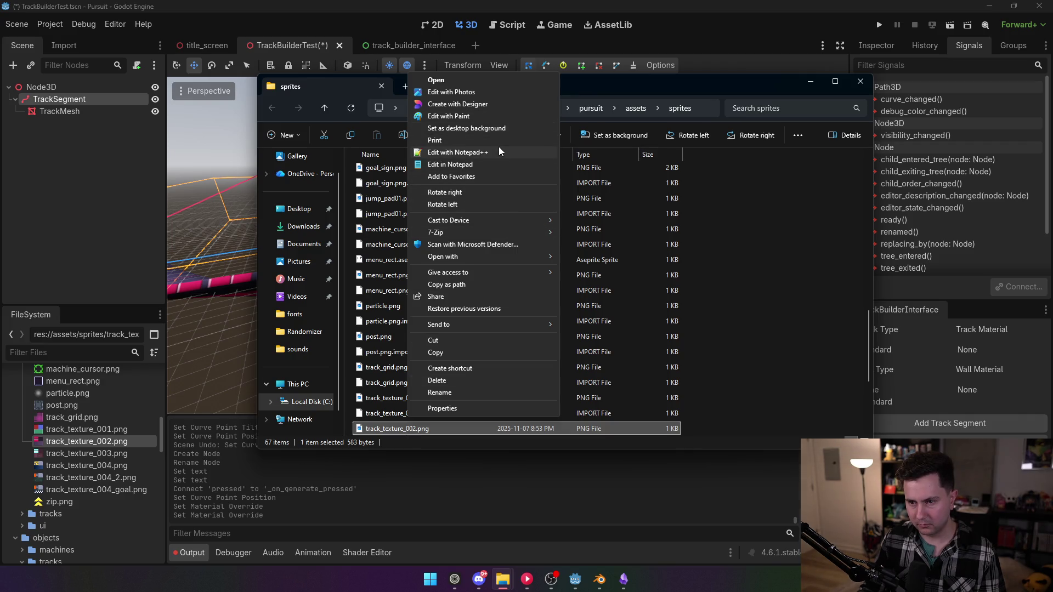
pyautogui.moveTo(500, 258)
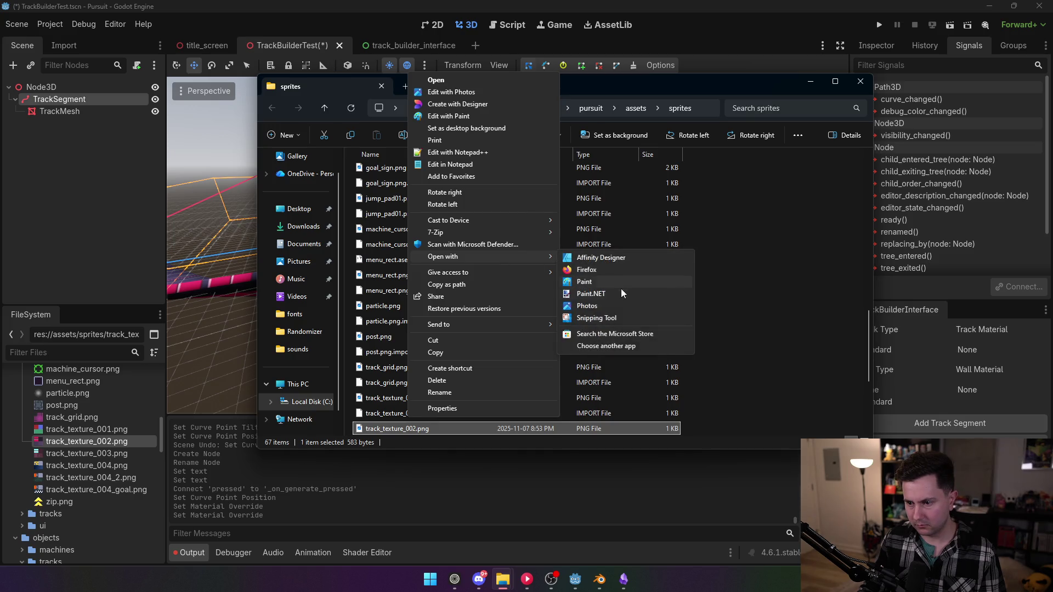
pyautogui.click(619, 294)
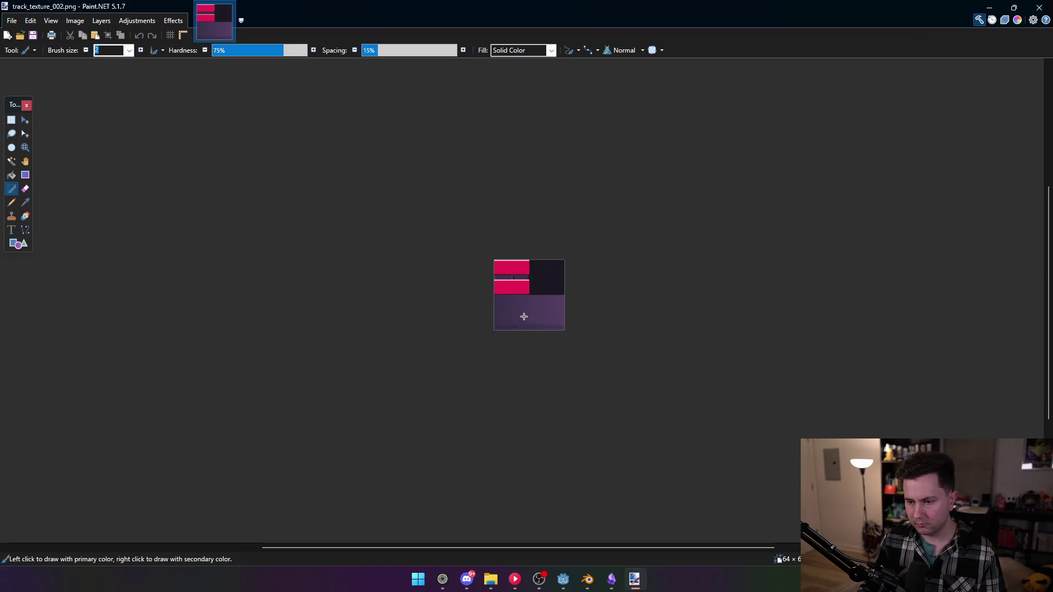
# - Zoom into track_texture_002.png and close the Paint.NET update notice
pyautogui.scroll(5, 523, 316)
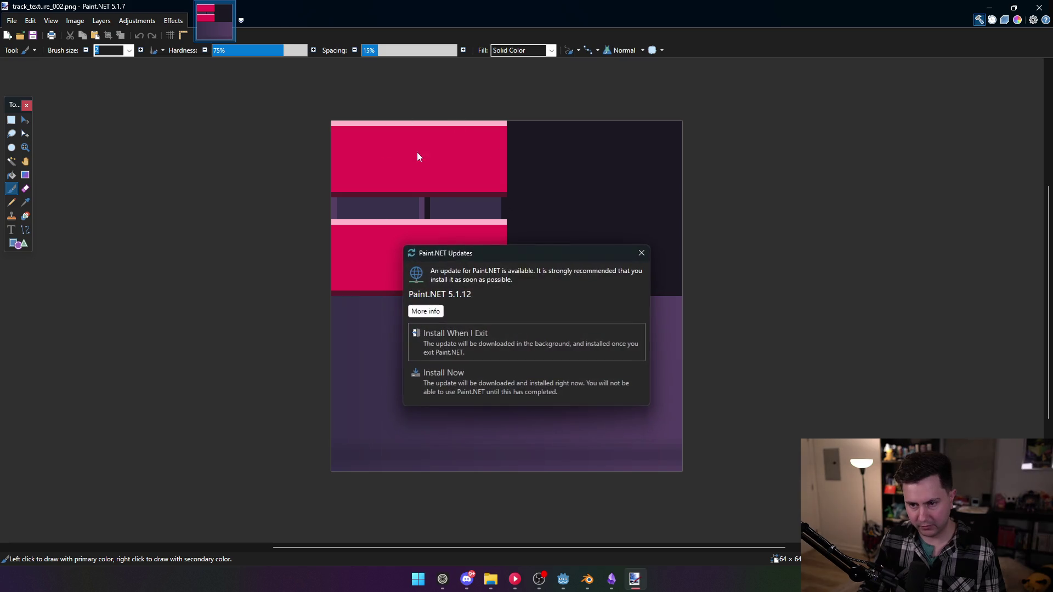
pyautogui.click(641, 254)
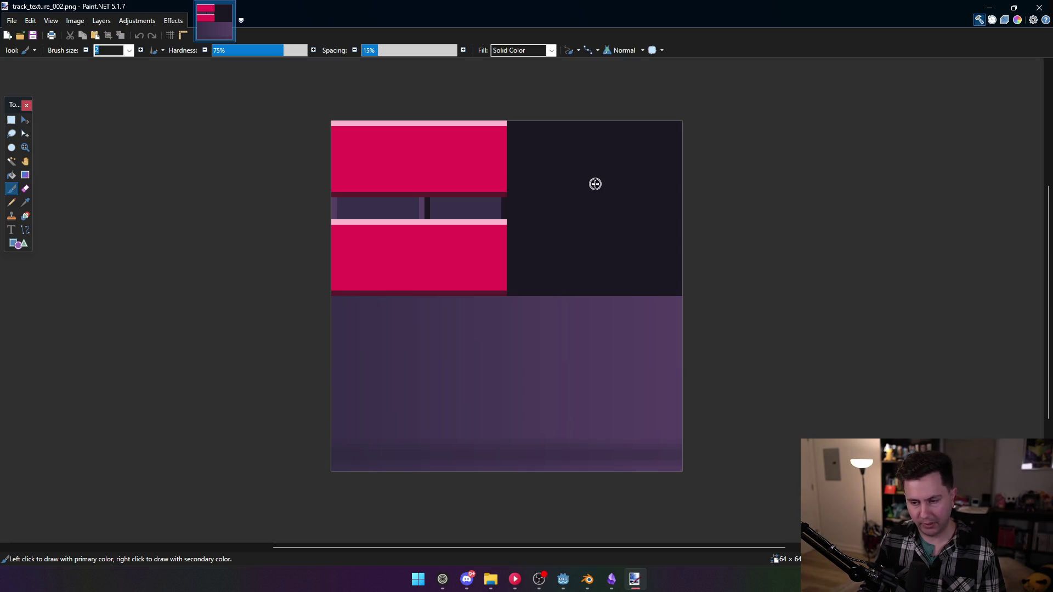
pyautogui.click(587, 580)
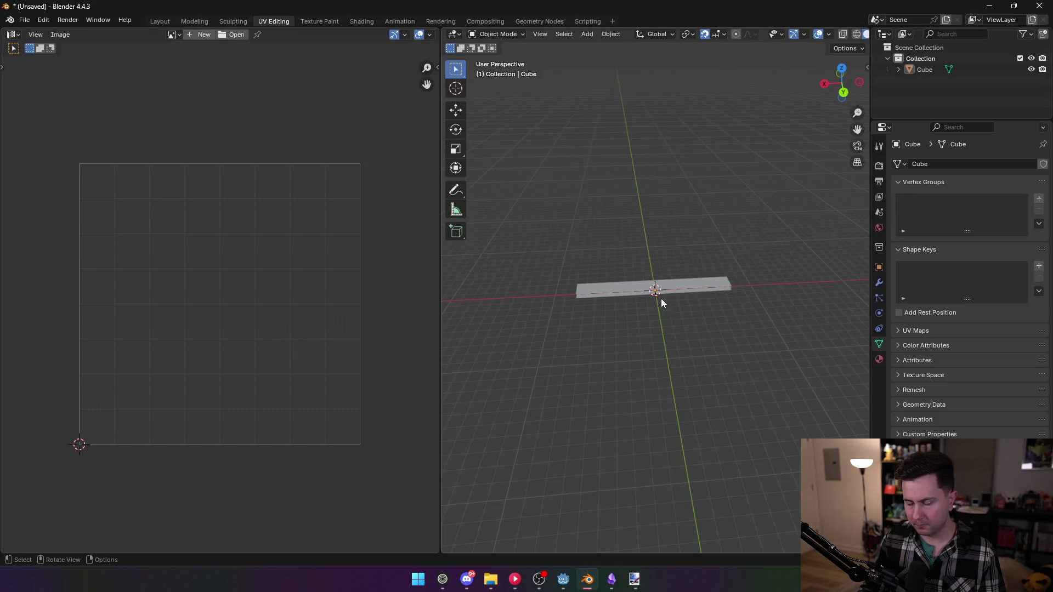
# - Enter edit mode on the cube strip and select its four faces
pyautogui.click(636, 289)
pyautogui.press('Tab')
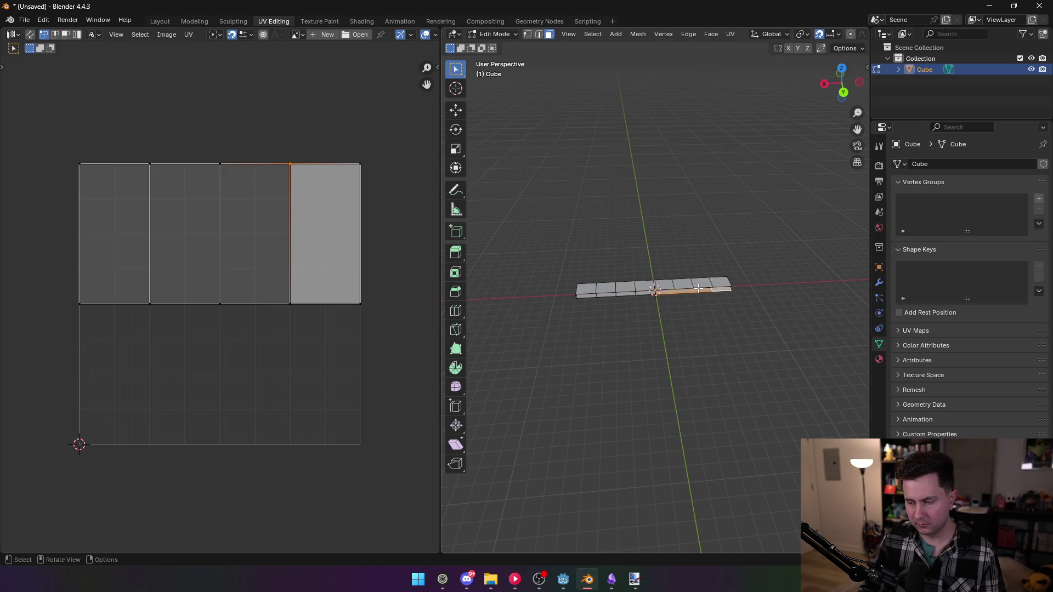
pyautogui.click(668, 287)
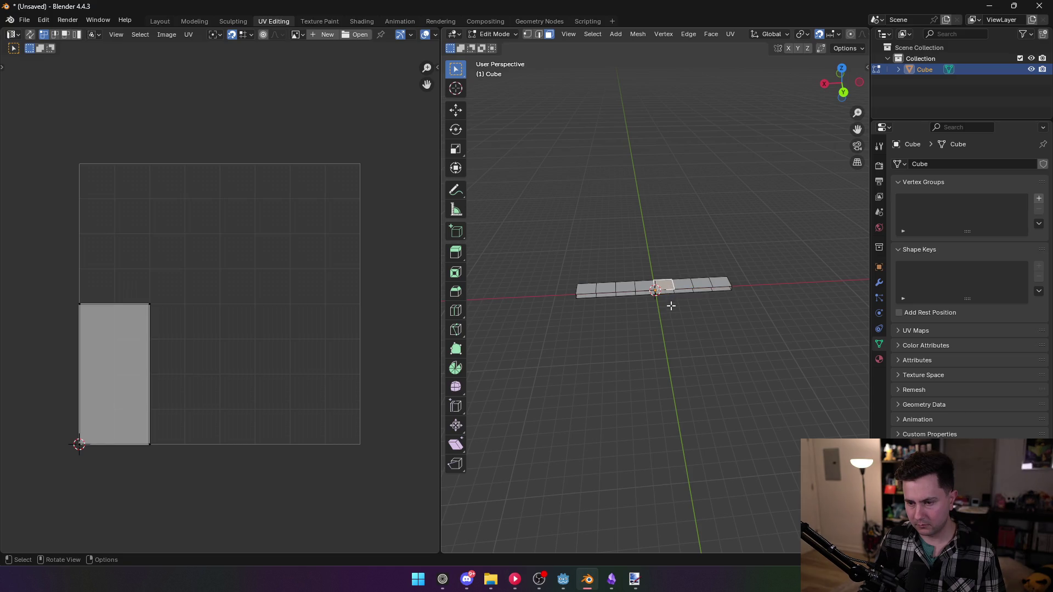
pyautogui.click(721, 298)
pyautogui.keyDown('shift'); pyautogui.click(692, 300); pyautogui.keyUp('shift')
pyautogui.keyDown('shift'); pyautogui.click(680, 299); pyautogui.keyUp('shift')
pyautogui.keyDown('shift'); pyautogui.click(663, 300); pyautogui.keyUp('shift')
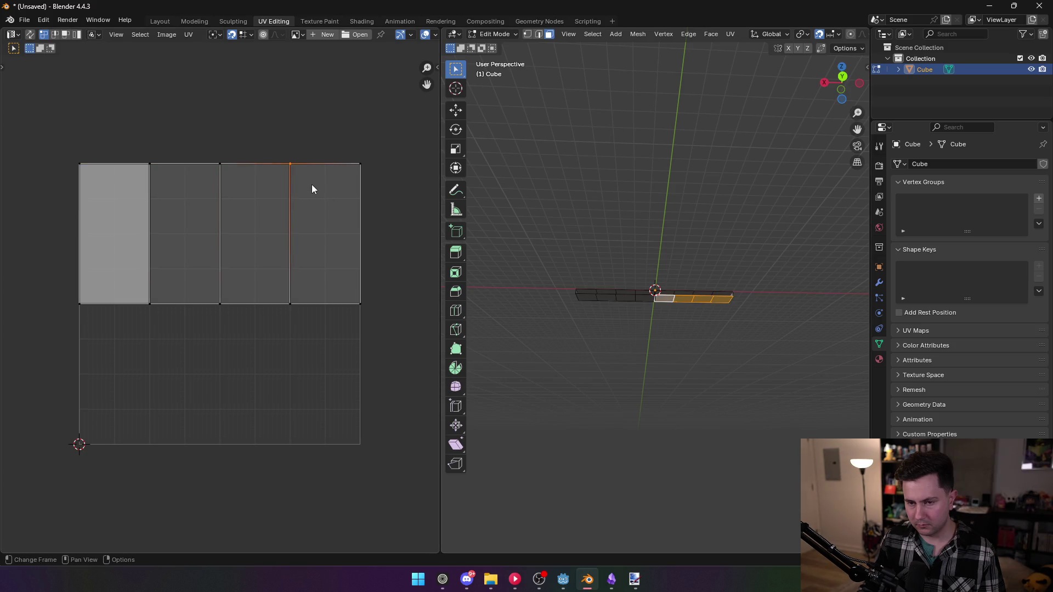
# - Shift the strip's UV edge columns rightward, then undo back to four equal columns
pyautogui.moveTo(273, 153)
pyautogui.mouseDown()
pyautogui.moveTo(321, 321)
pyautogui.moveTo(311, 321)
pyautogui.mouseUp()
pyautogui.press('g')
pyautogui.click(334, 242)
pyautogui.moveTo(194, 130); pyautogui.dragTo(229, 313)
pyautogui.press('g')
pyautogui.click(290, 234)
pyautogui.moveTo(122, 134); pyautogui.dragTo(179, 312)
pyautogui.press('g')
pyautogui.click(255, 236)
pyautogui.moveTo(71, 139); pyautogui.dragTo(126, 313)
pyautogui.press('g')
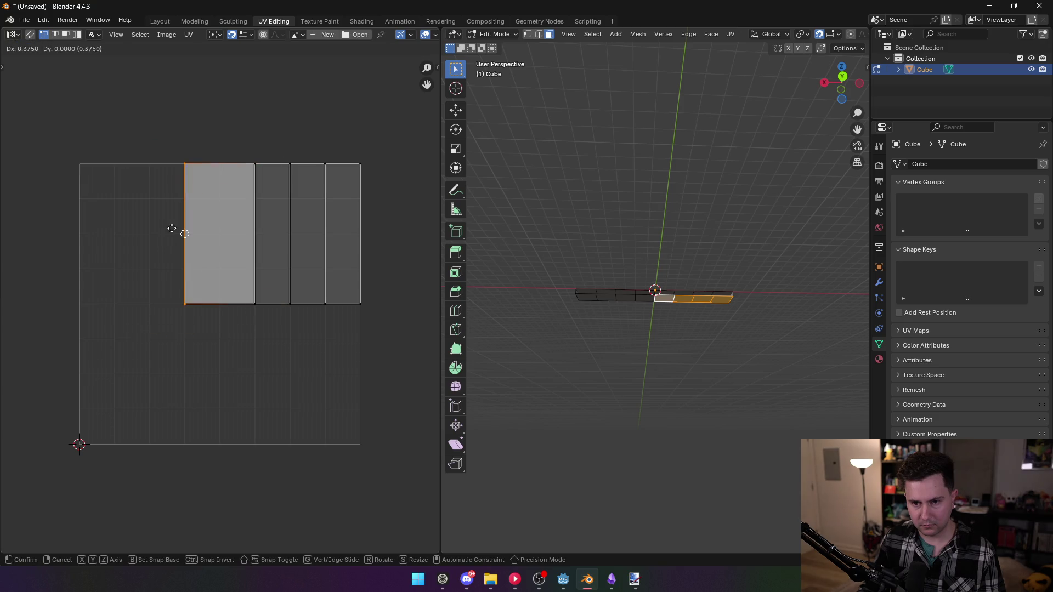
pyautogui.click(230, 233)
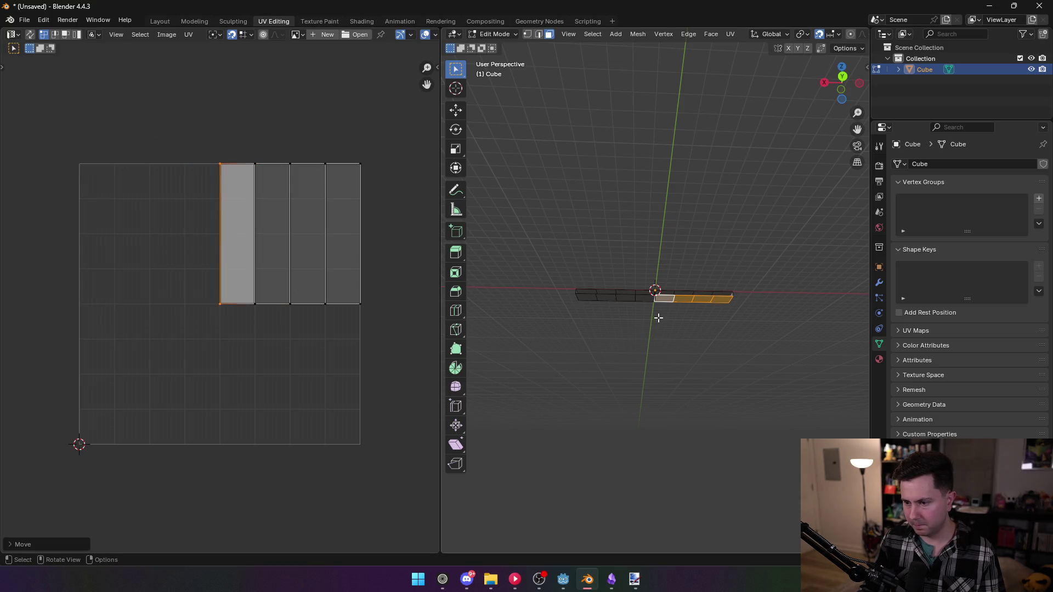
pyautogui.hotkey('ctrl', 'z')
pyautogui.hotkey('ctrl', 'z')
pyautogui.hotkey('ctrl', 'z')
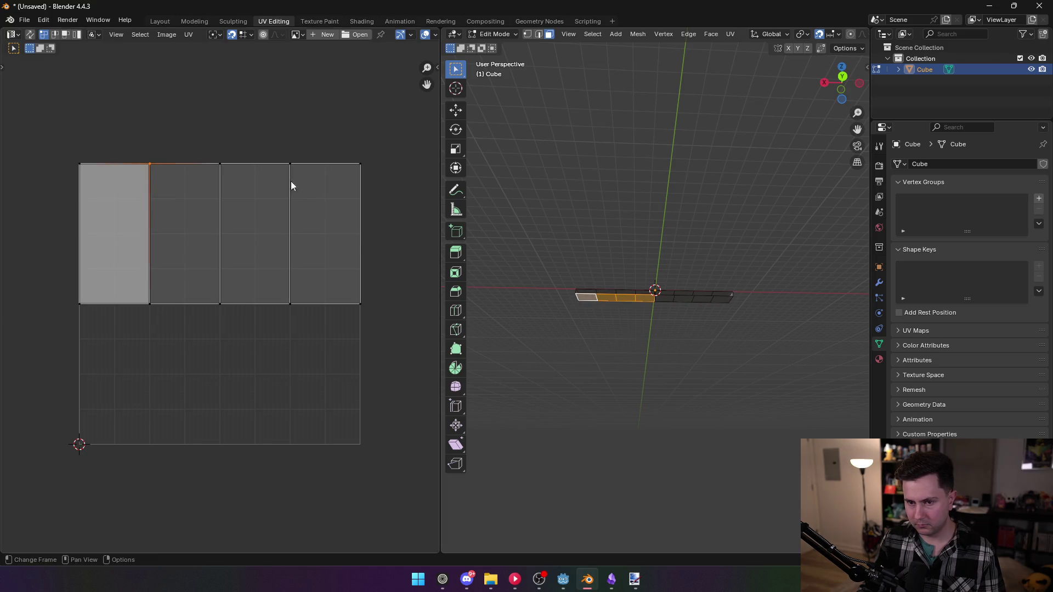
pyautogui.hotkey('ctrl', 'z')
# - Reposition the middle and left UV edges again, then undo those edits
pyautogui.moveTo(193, 138); pyautogui.dragTo(252, 330)
pyautogui.press('g')
pyautogui.click(292, 234)
pyautogui.moveTo(119, 141); pyautogui.dragTo(192, 305)
pyautogui.press('g')
pyautogui.click(264, 249)
pyautogui.moveTo(61, 131); pyautogui.dragTo(151, 323)
pyautogui.press('g')
pyautogui.click(220, 236)
pyautogui.moveTo(580, 340); pyautogui.dragTo(642, 369)
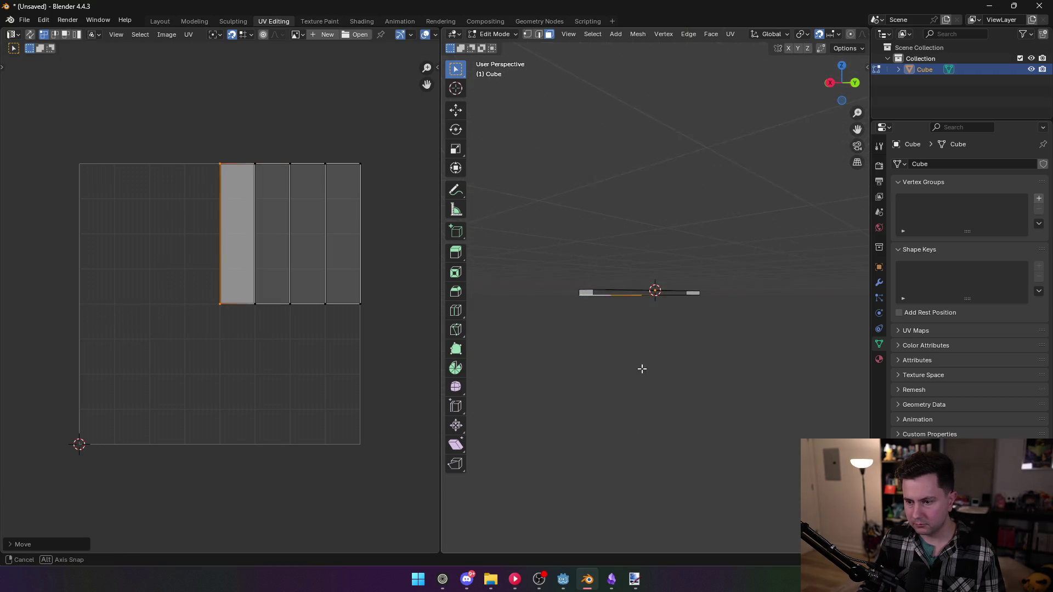
pyautogui.hotkey('ctrl', 'z')
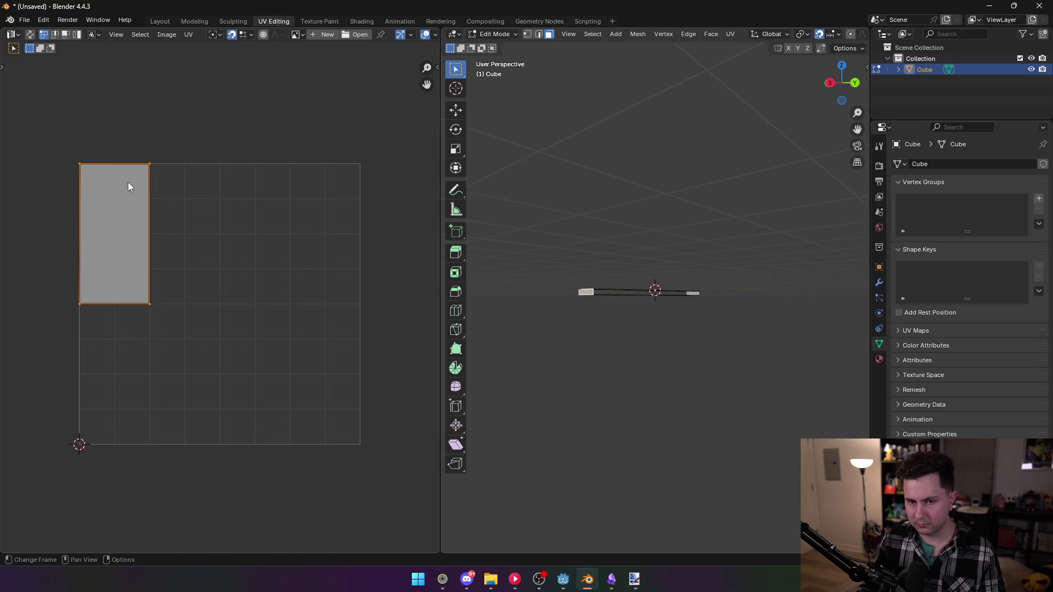
# - Move the UV face along X into the rightmost column of the grid
pyautogui.press('g')
pyautogui.press('x')
pyautogui.click(254, 235)
pyautogui.moveTo(530, 296)
pyautogui.mouseDown()
pyautogui.moveTo(963, 308)
pyautogui.moveTo(771, 308)
pyautogui.moveTo(528, 265)
pyautogui.mouseUp()
pyautogui.hotkey('ctrl', 'z')
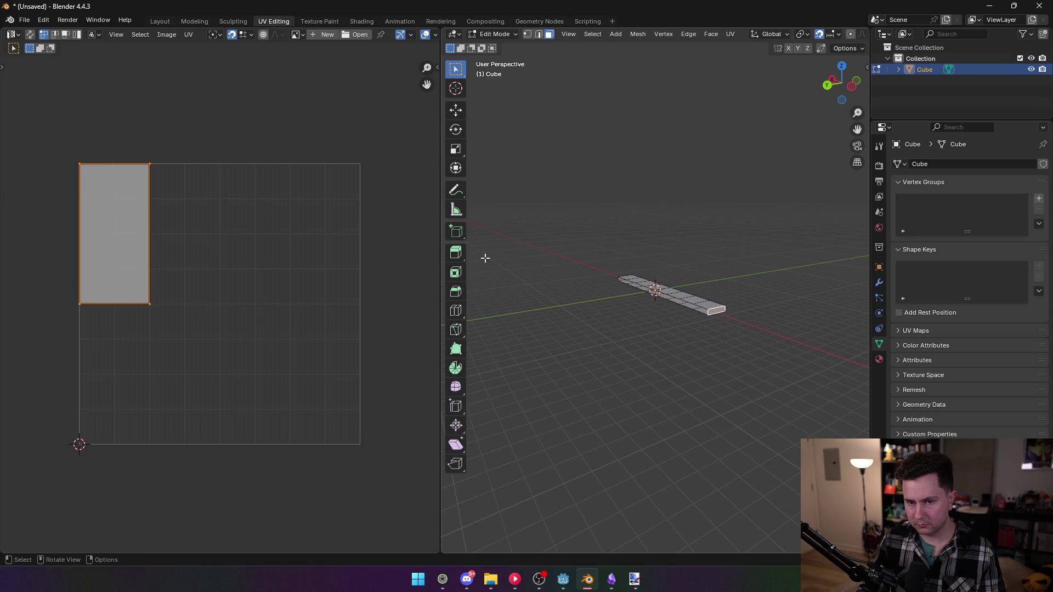
pyautogui.press('g')
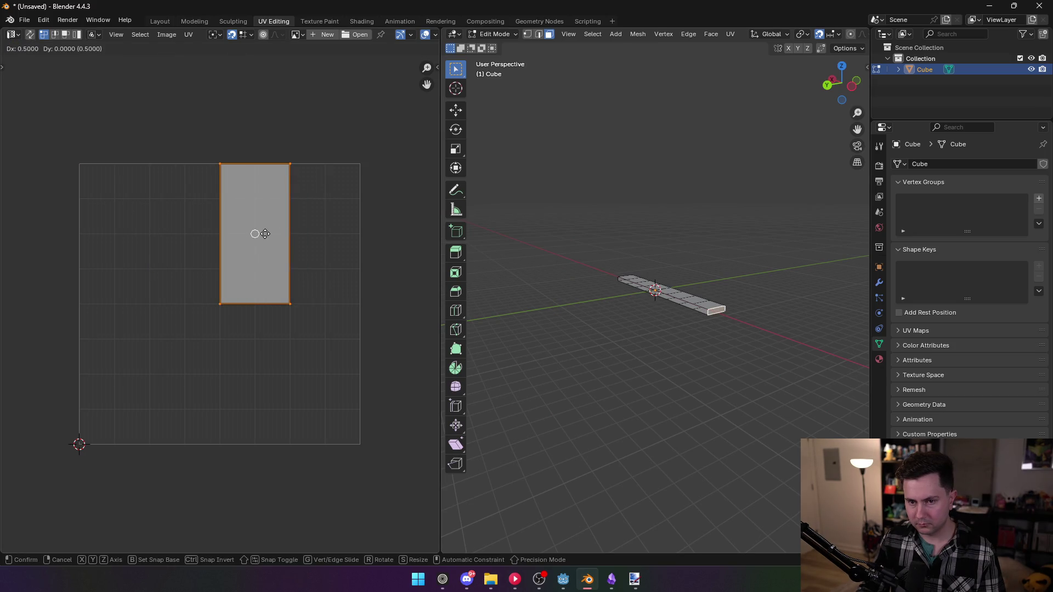
pyautogui.moveTo(264, 234); pyautogui.dragTo(318, 236)
pyautogui.click(321, 236)
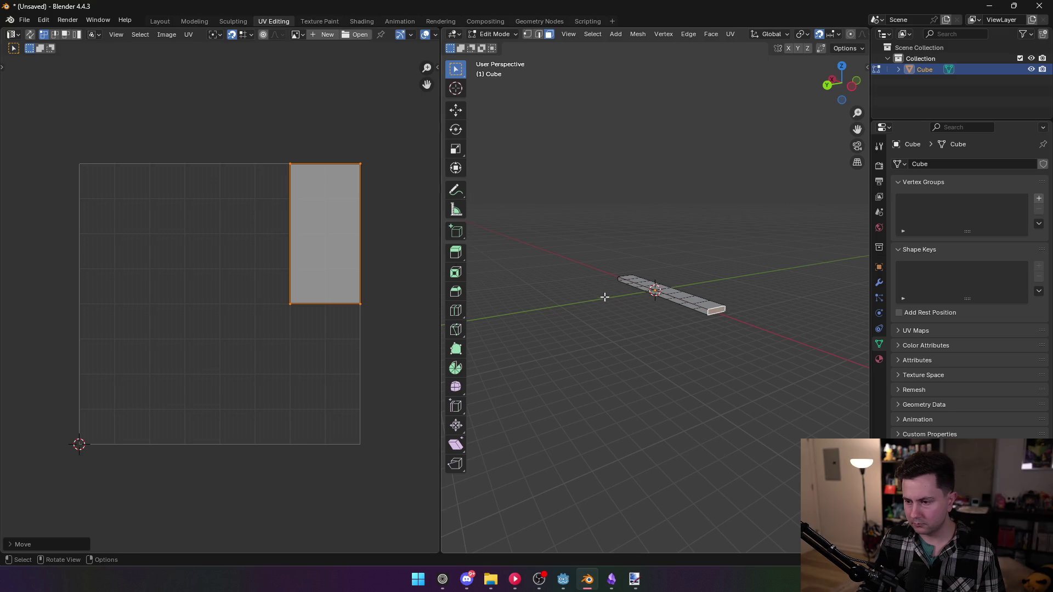
pyautogui.moveTo(602, 323)
pyautogui.mouseDown()
pyautogui.moveTo(663, 301)
pyautogui.moveTo(669, 318)
pyautogui.mouseUp()
# - Settle the UV face in the third column and switch to Paint.NET
pyautogui.press('g')
pyautogui.click(261, 250)
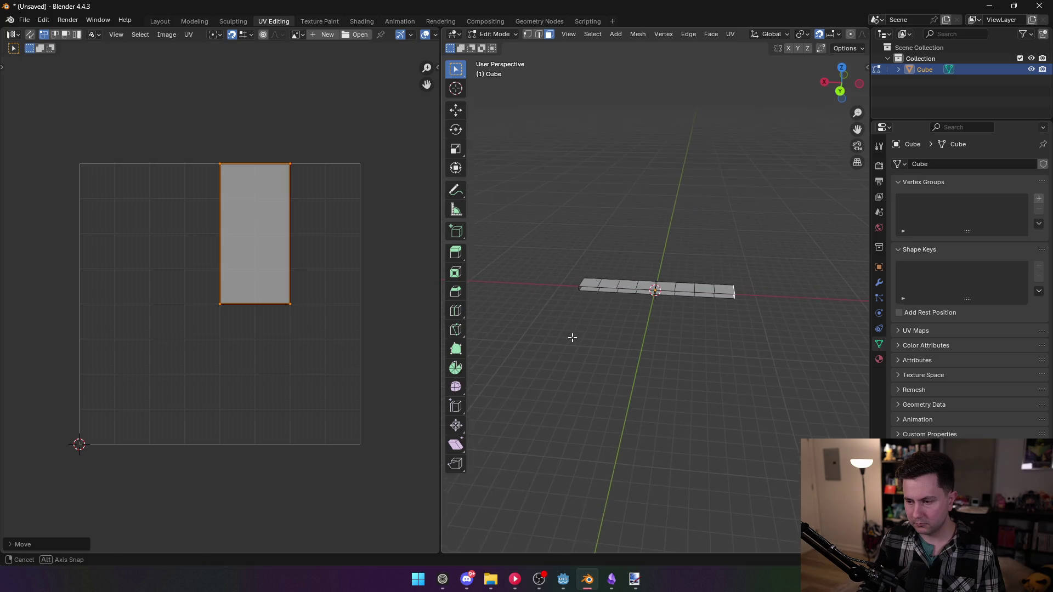
pyautogui.hotkey('ctrl', 's')
pyautogui.click(767, 449)
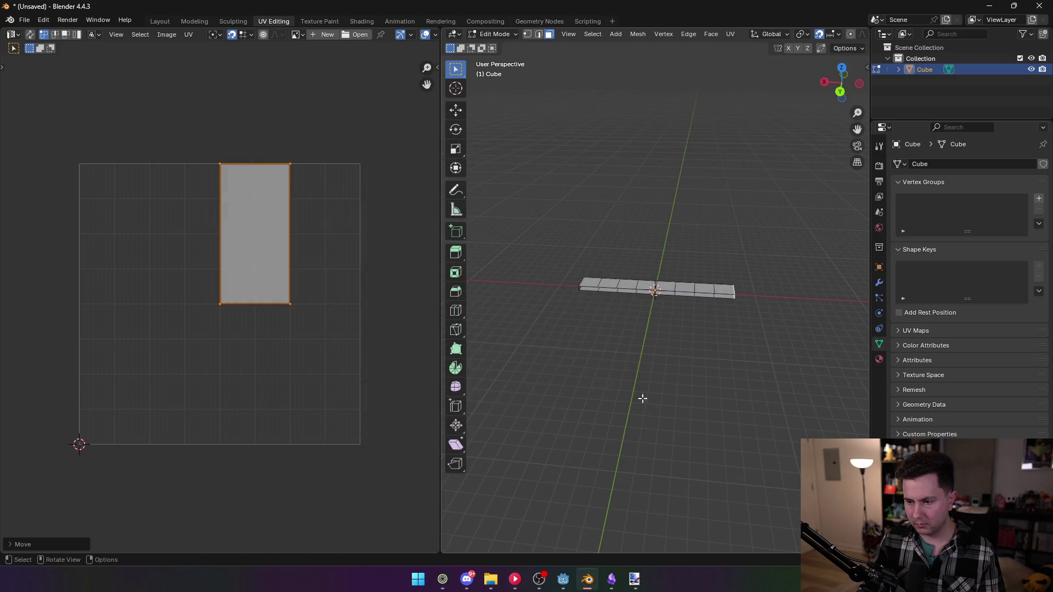
pyautogui.hotkey('alt', 'Tab')
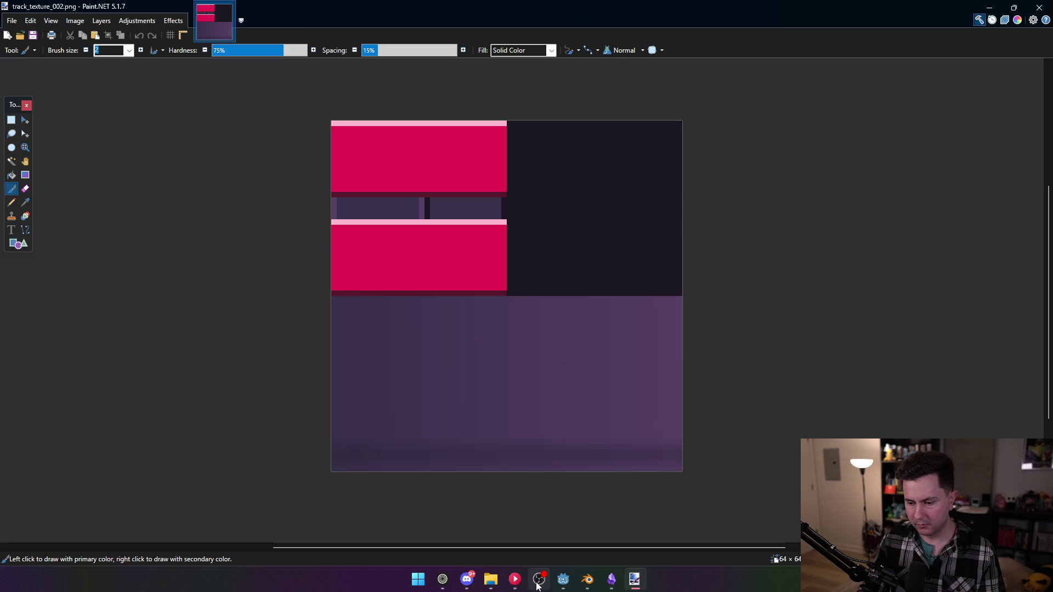
# - Fly the Godot camera around the textured track with W, S and D
pyautogui.moveTo(538, 586)
pyautogui.click(563, 580)
pyautogui.press('w')
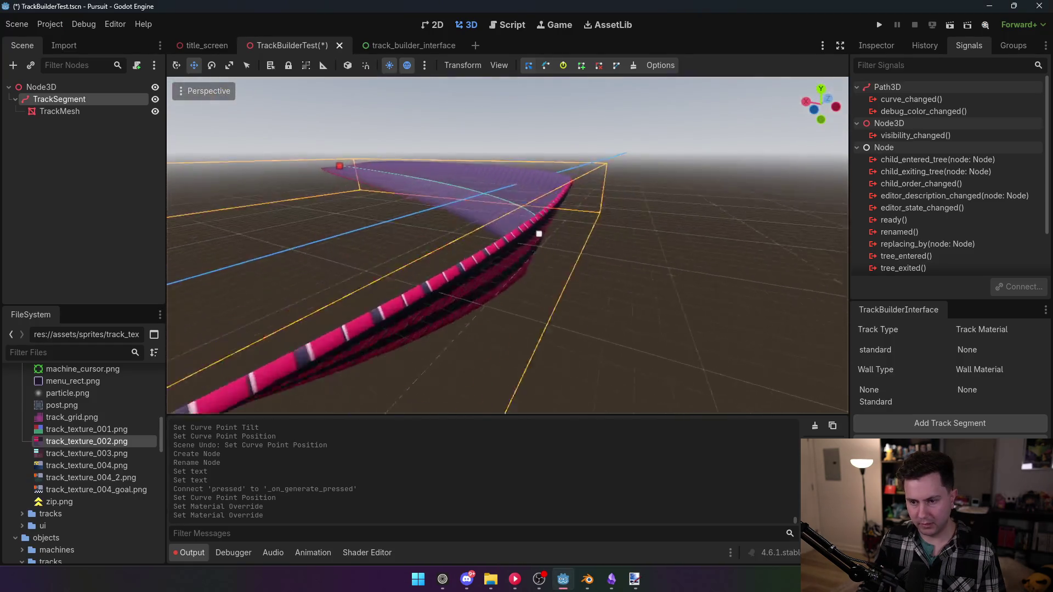
pyautogui.press('s')
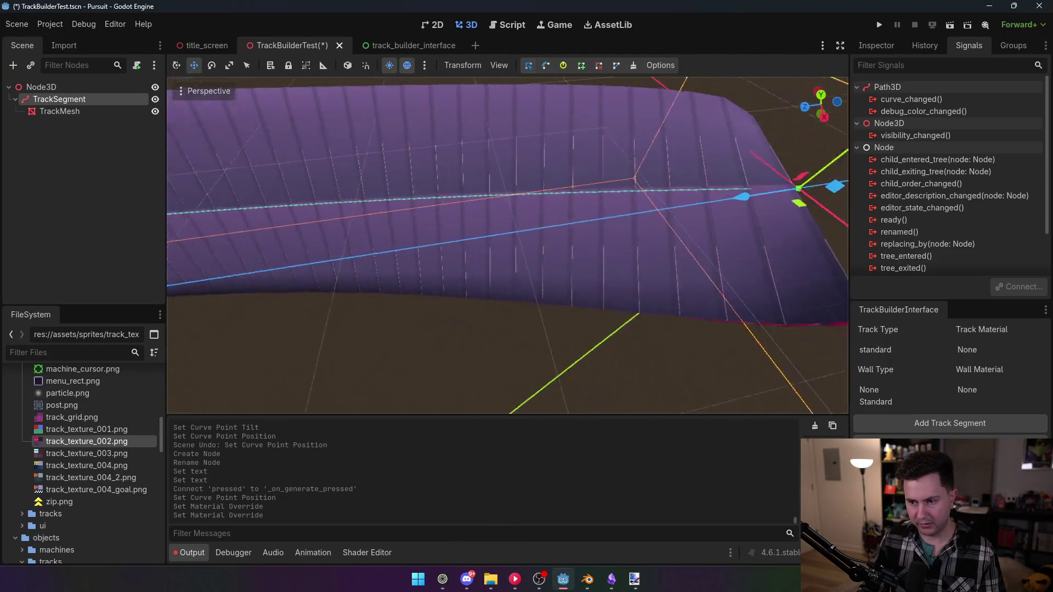
pyautogui.press('d')
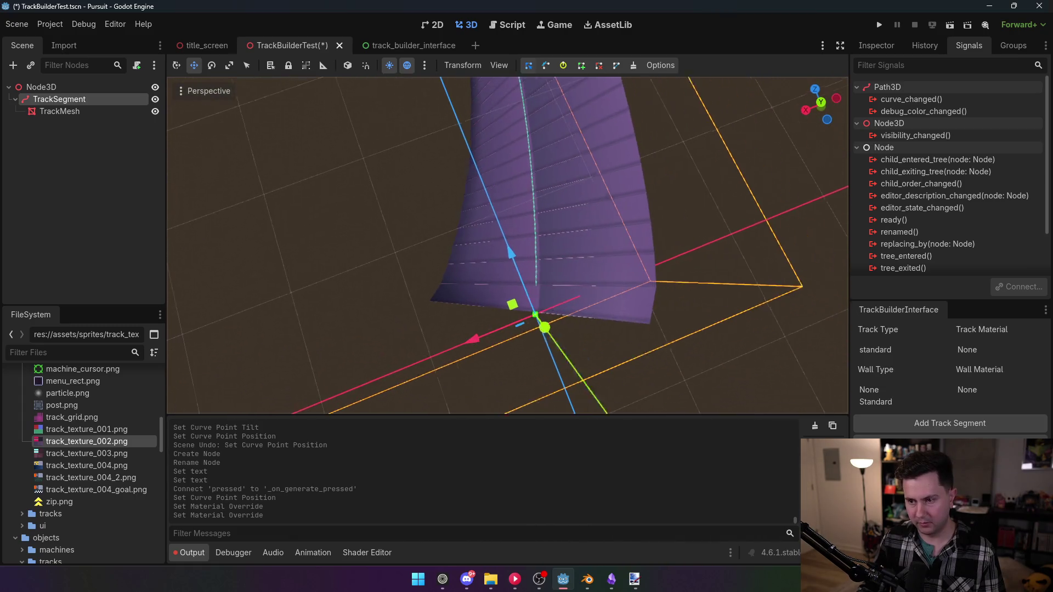
# - Check the texture in Paint.NET, minimize it, and switch to Blender
pyautogui.click(636, 578)
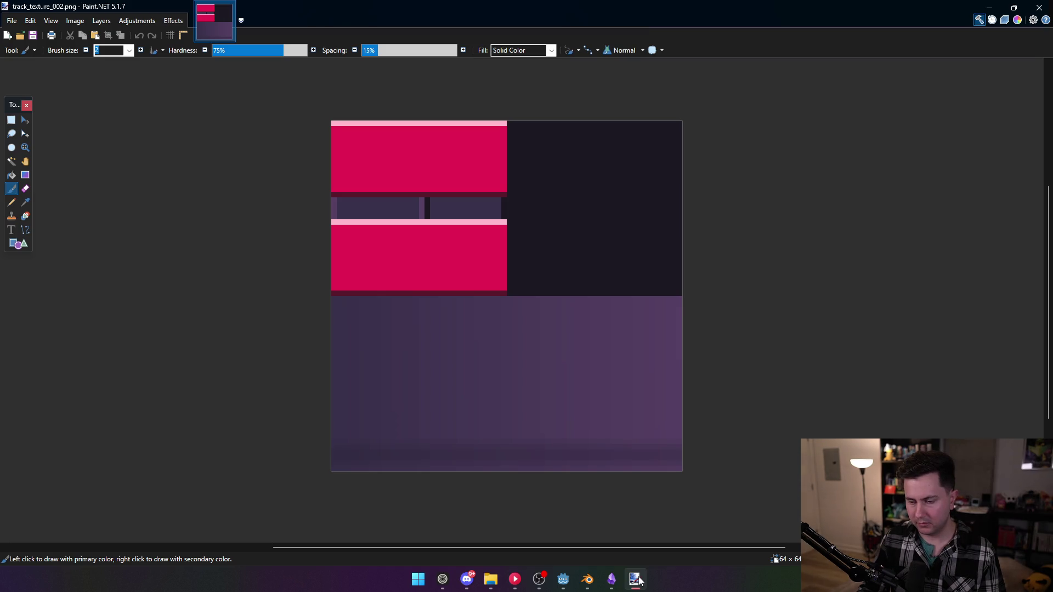
pyautogui.click(637, 580)
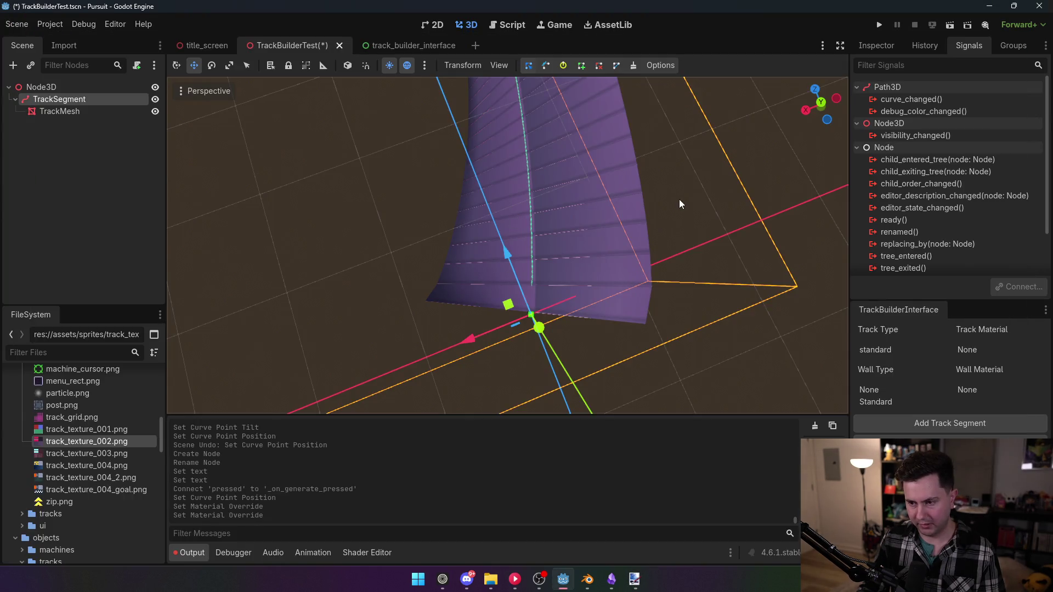
pyautogui.click(588, 581)
# - Select all the strip's UV faces and rotate them 180° in the UV Editor
pyautogui.click(665, 288)
pyautogui.keyDown('shift'); pyautogui.click(684, 289); pyautogui.keyUp('shift')
pyautogui.keyDown('shift'); pyautogui.click(704, 290); pyautogui.keyUp('shift')
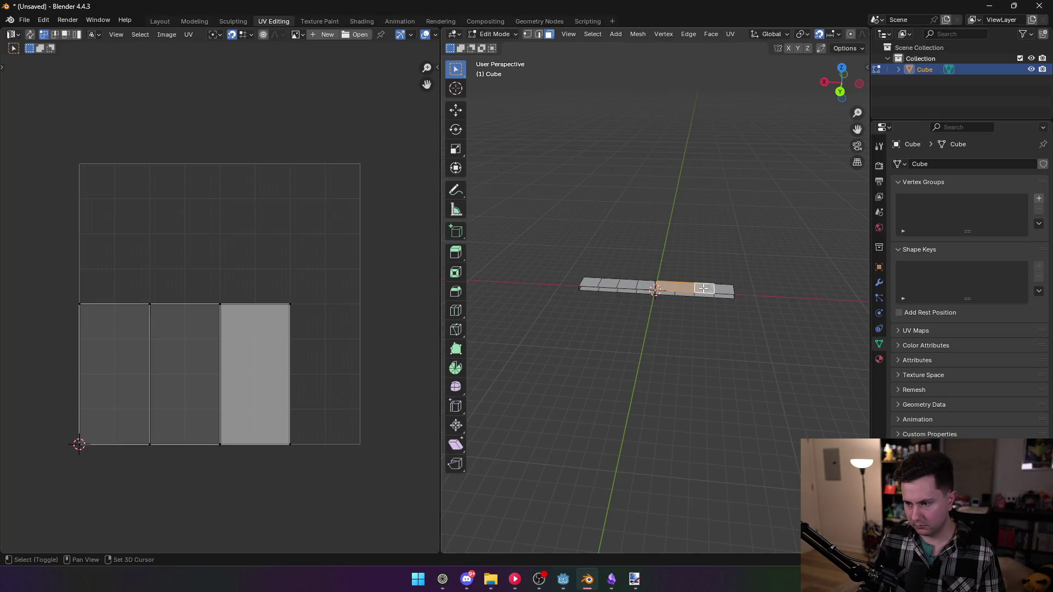
pyautogui.keyDown('shift'); pyautogui.click(724, 290); pyautogui.keyUp('shift')
pyautogui.press('a')
pyautogui.press('r')
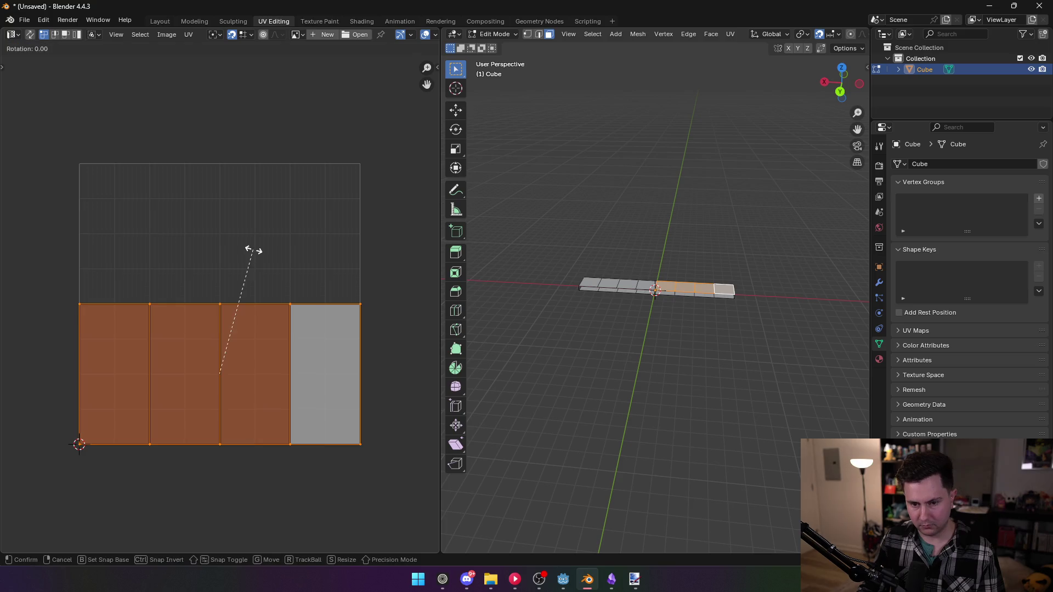
pyautogui.click(190, 502)
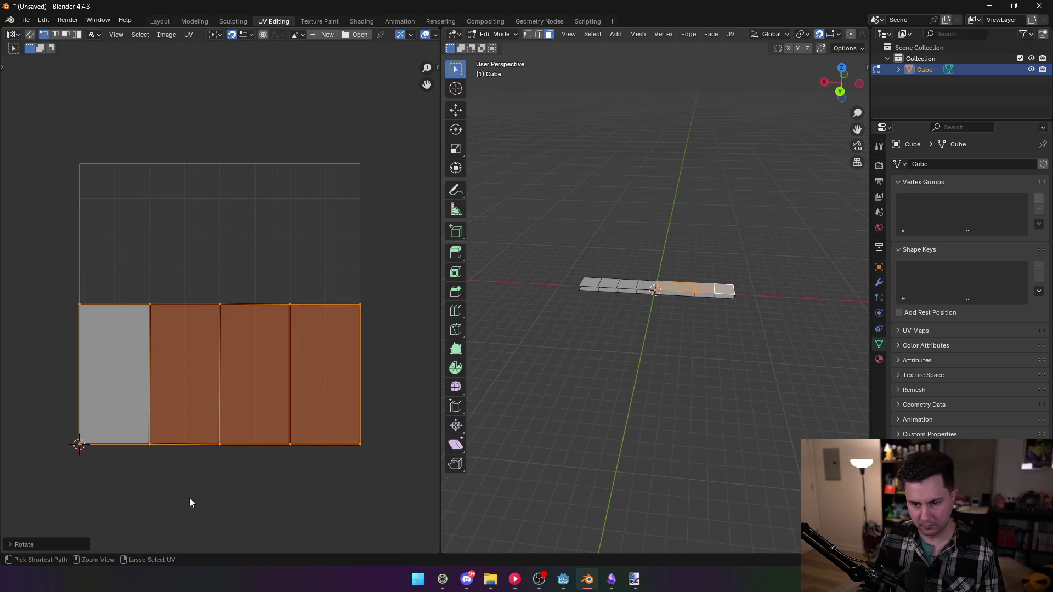
pyautogui.click(288, 216)
# - Export the mesh as Wavefront OBJ, overwriting standard.obj
pyautogui.hotkey('ctrl', 's')
pyautogui.click(771, 449)
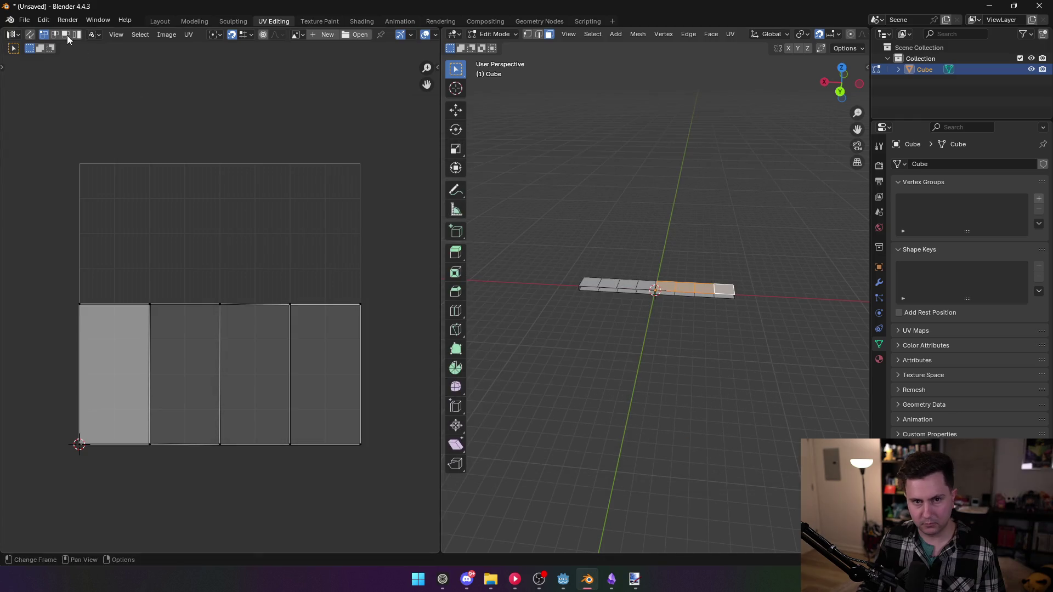
pyautogui.click(24, 19)
pyautogui.moveTo(80, 189)
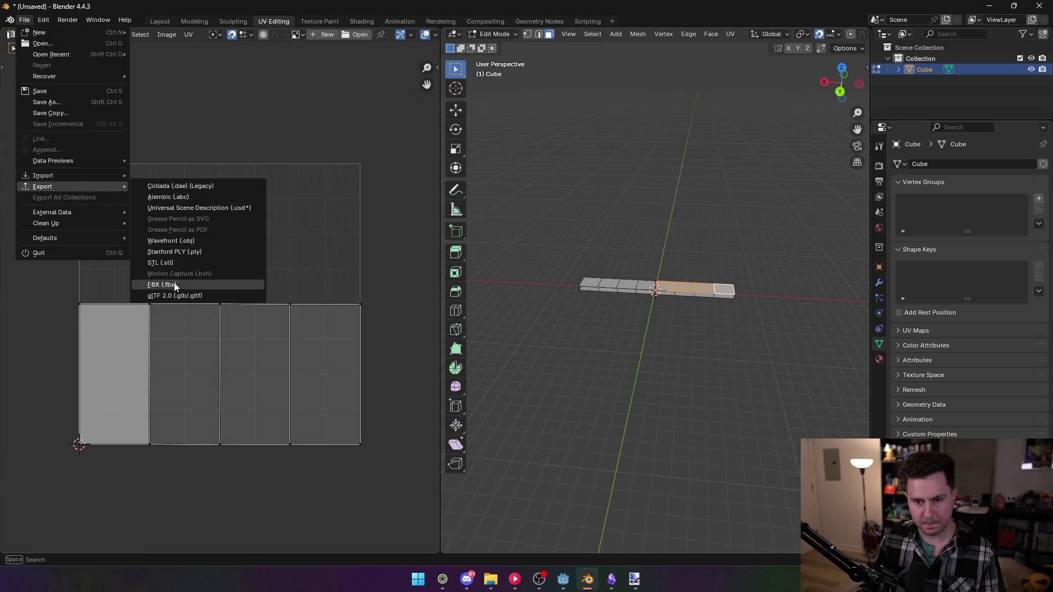
pyautogui.click(215, 241)
pyautogui.click(402, 172)
pyautogui.doubleClick(402, 170)
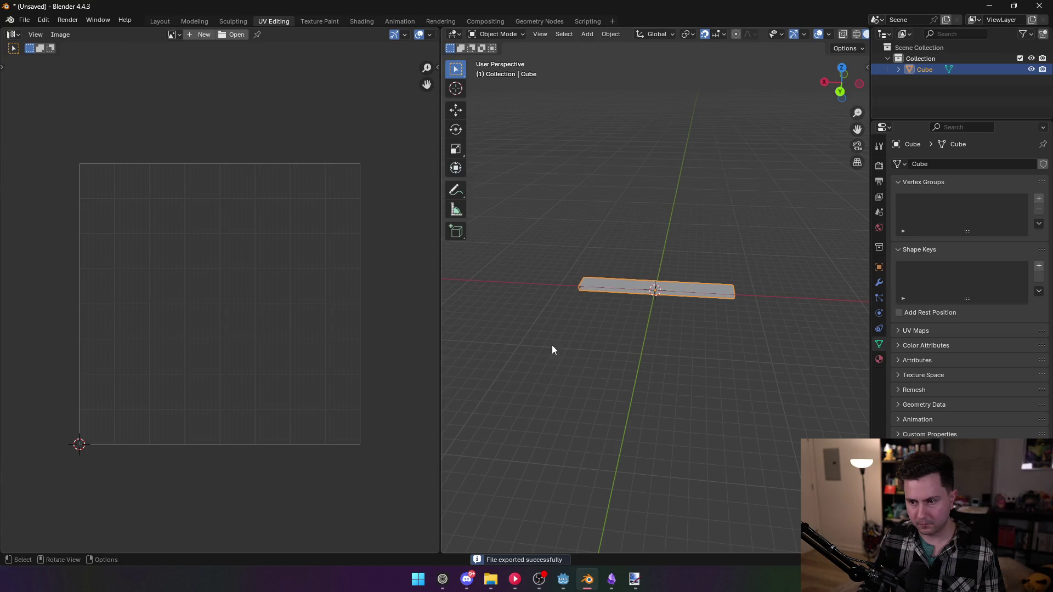
pyautogui.click(564, 586)
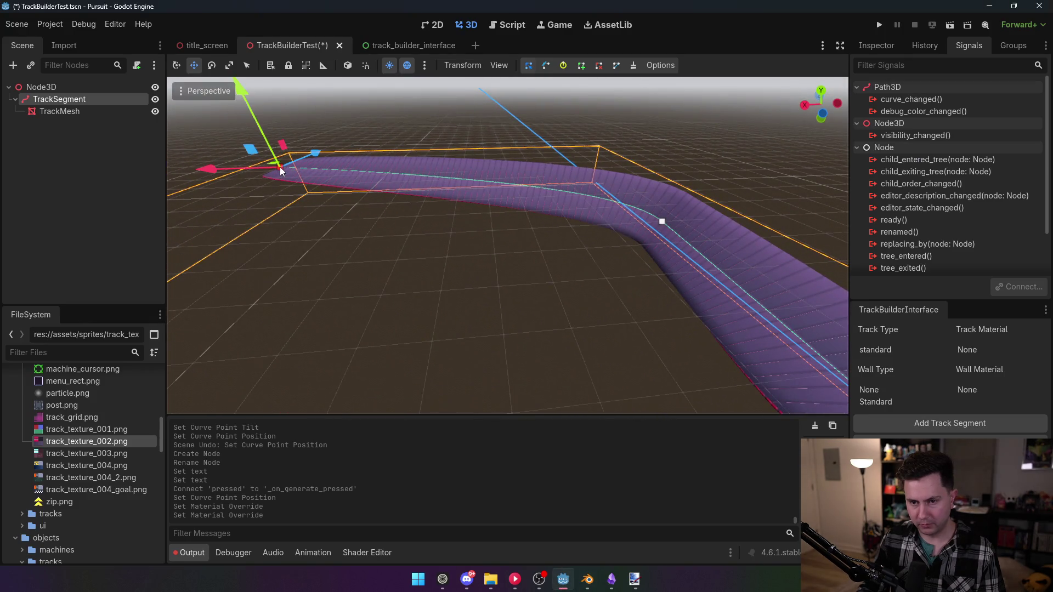
# - Drag the first curve point down so the textured track mesh follows the new path
pyautogui.moveTo(248, 104); pyautogui.dragTo(261, 124)
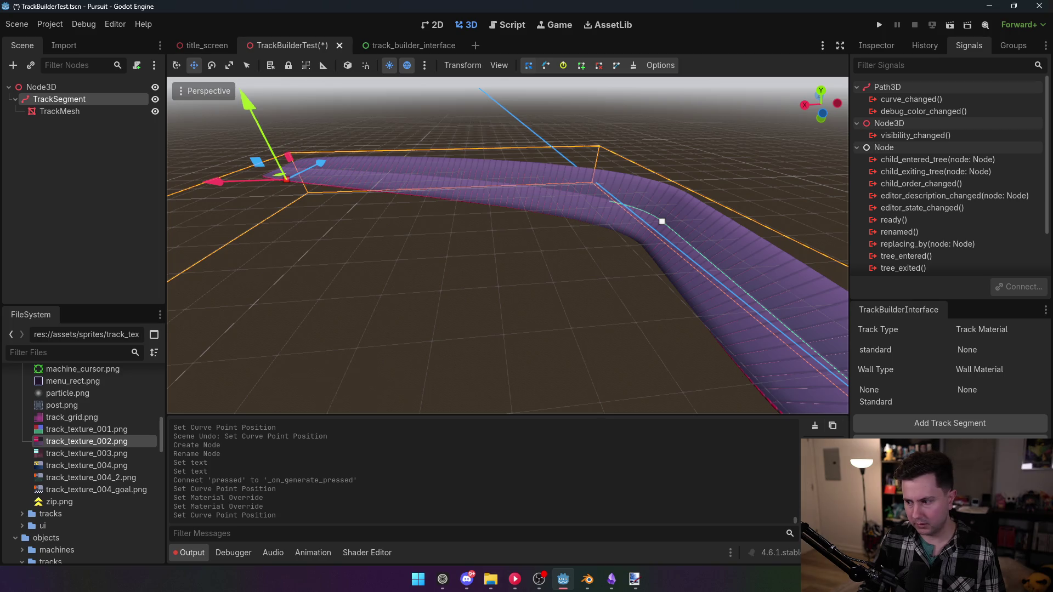
pyautogui.rightClick(596, 303)
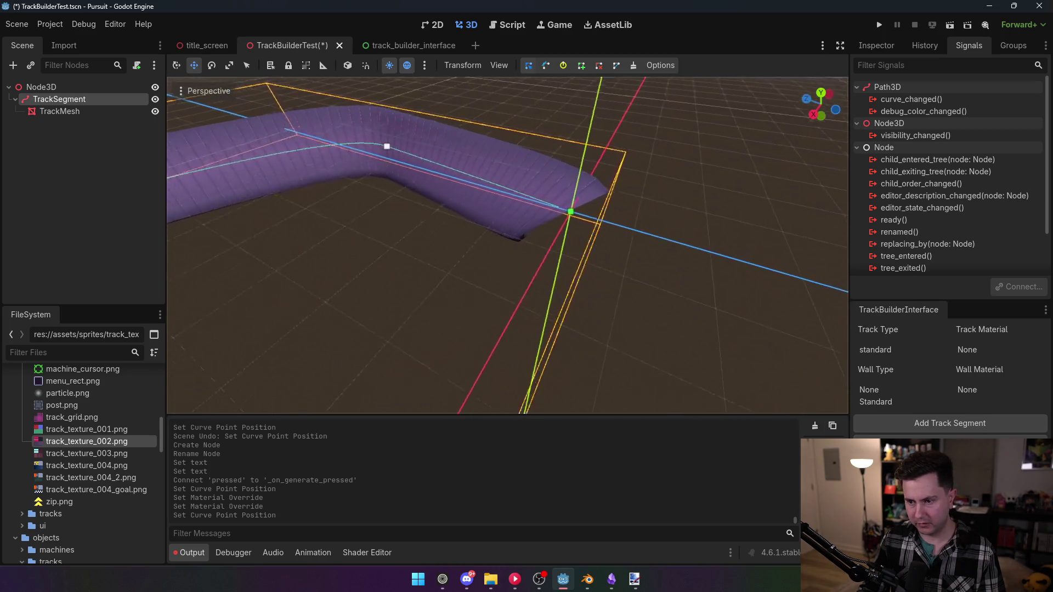
pyautogui.press('w')
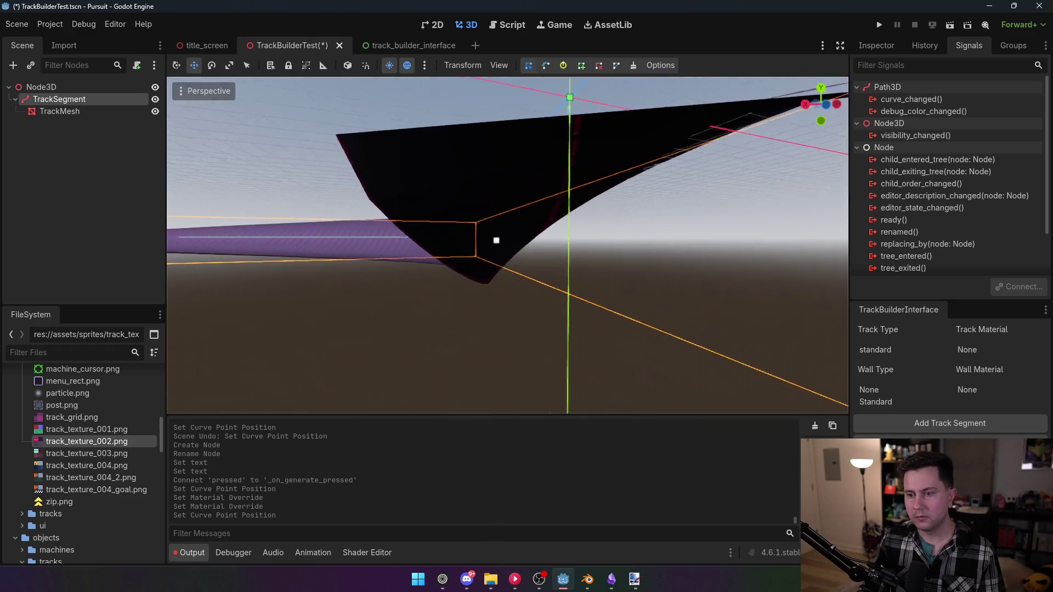
pyautogui.press('s')
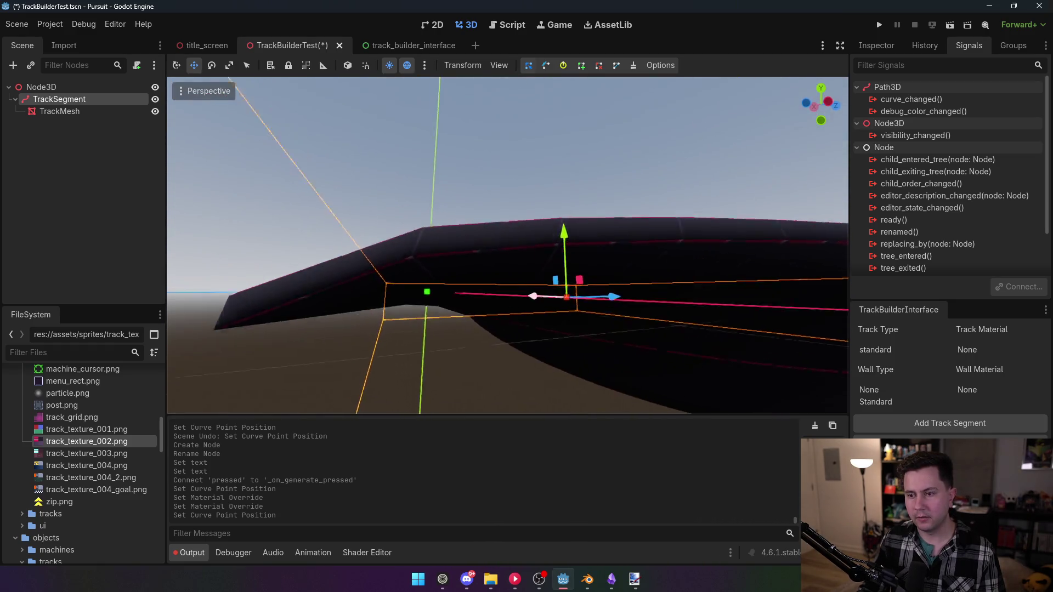
pyautogui.press('d')
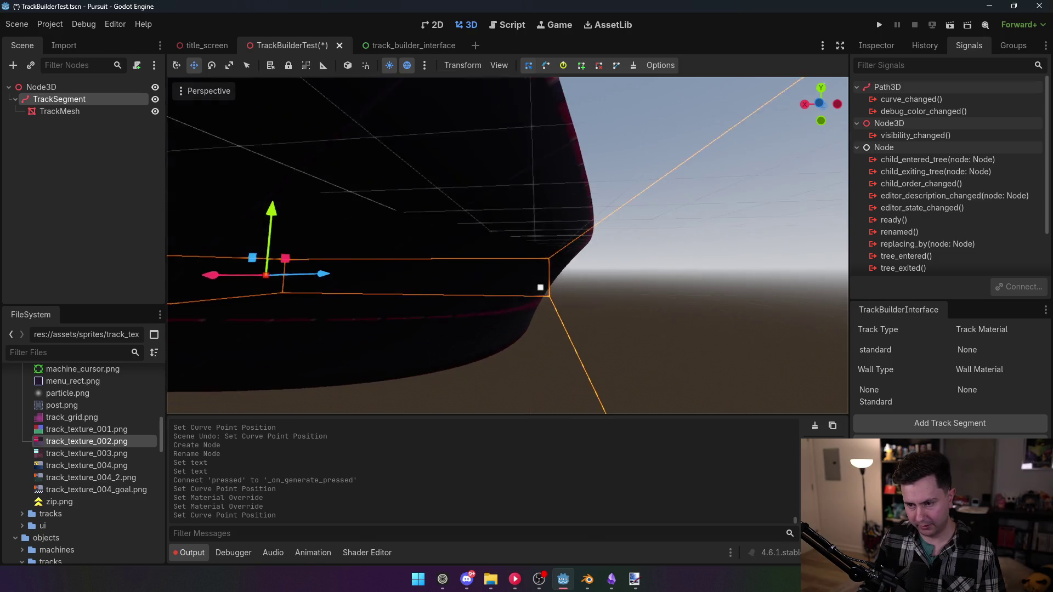
pyautogui.press('s')
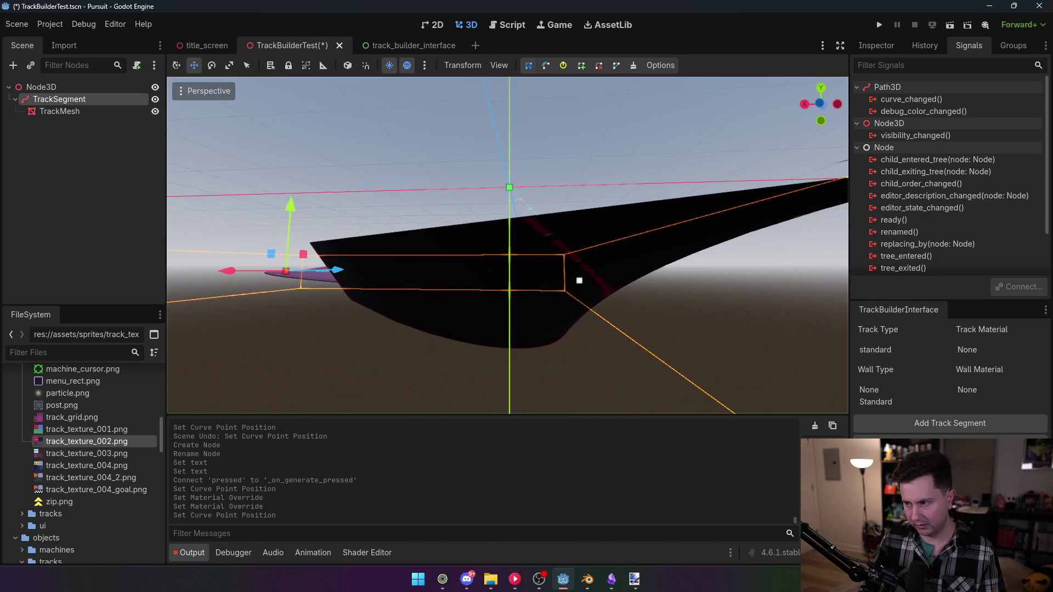
pyautogui.click(884, 46)
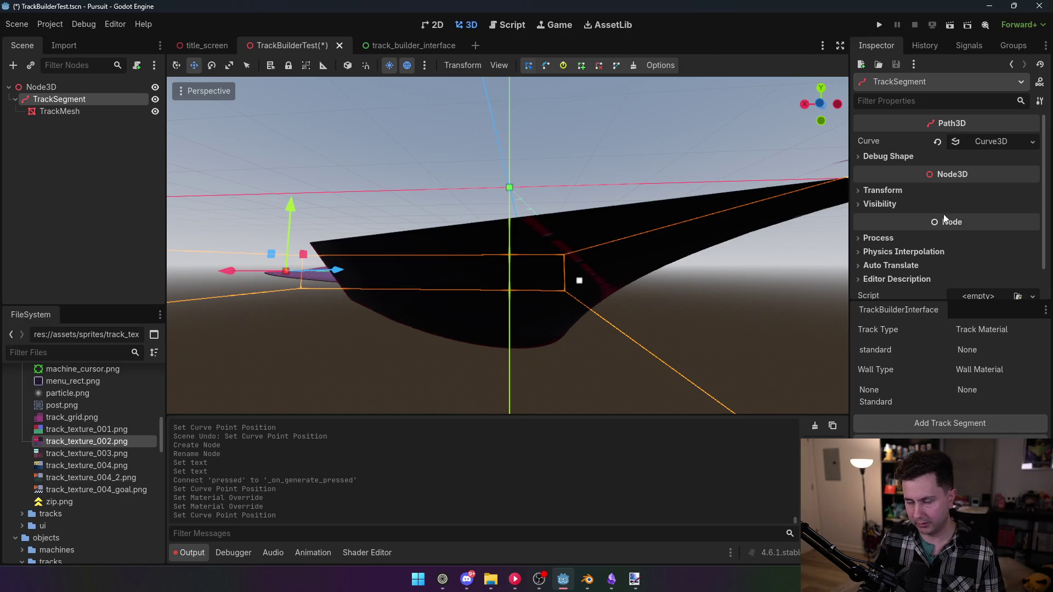
pyautogui.click(74, 114)
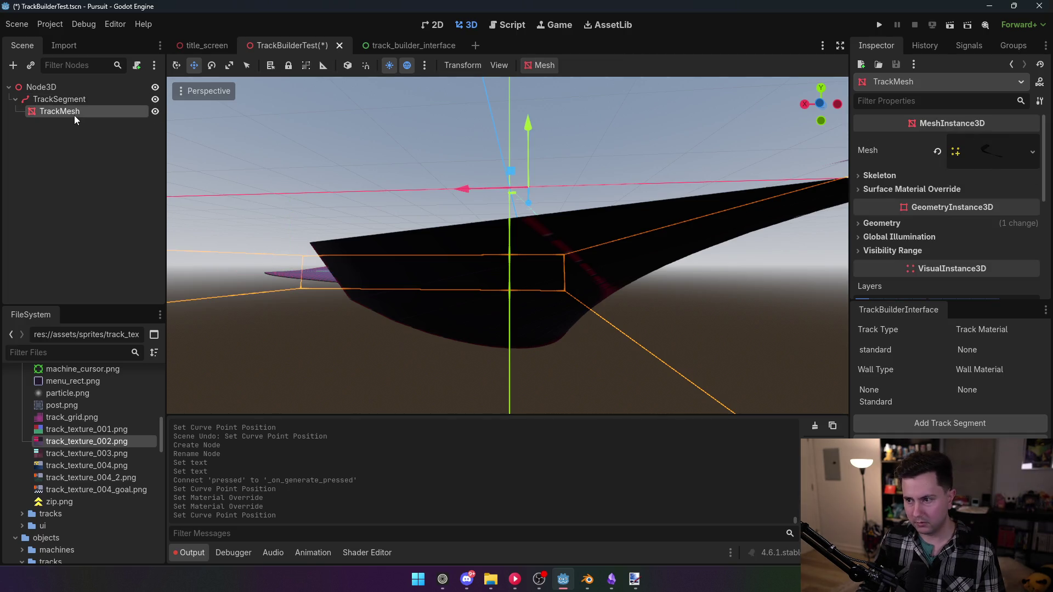
pyautogui.click(970, 154)
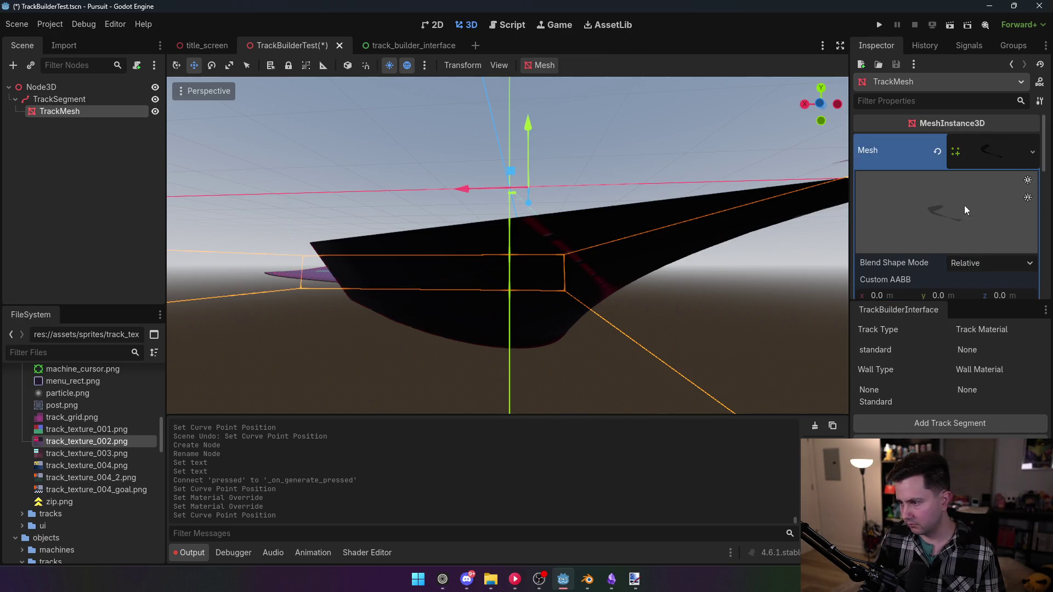
pyautogui.scroll(-5, 970, 201)
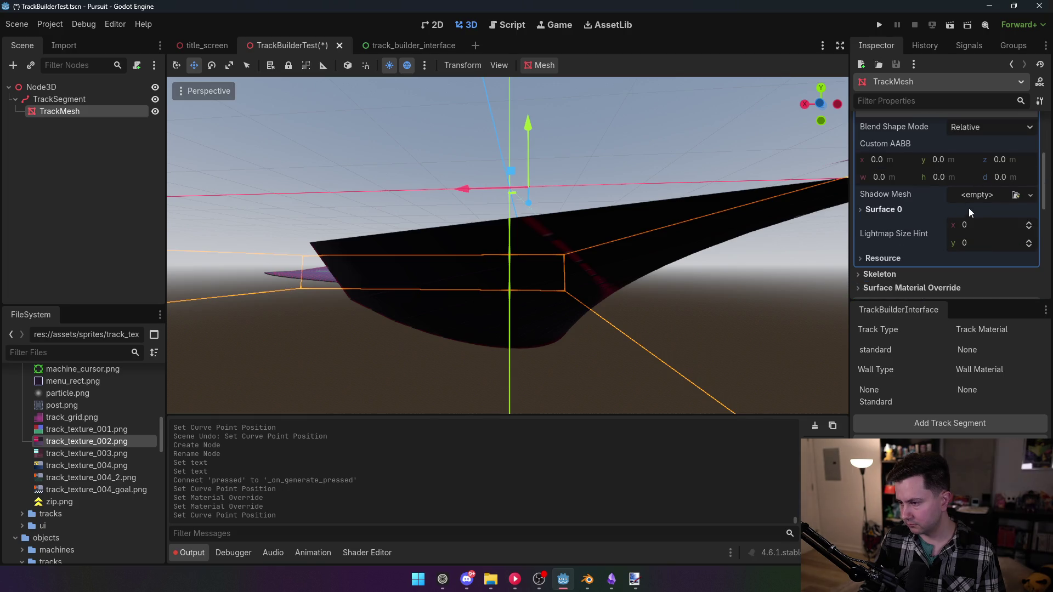
pyautogui.scroll(3, 969, 205)
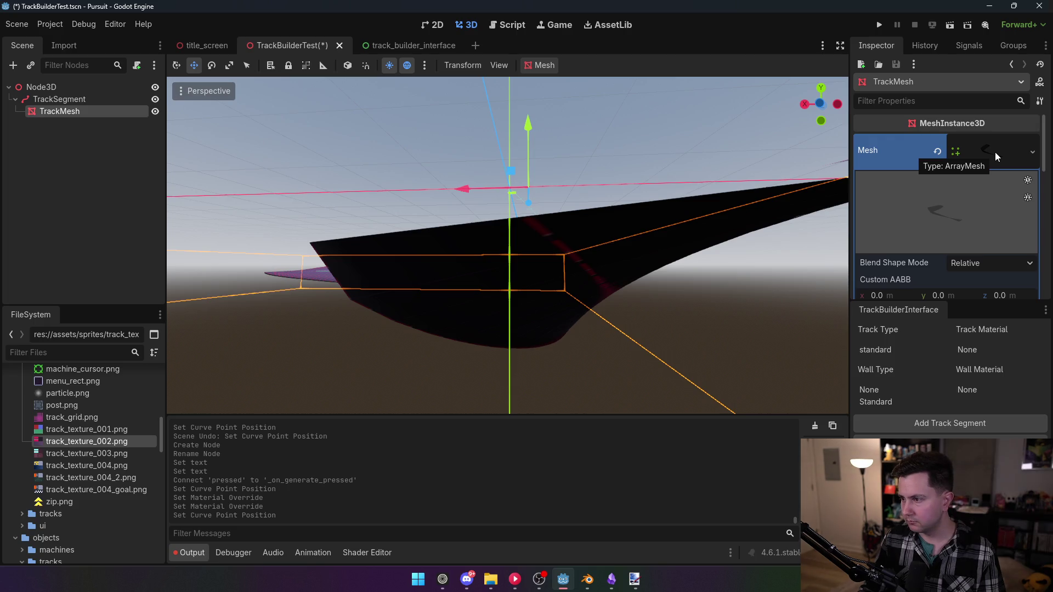
pyautogui.rightClick(670, 200)
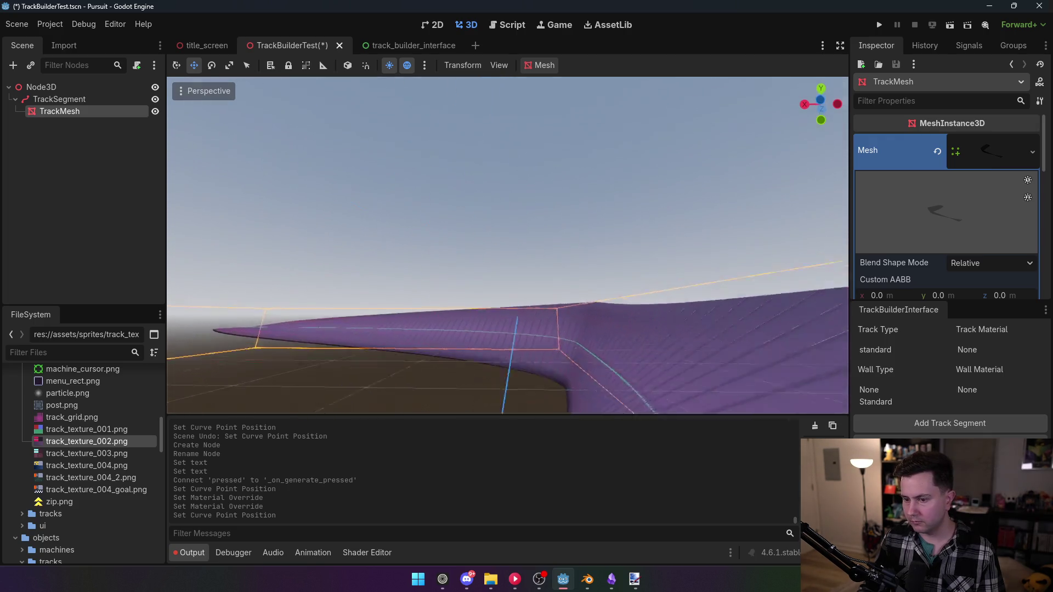
pyautogui.press('s')
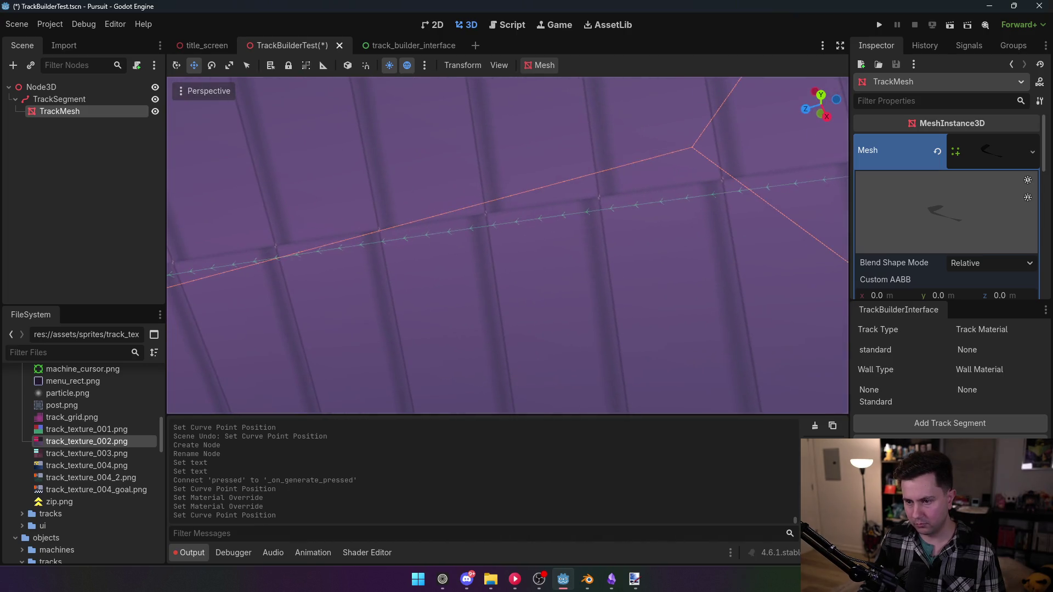
pyautogui.press('e')
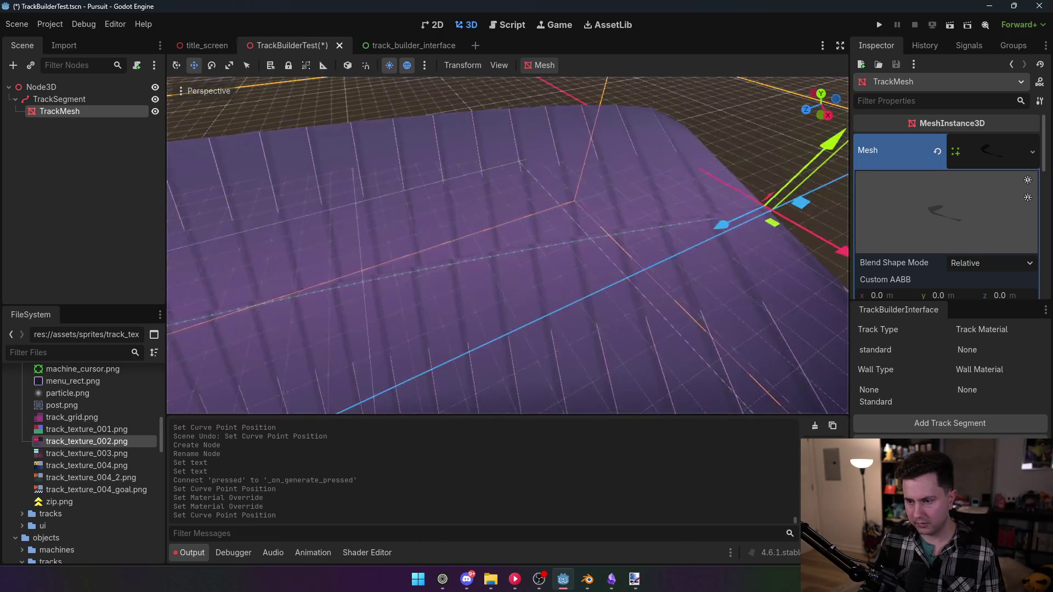
pyautogui.press('q')
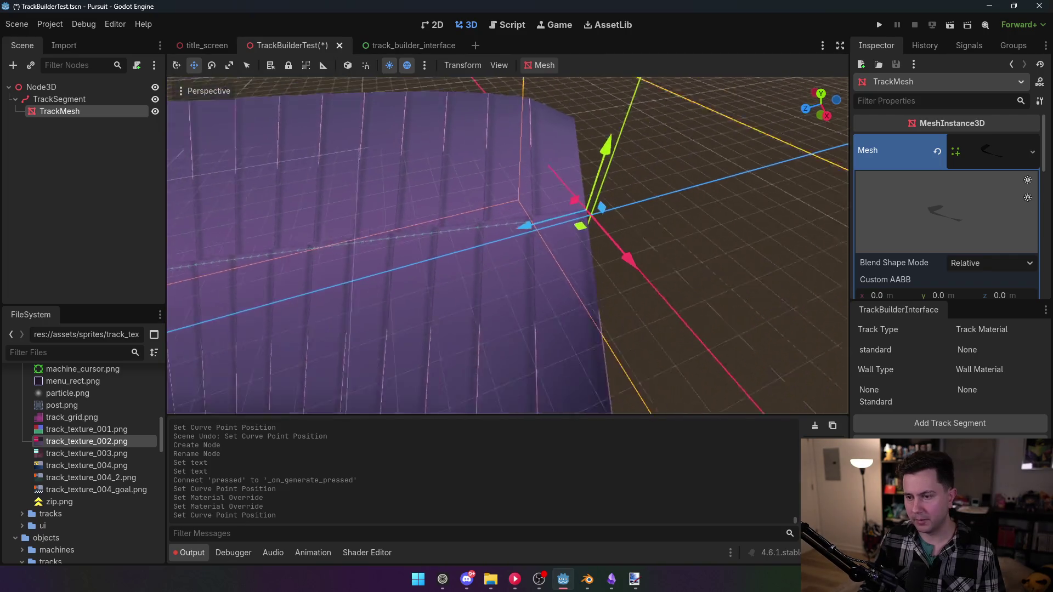
pyautogui.press('w')
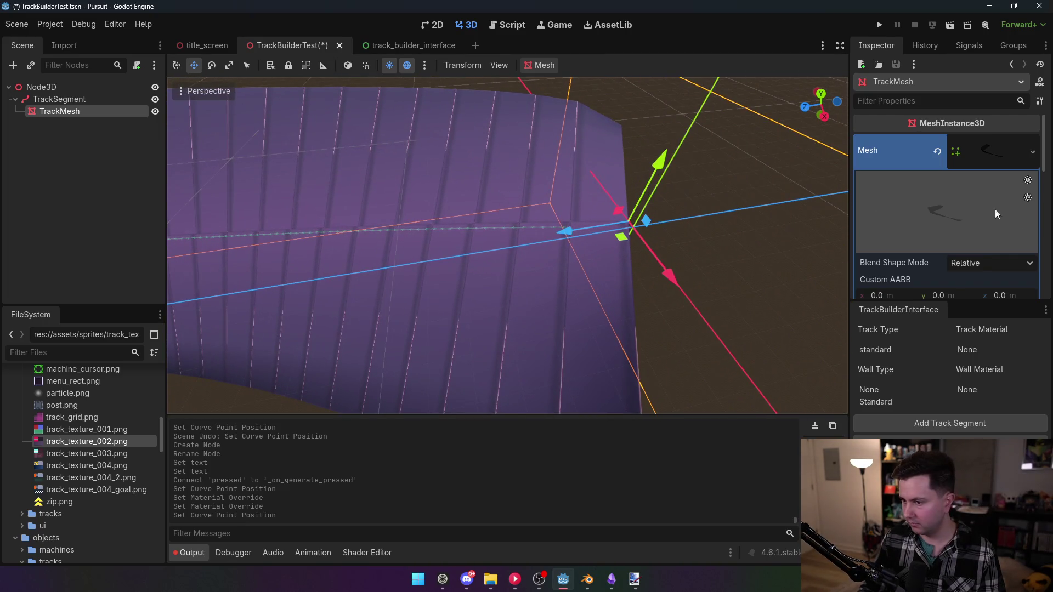
pyautogui.scroll(-5, 932, 247)
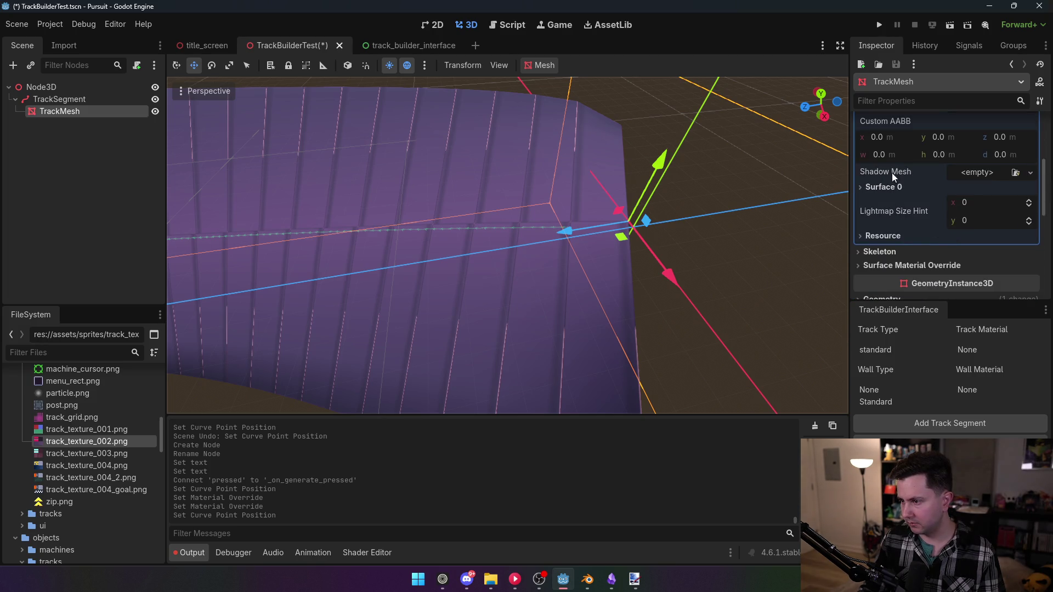
pyautogui.scroll(3, 907, 242)
pyautogui.scroll(3, 945, 215)
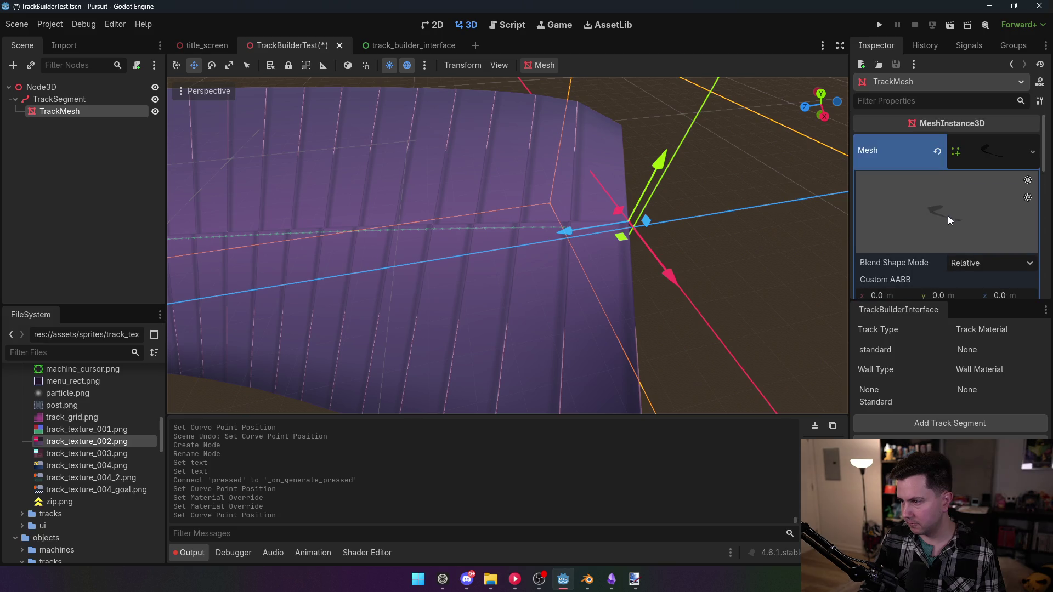
pyautogui.click(988, 146)
pyautogui.click(990, 149)
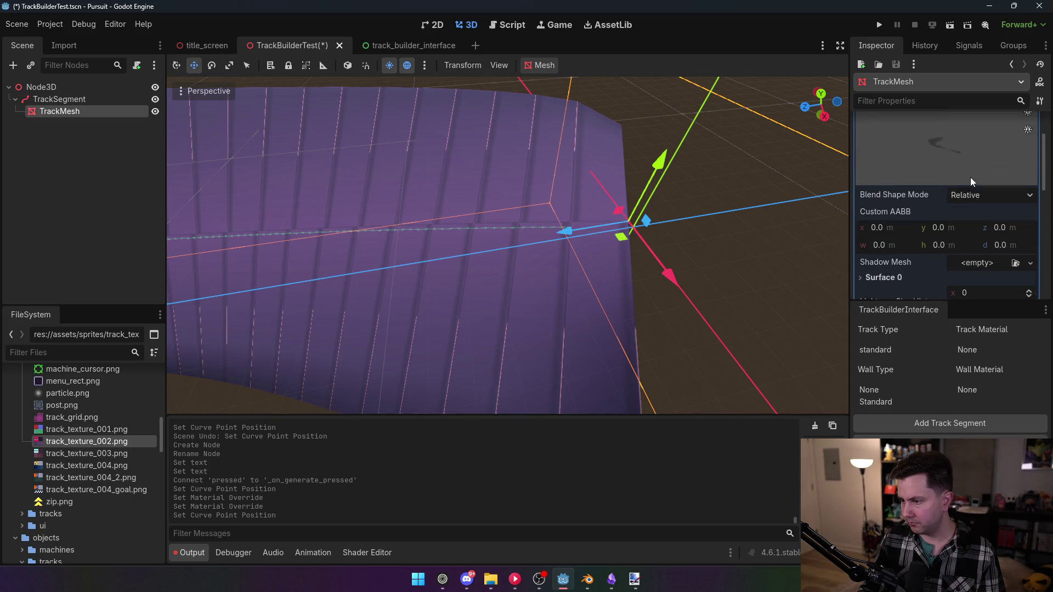
pyautogui.scroll(-5, 960, 186)
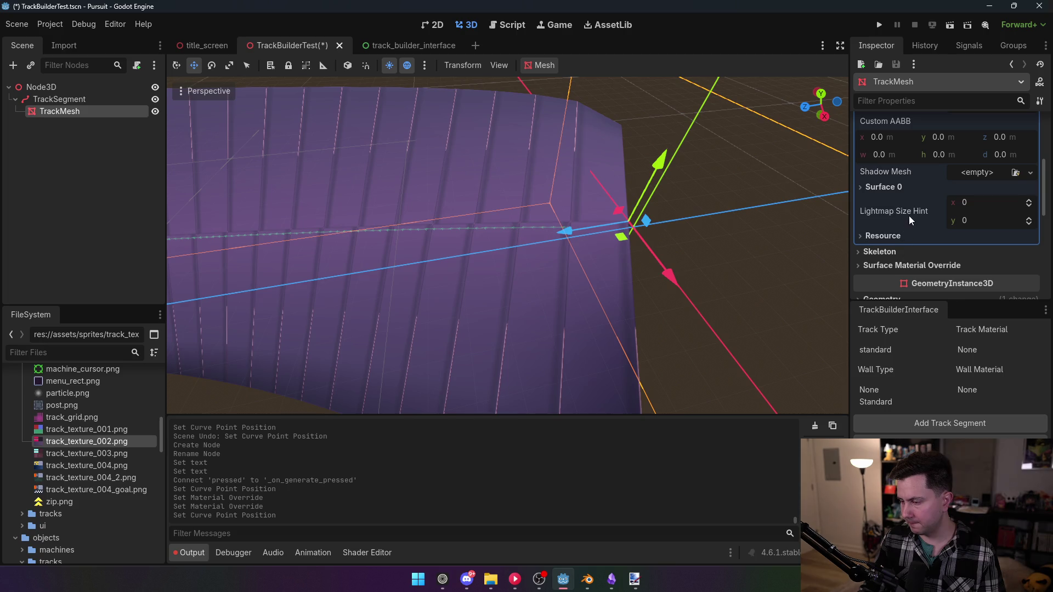
pyautogui.scroll(3, 913, 211)
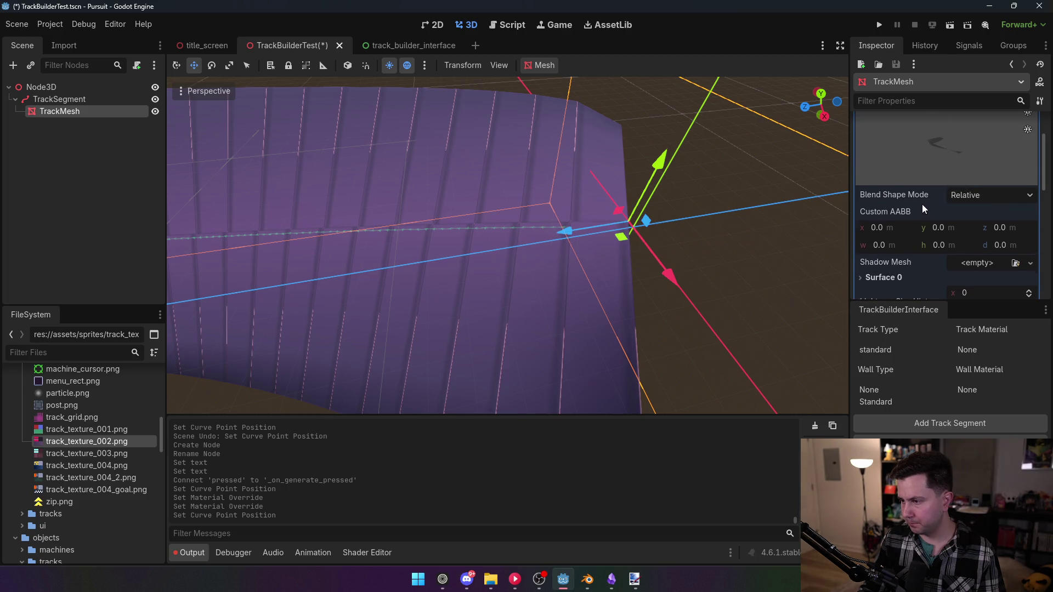
pyautogui.scroll(3, 922, 204)
pyautogui.click(957, 147)
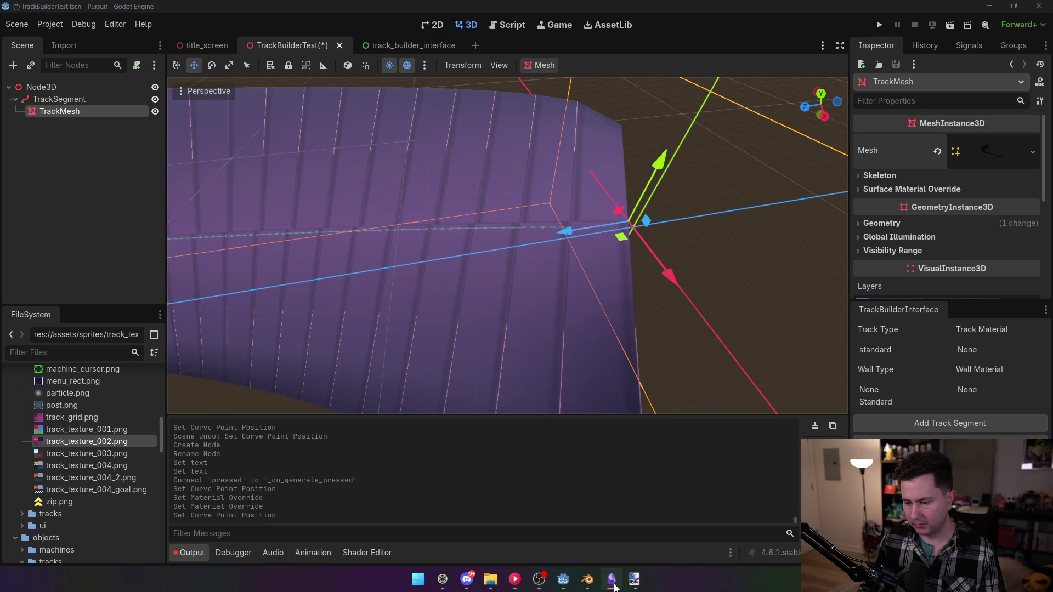
pyautogui.click(587, 581)
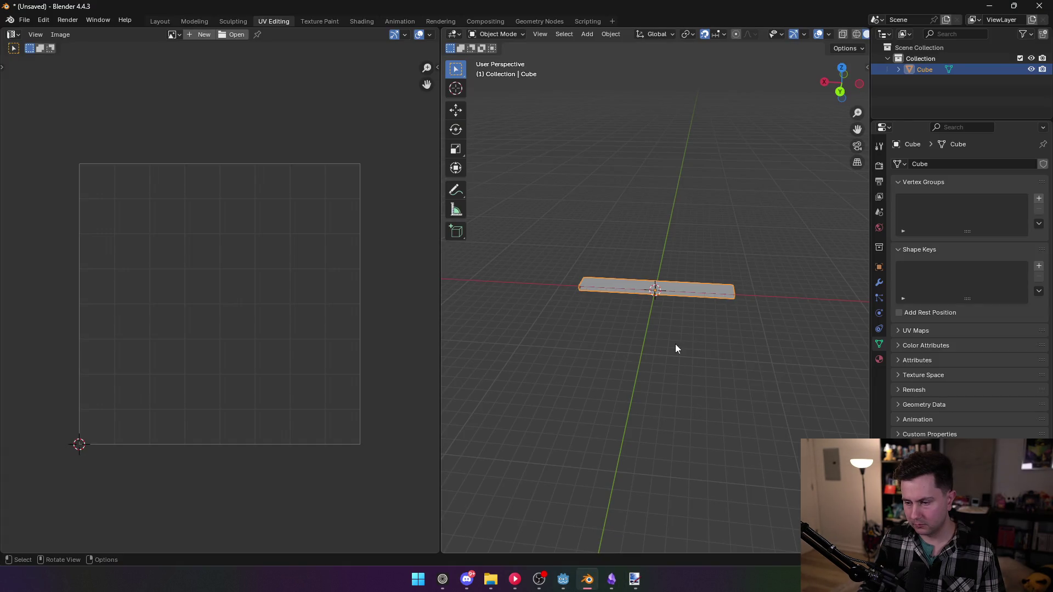
# - In Edit Mode, move the strip's UV faces and top vertices into the grid's lower half
pyautogui.press('Tab')
pyautogui.rightClick(676, 307)
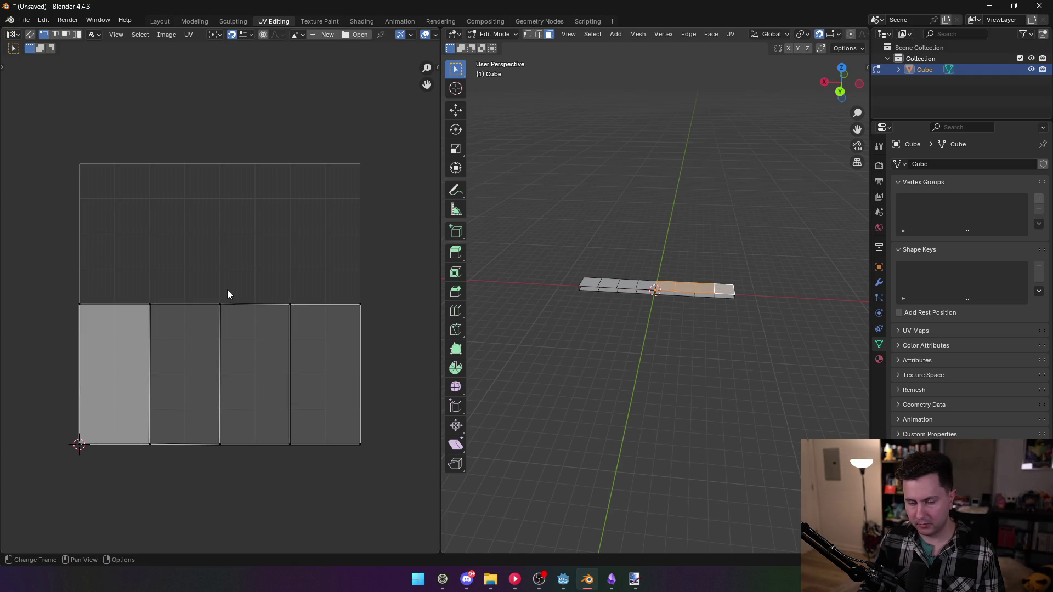
pyautogui.press('a')
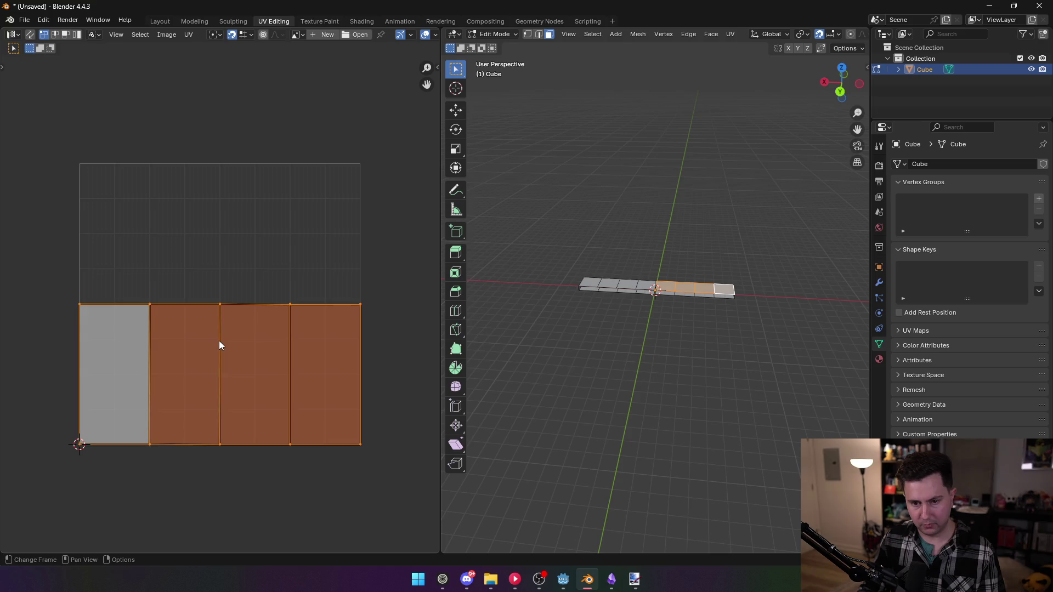
pyautogui.press('g')
pyautogui.click(219, 230)
pyautogui.moveTo(40, 118); pyautogui.dragTo(364, 218)
pyautogui.press('g')
pyautogui.click(220, 442)
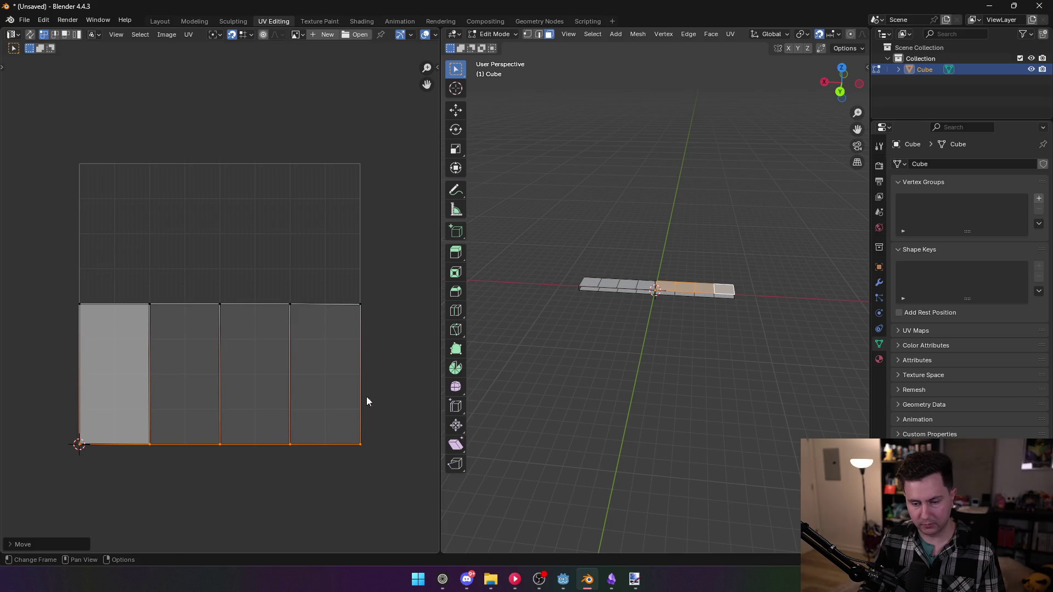
pyautogui.click(363, 360)
# - Export the strip as Wavefront OBJ over the existing standard.obj
pyautogui.click(24, 19)
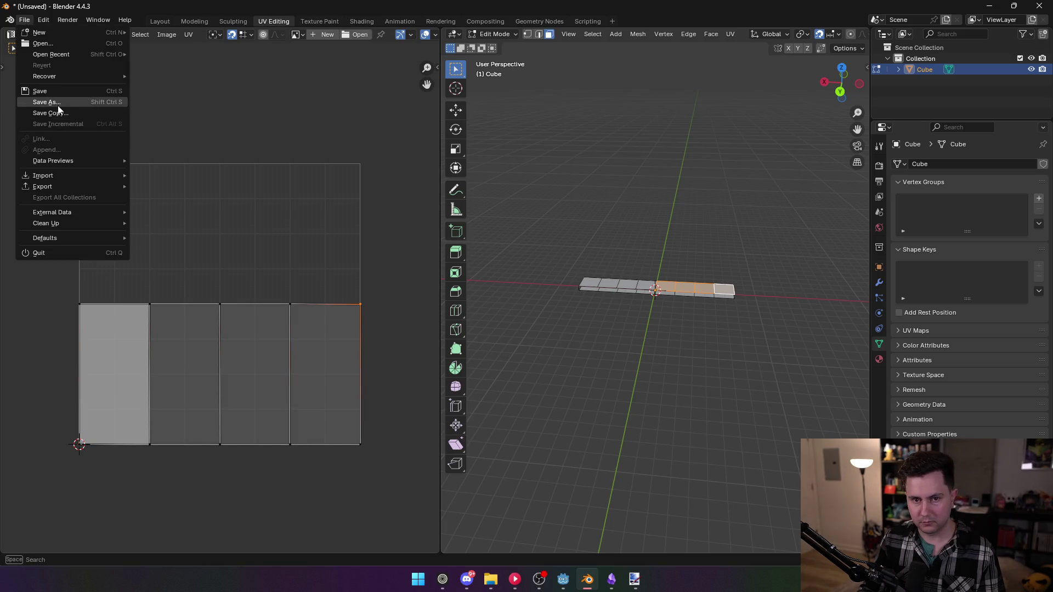
pyautogui.moveTo(58, 188)
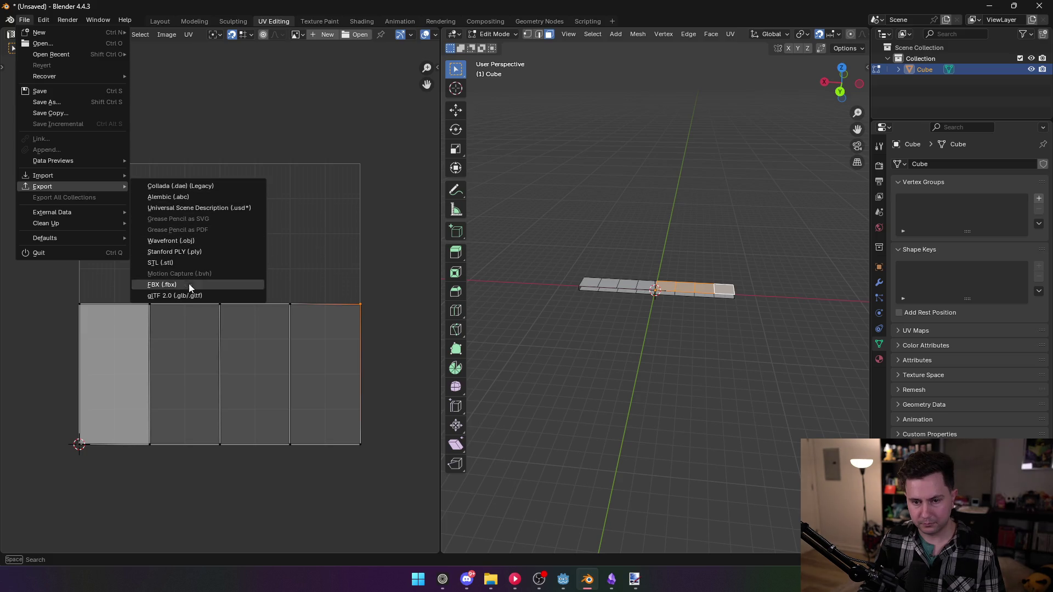
pyautogui.click(174, 240)
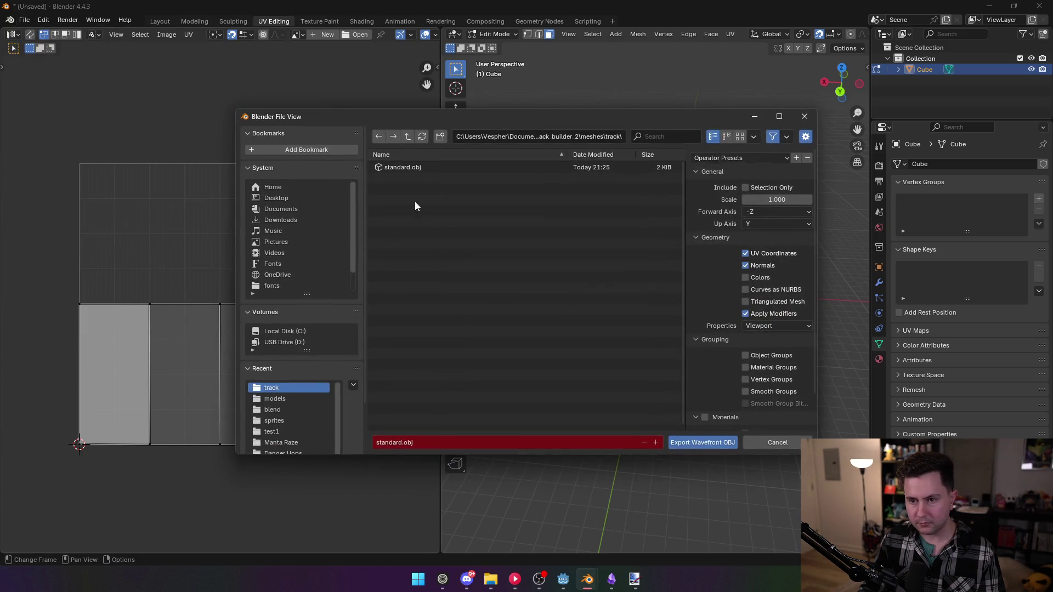
pyautogui.doubleClick(399, 166)
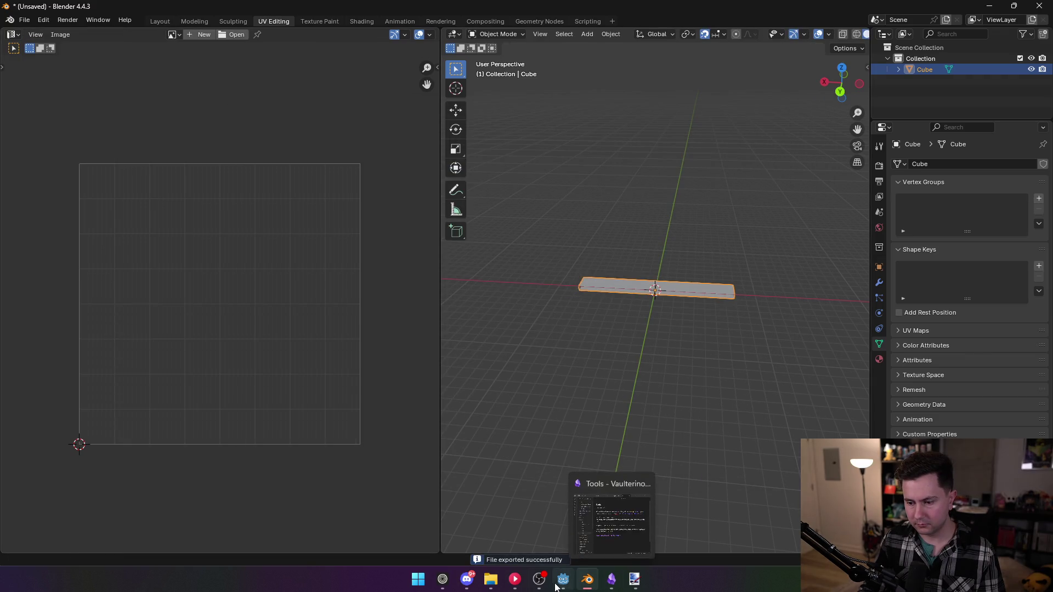
pyautogui.click(563, 579)
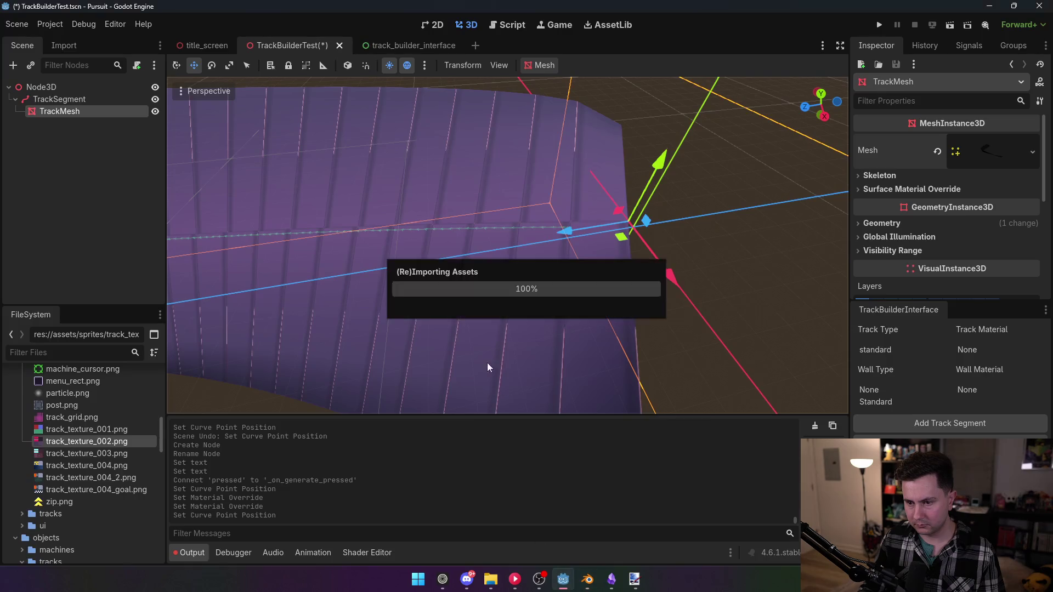
# - Drag a TrackSegment curve point to regenerate the track and inspect the wall edge
pyautogui.scroll(-5, 507, 245)
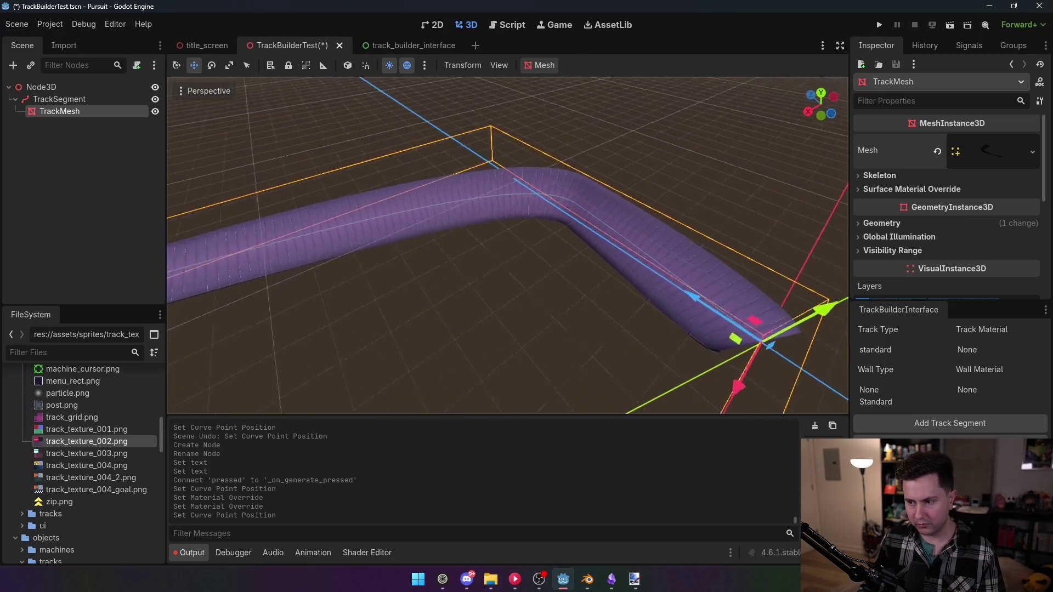
pyautogui.click(71, 99)
pyautogui.moveTo(197, 180); pyautogui.dragTo(248, 163)
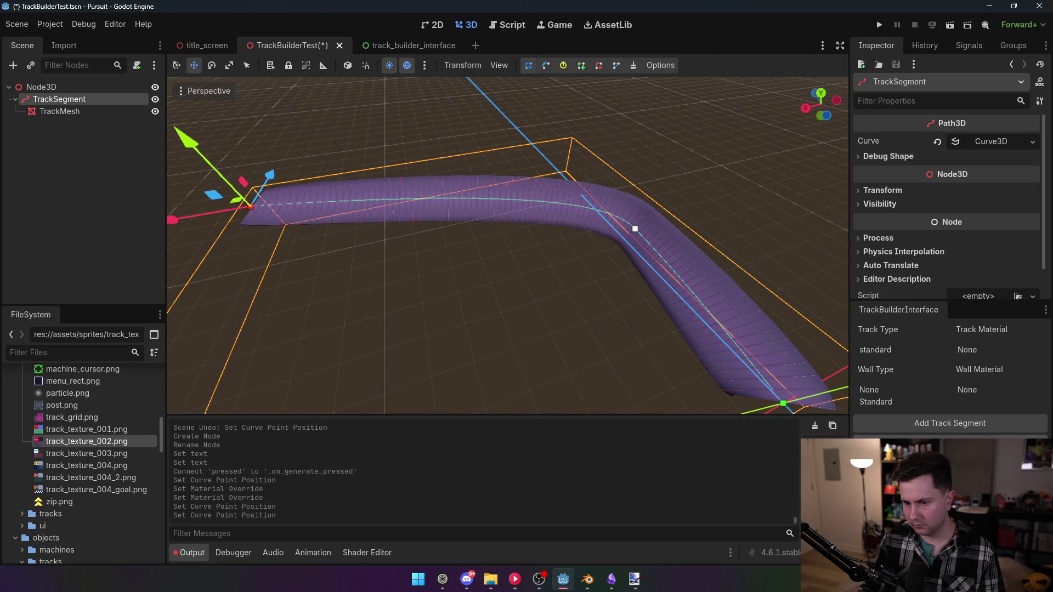
pyautogui.scroll(5, 508, 245)
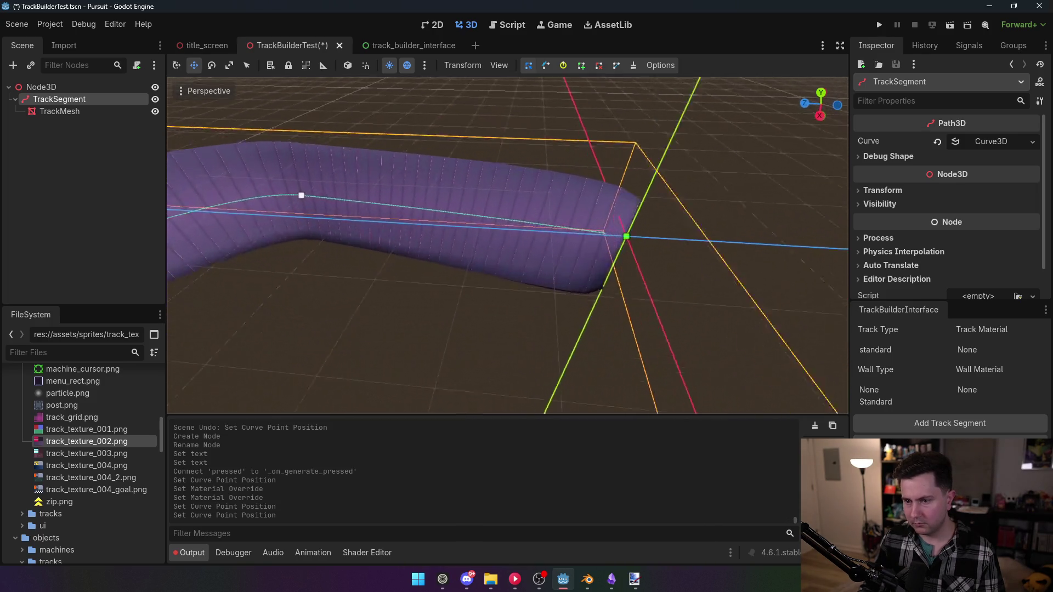
pyautogui.scroll(5, 508, 245)
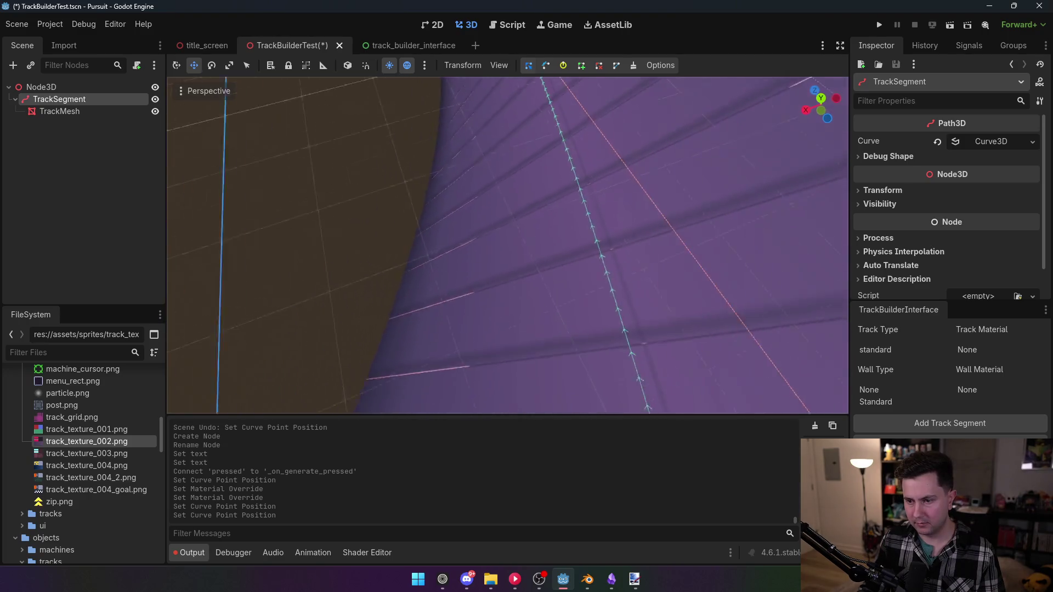
pyautogui.scroll(-5, 508, 245)
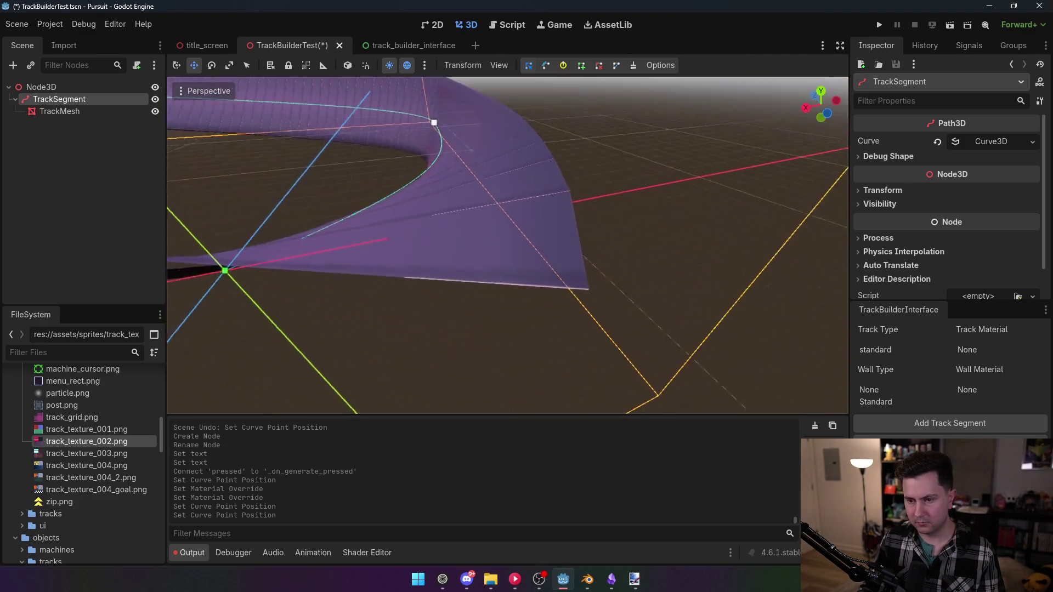
pyautogui.scroll(5, 507, 245)
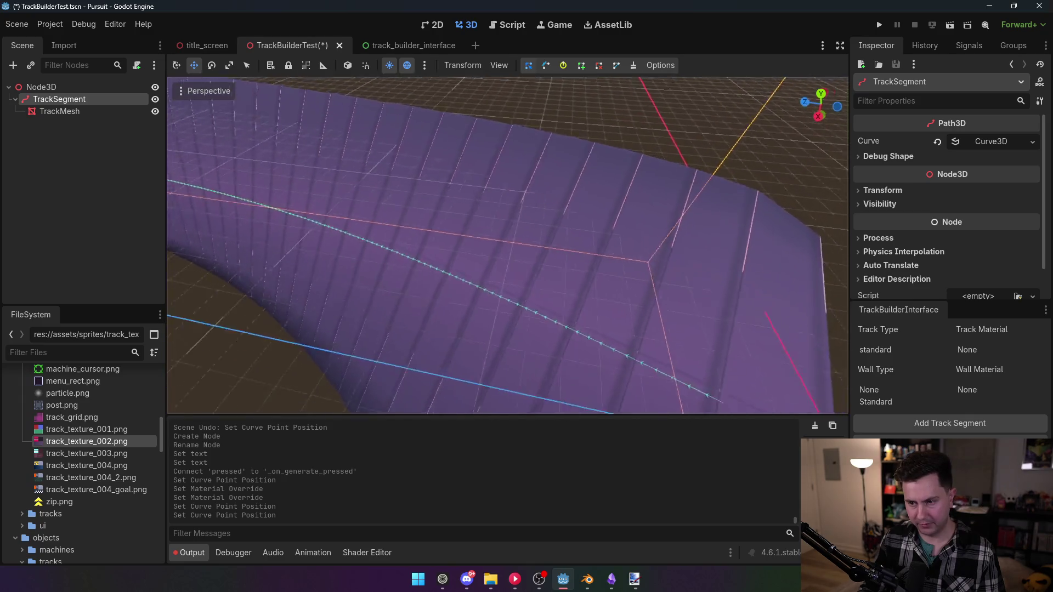
pyautogui.scroll(2, 507, 245)
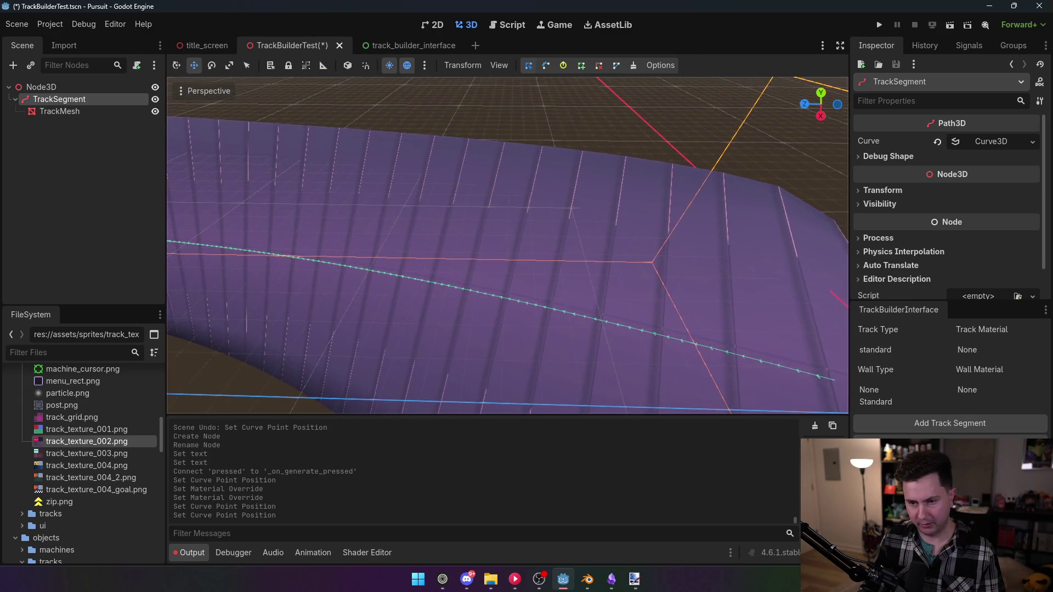
pyautogui.moveTo(577, 180); pyautogui.dragTo(505, 195)
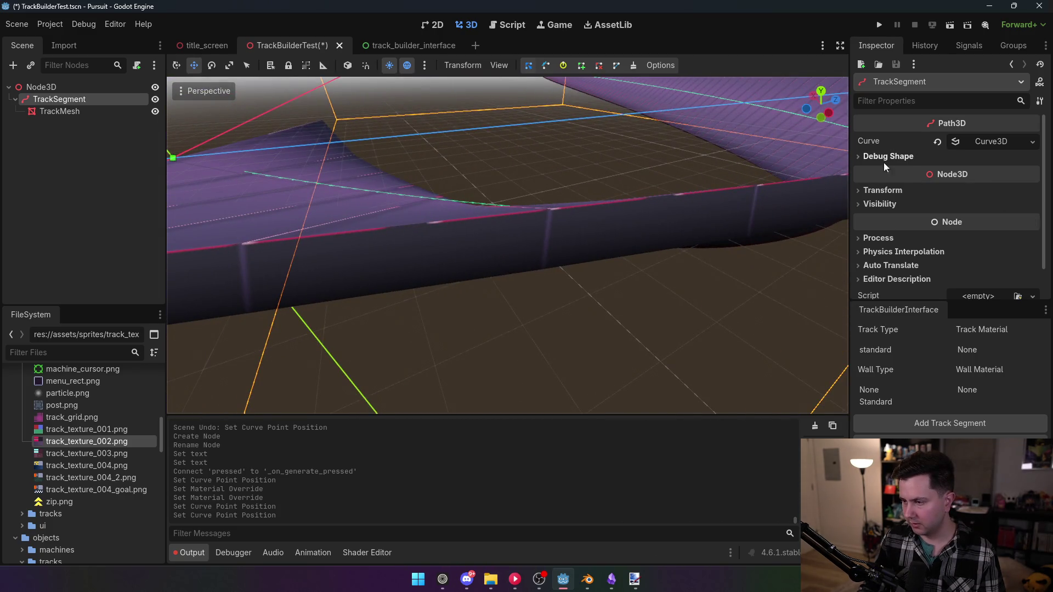
# - Select the TrackMesh node and bring up track_builder_2_interface.gd in the script editor
pyautogui.click(72, 111)
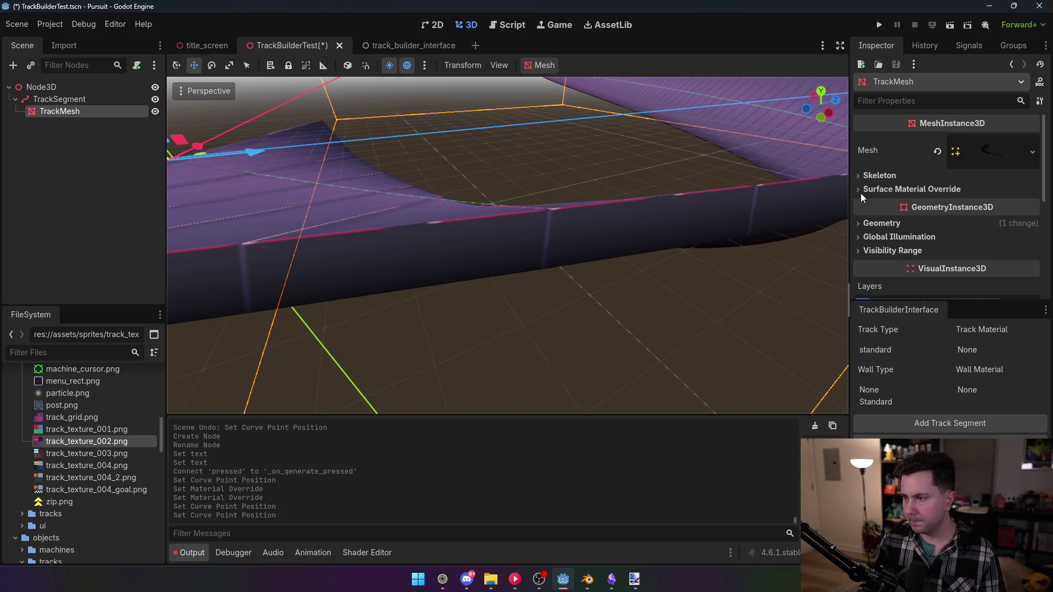
pyautogui.scroll(-3, 941, 258)
pyautogui.scroll(3, 940, 258)
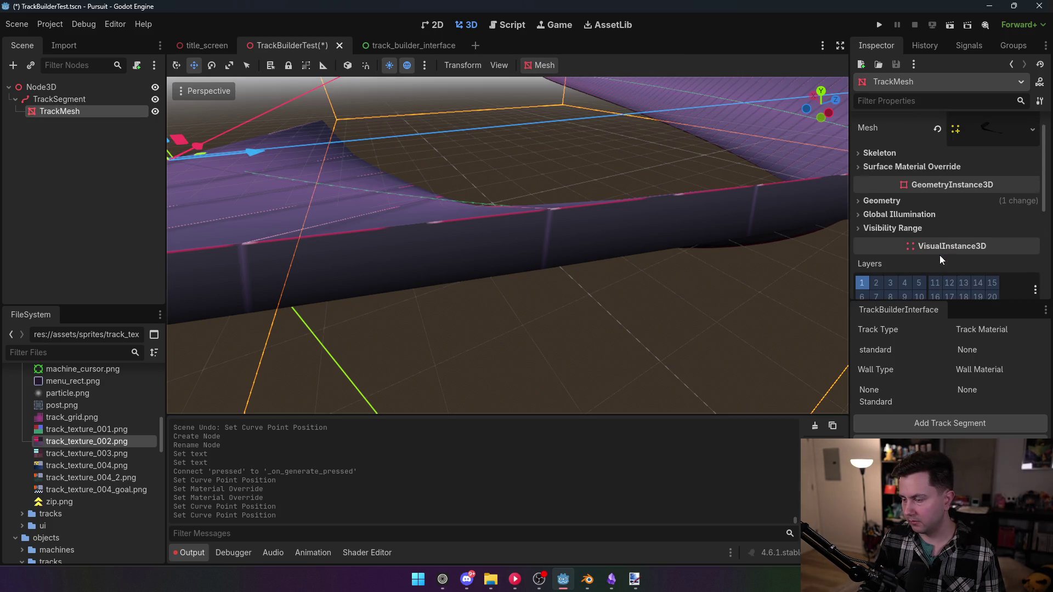
pyautogui.click(495, 25)
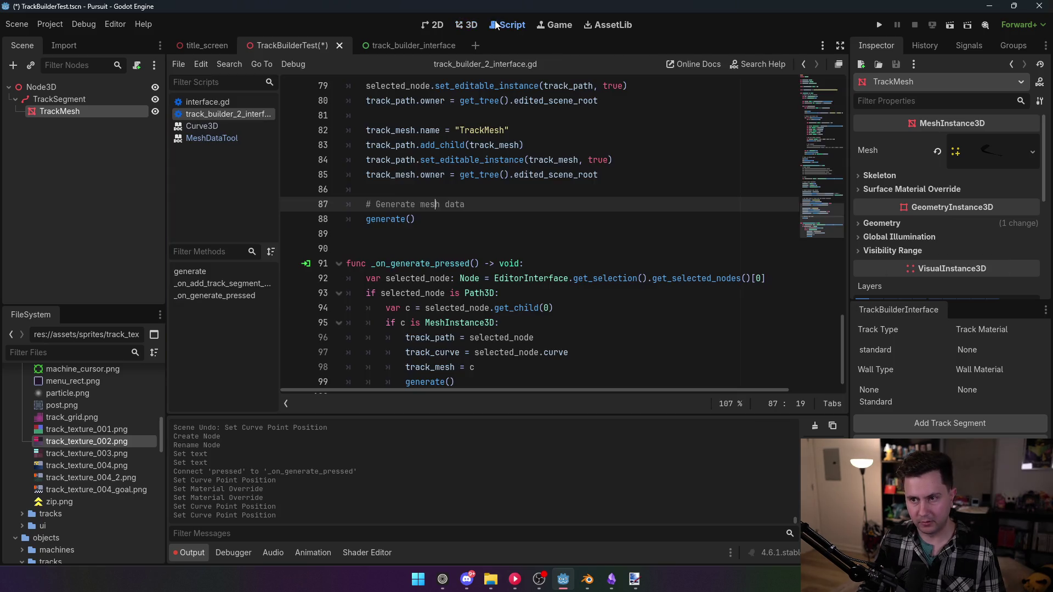
# - Expand the TrackMesh's Geometry > Material Override properties in the Inspector
pyautogui.scroll(-1, 478, 273)
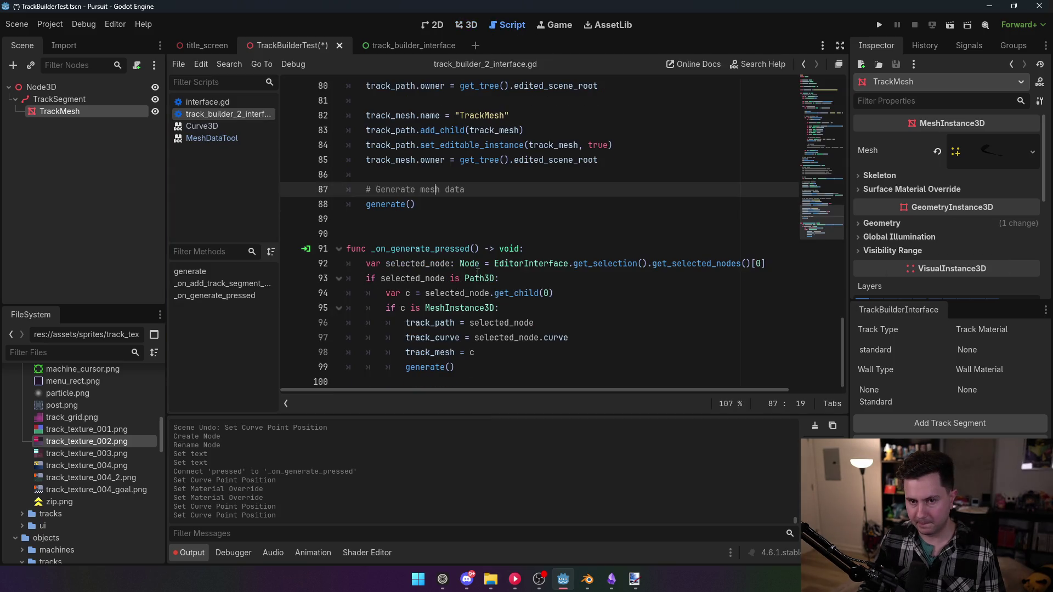
pyautogui.scroll(4, 543, 254)
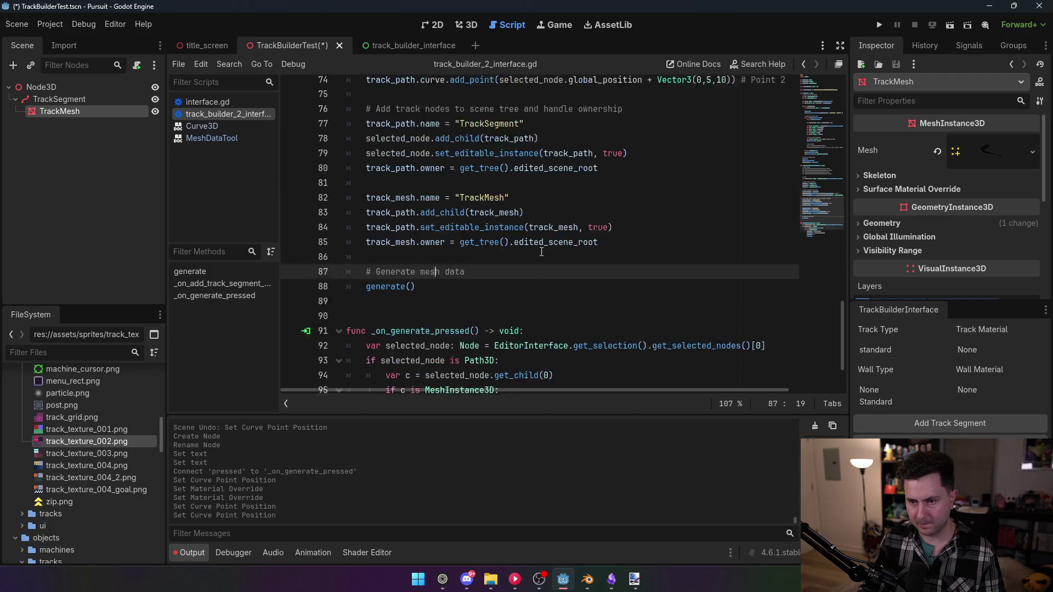
pyautogui.scroll(-4, 494, 240)
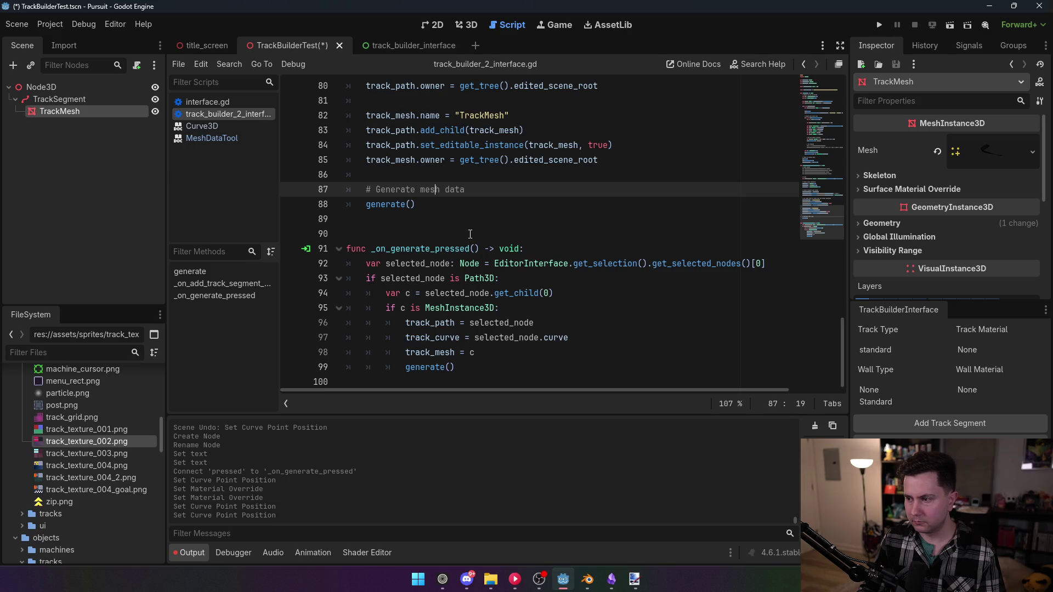
pyautogui.click(932, 190)
pyautogui.click(916, 188)
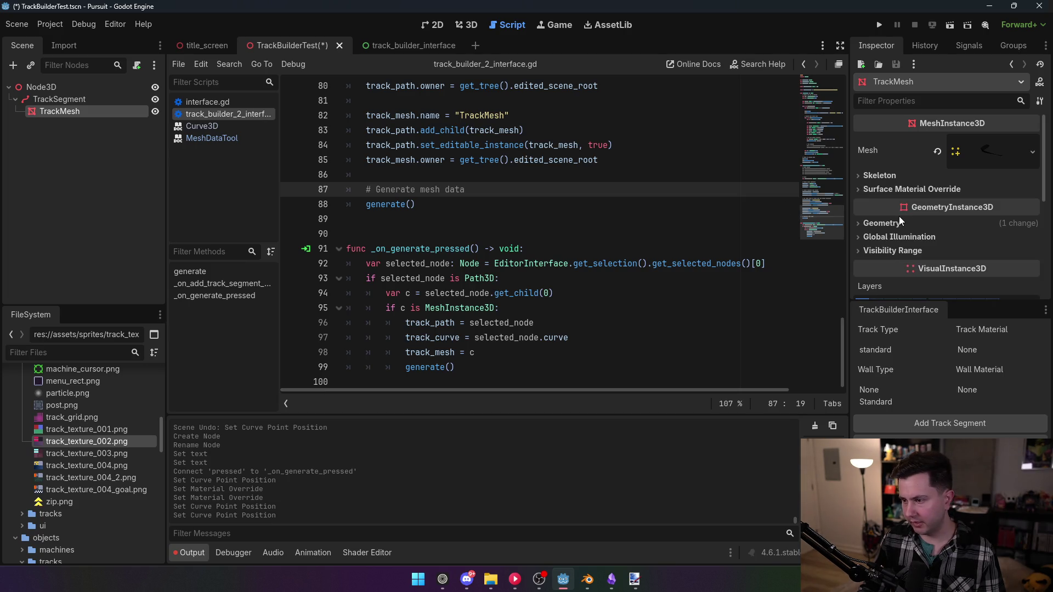
pyautogui.click(898, 223)
pyautogui.click(999, 255)
# - Set the override material's Sampling Filter to Nearest, with the 3D view showing
pyautogui.scroll(-5, 939, 210)
pyautogui.scroll(-9, 937, 213)
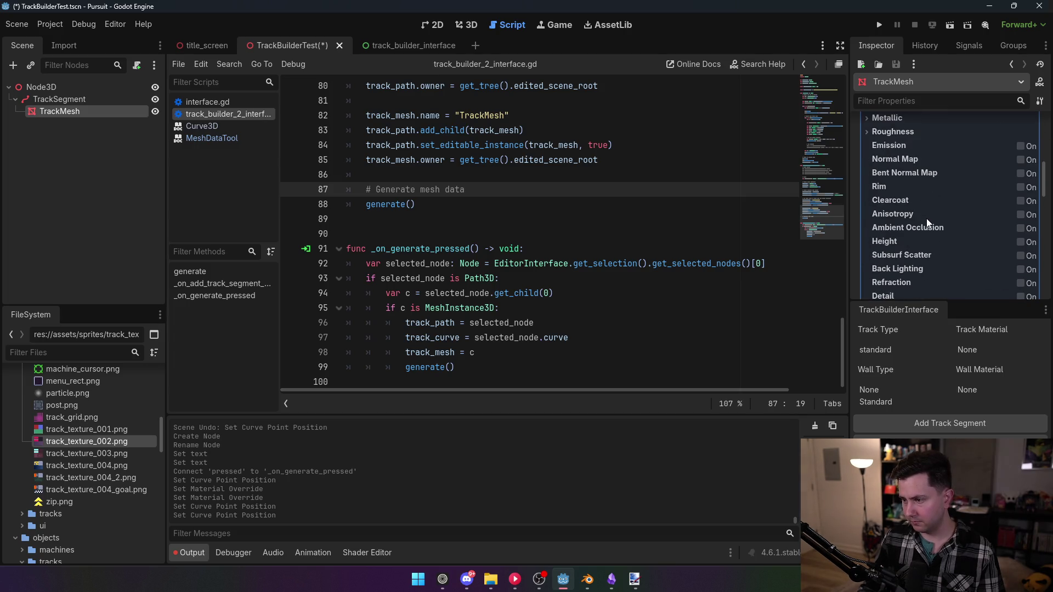
pyautogui.click(892, 202)
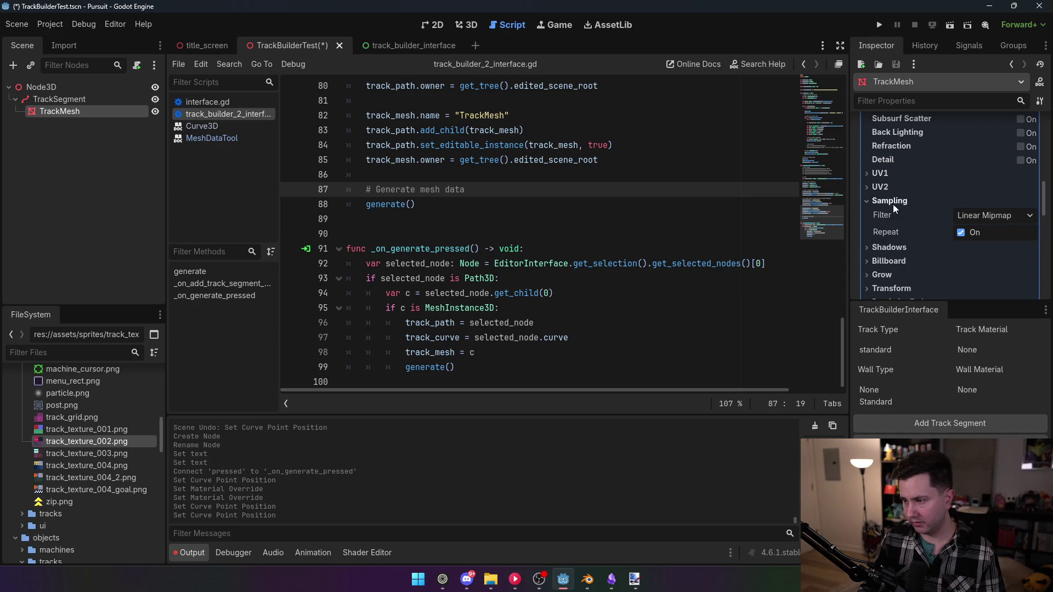
pyautogui.click(1002, 215)
pyautogui.click(467, 25)
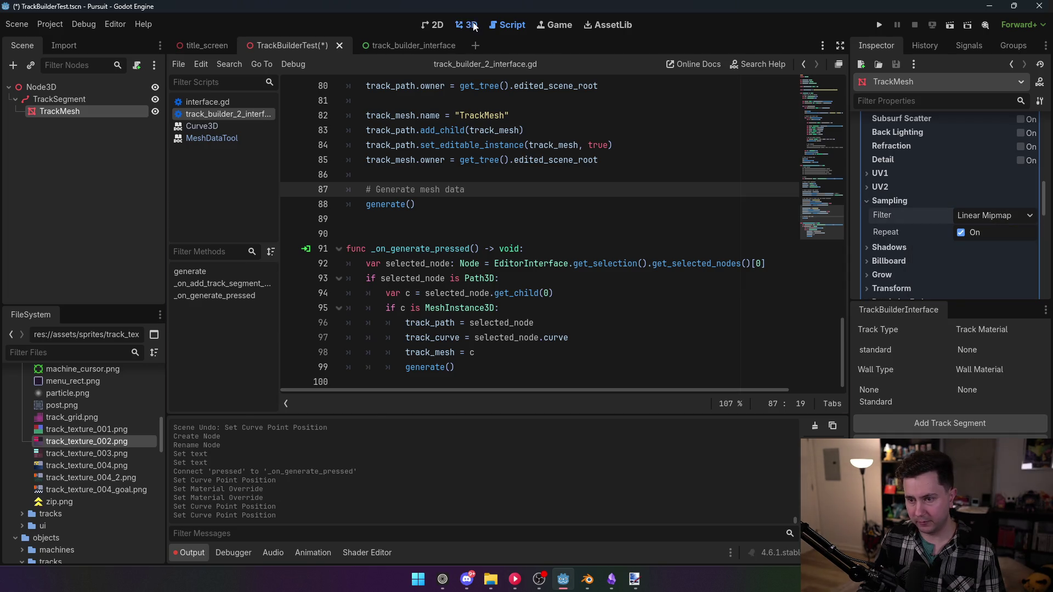
pyautogui.click(467, 25)
pyautogui.click(985, 216)
pyautogui.click(973, 237)
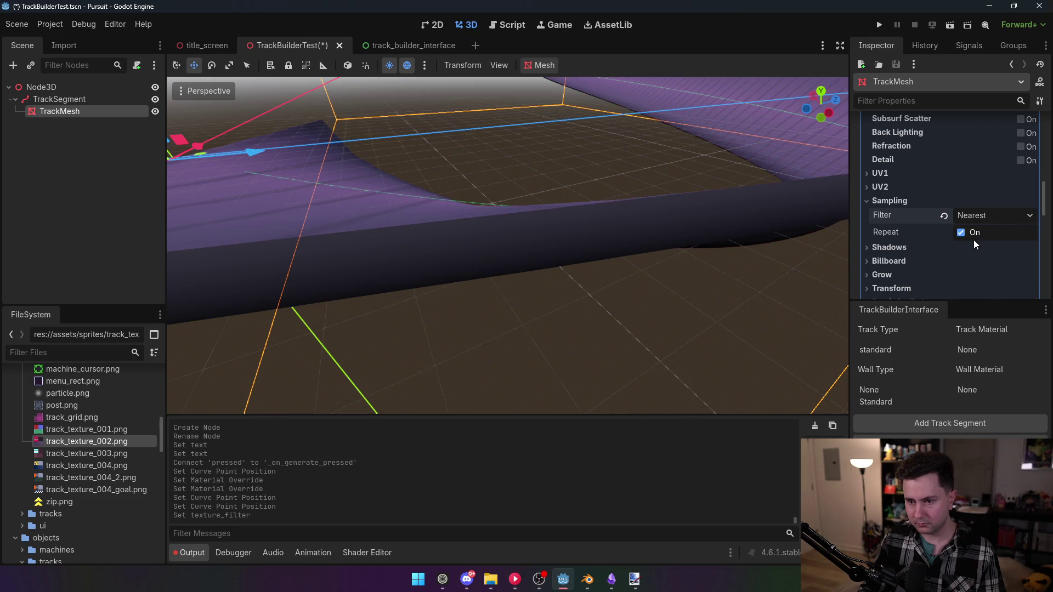
pyautogui.press('f')
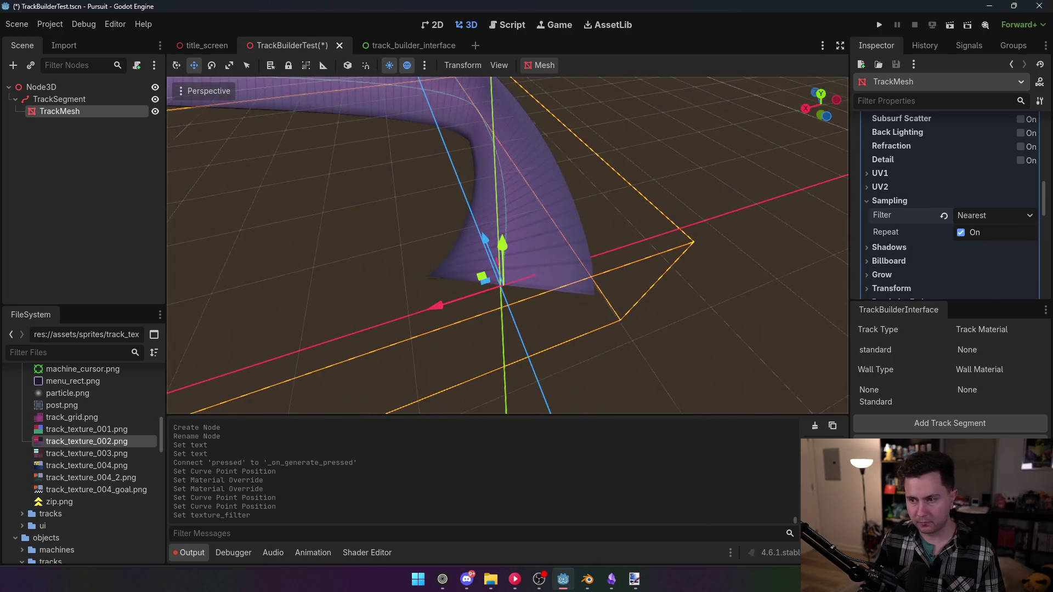
pyautogui.scroll(5, 507, 245)
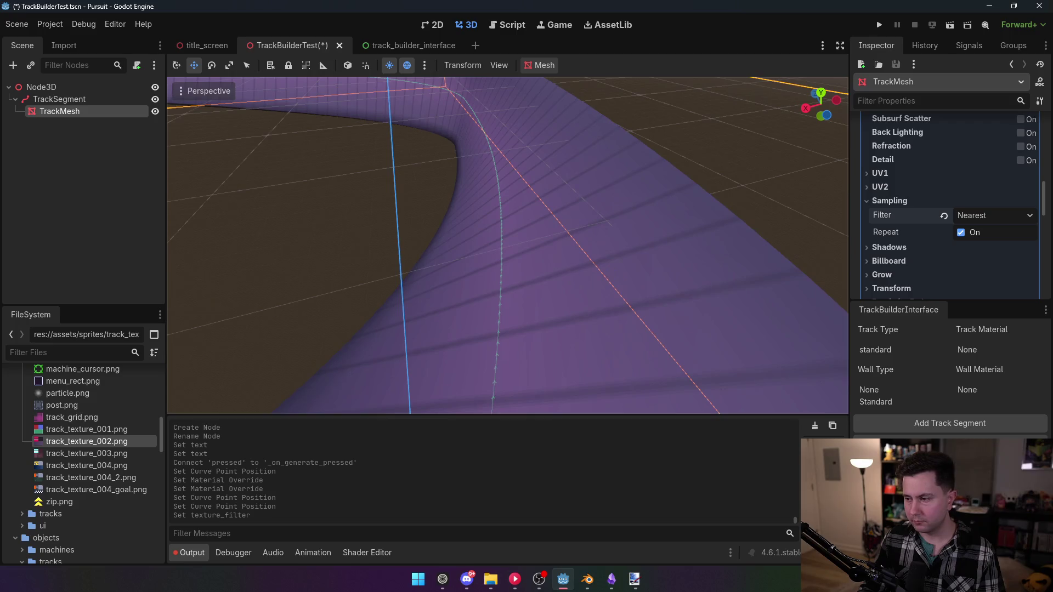
pyautogui.scroll(-8, 507, 245)
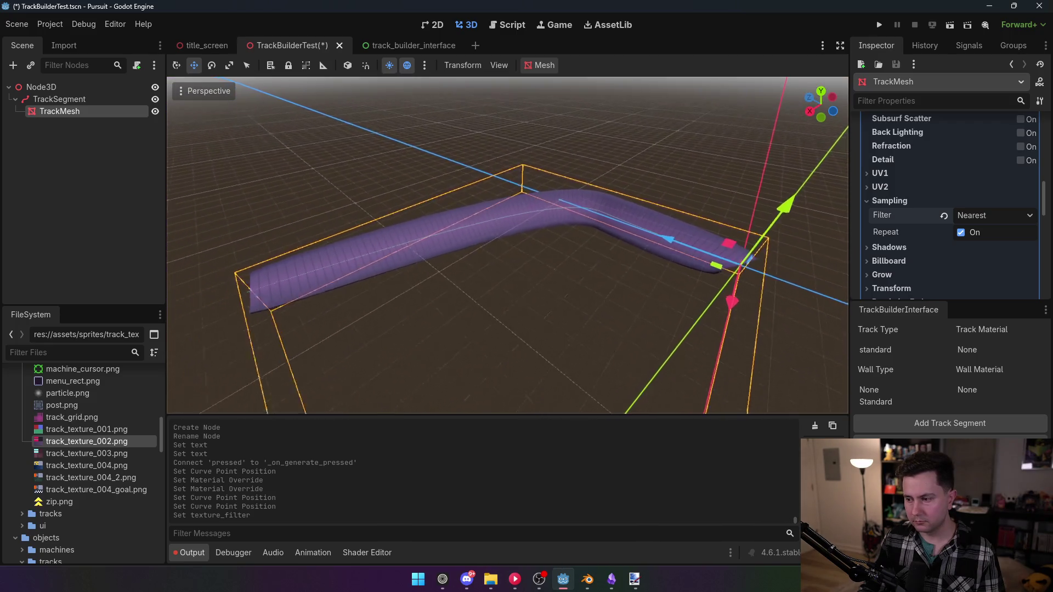
pyautogui.scroll(5, 508, 245)
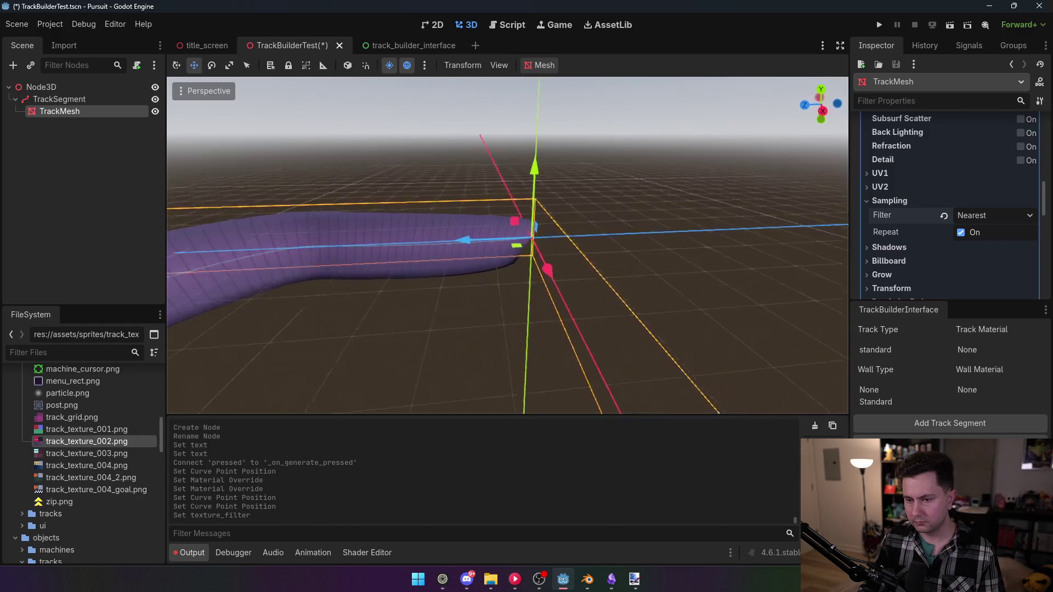
pyautogui.scroll(6, 507, 245)
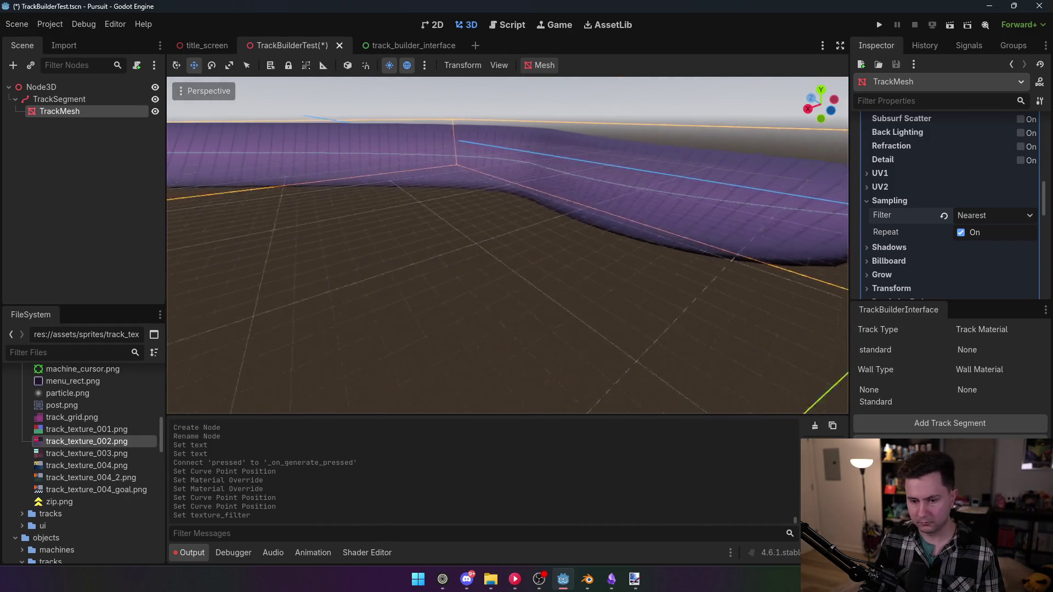
pyautogui.scroll(-6, 507, 245)
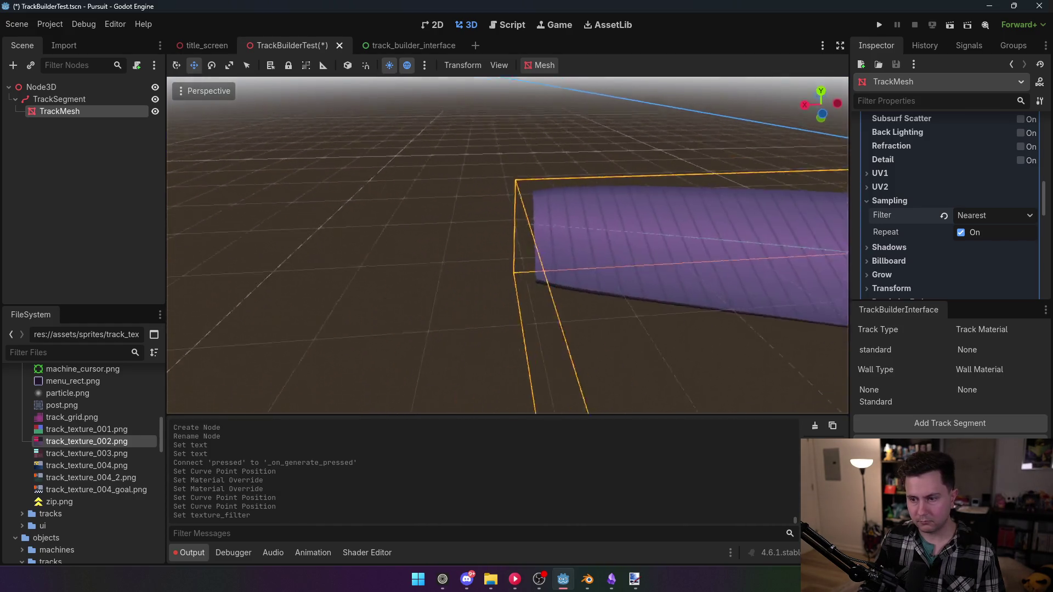
pyautogui.scroll(5, 507, 246)
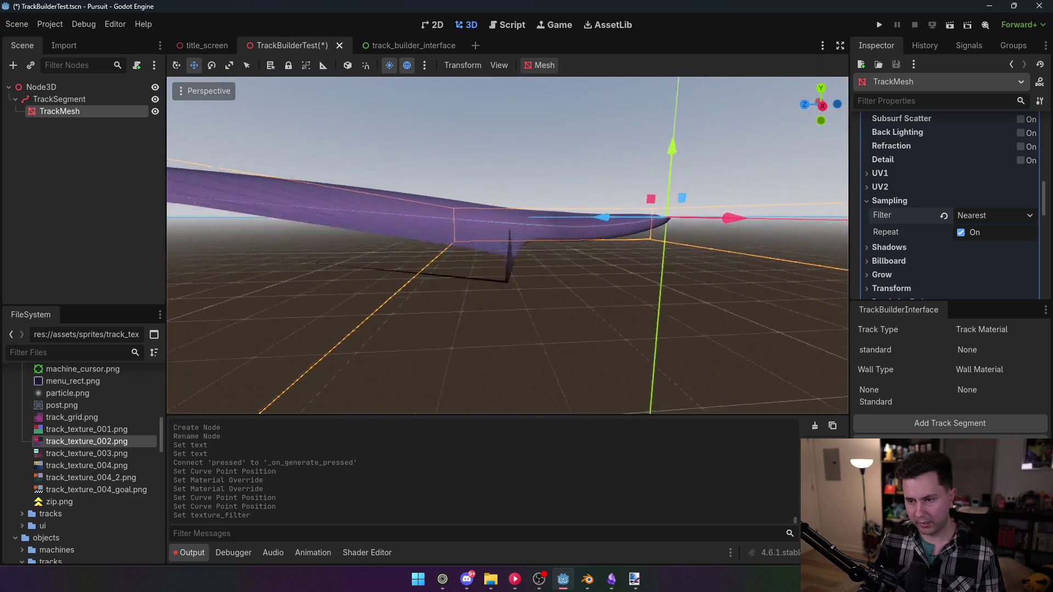
pyautogui.scroll(2, 507, 245)
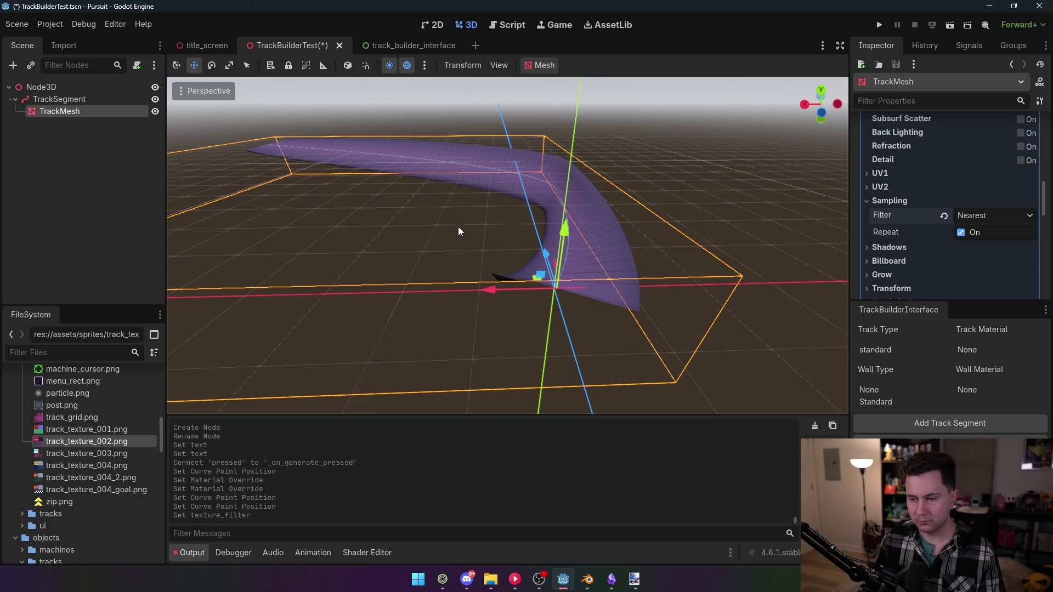
pyautogui.moveTo(607, 586)
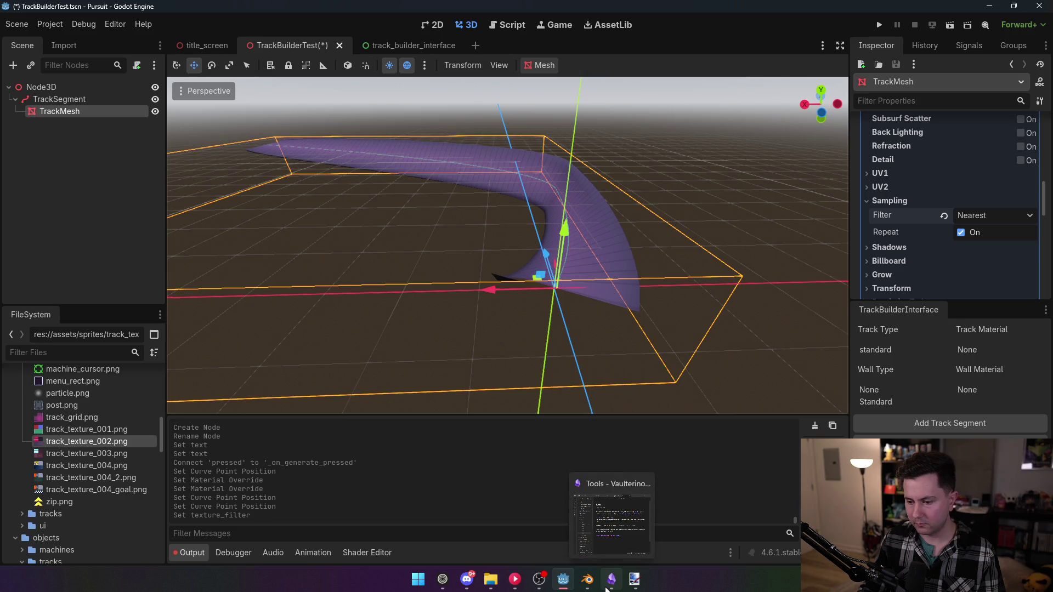
pyautogui.click(585, 588)
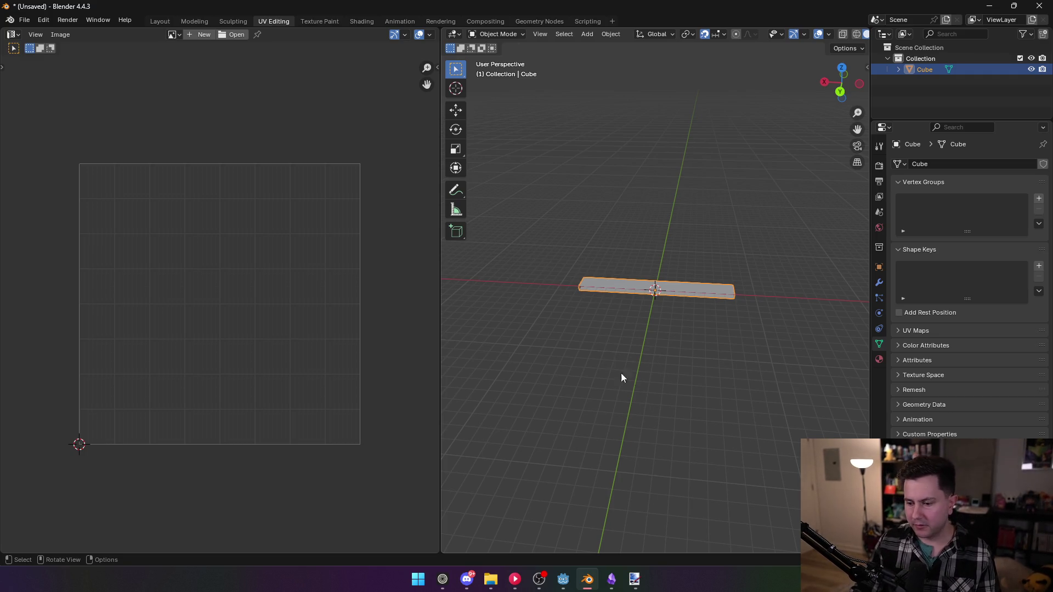
# - Bring Blender forward to view the flat strip mesh in the UV Editing workspace
pyautogui.moveTo(610, 581)
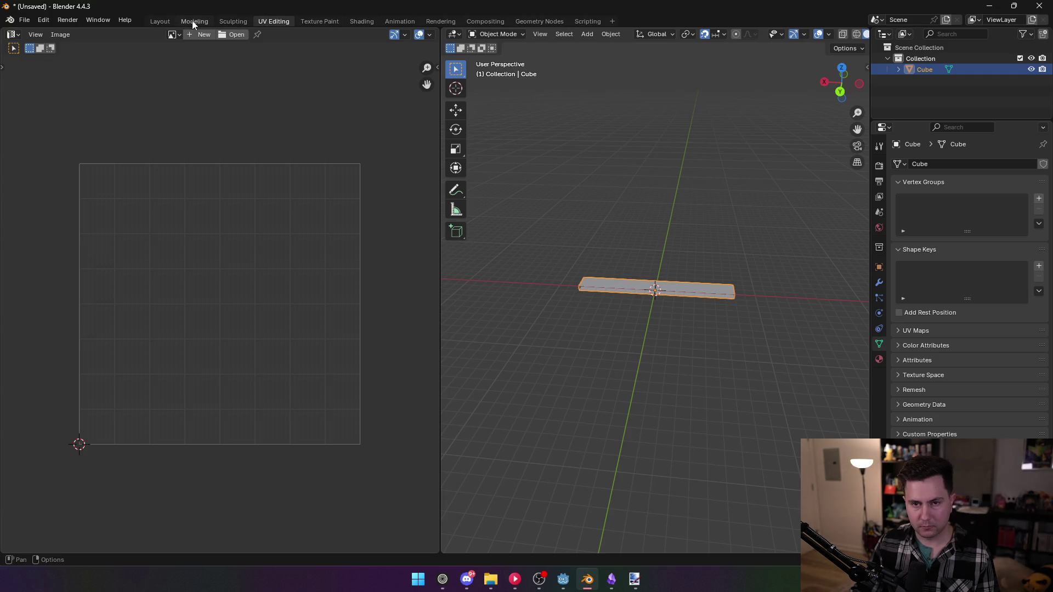
# - Back in Godot, open scenes/track_001.tscn from the FileSystem dock
pyautogui.click(565, 586)
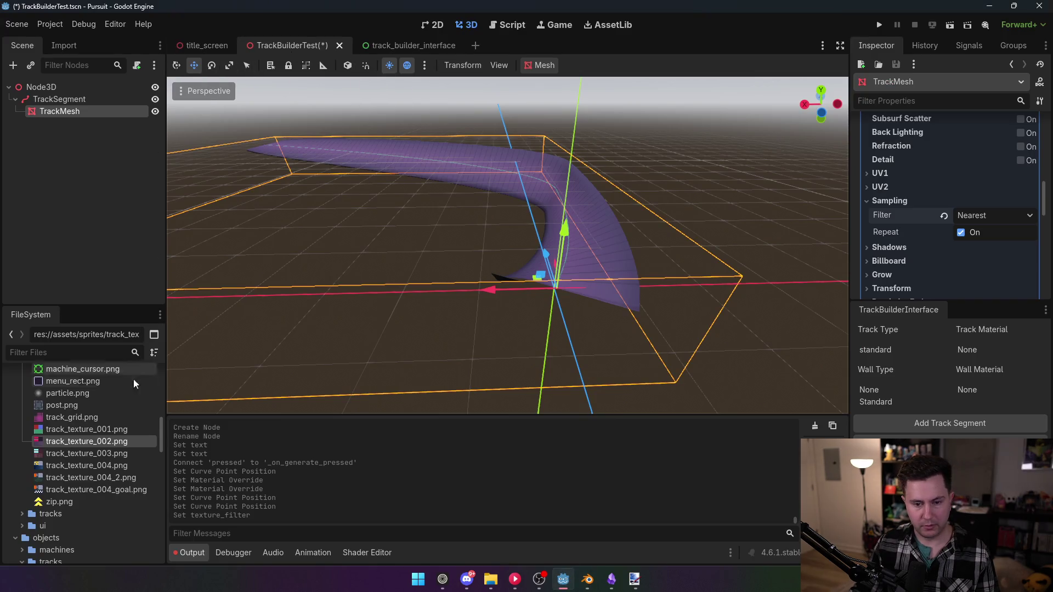
pyautogui.scroll(-3, 112, 540)
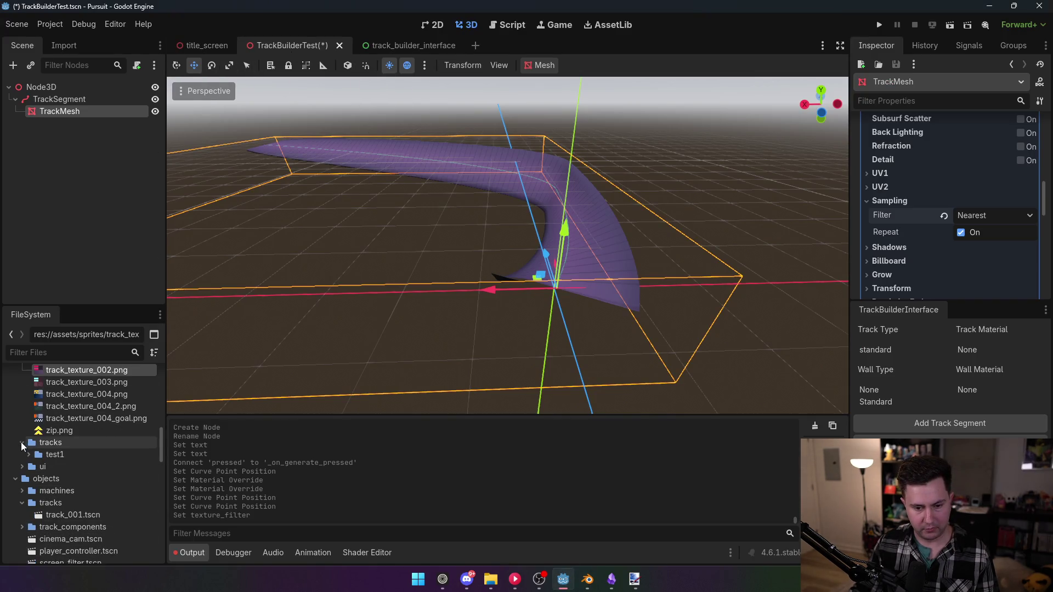
pyautogui.scroll(-10, 51, 460)
pyautogui.scroll(-1, 70, 485)
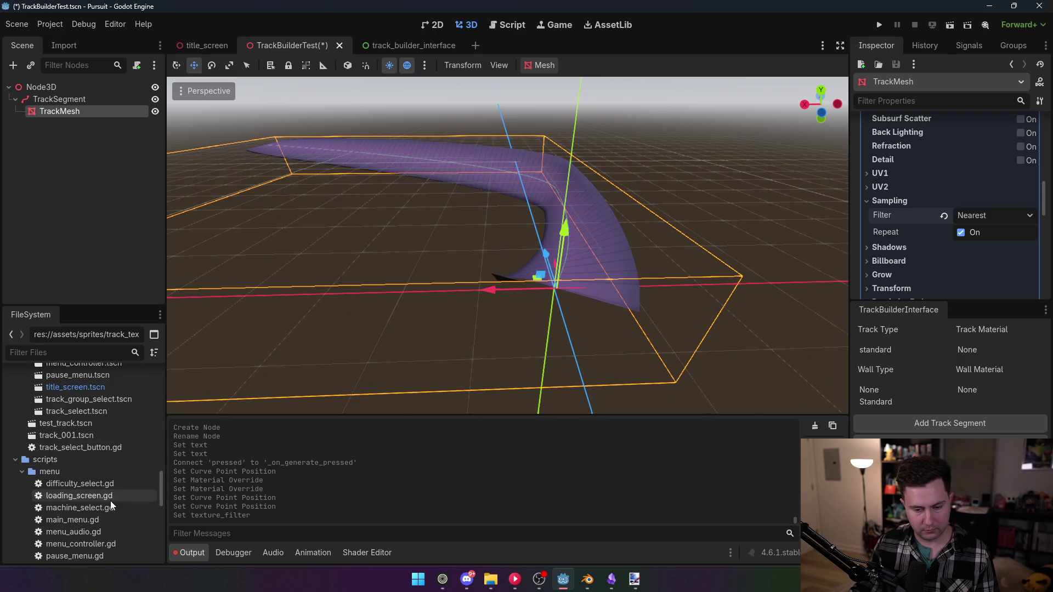
pyautogui.click(61, 435)
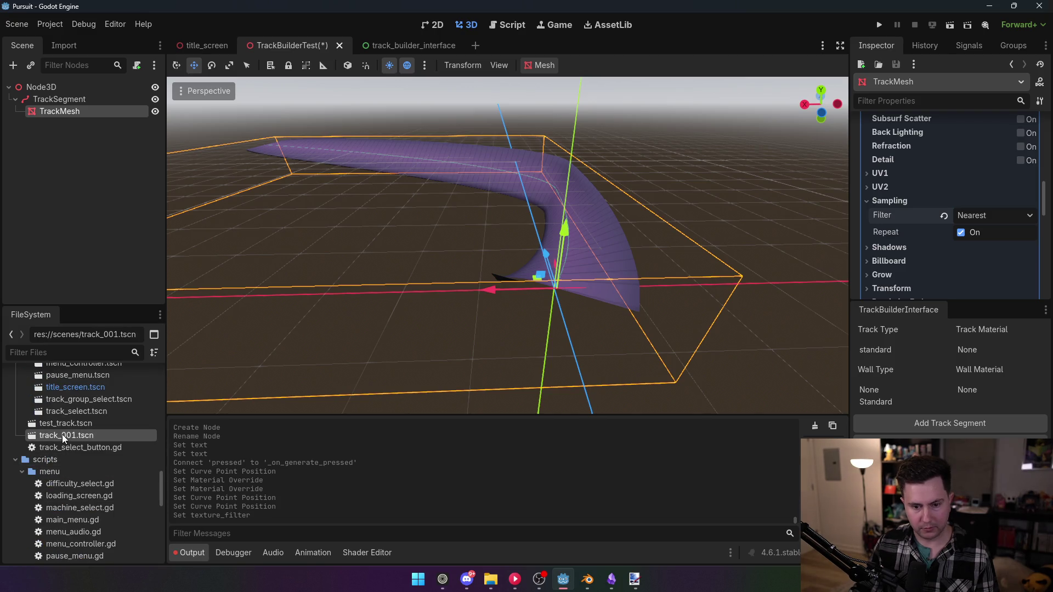
pyautogui.doubleClick(61, 435)
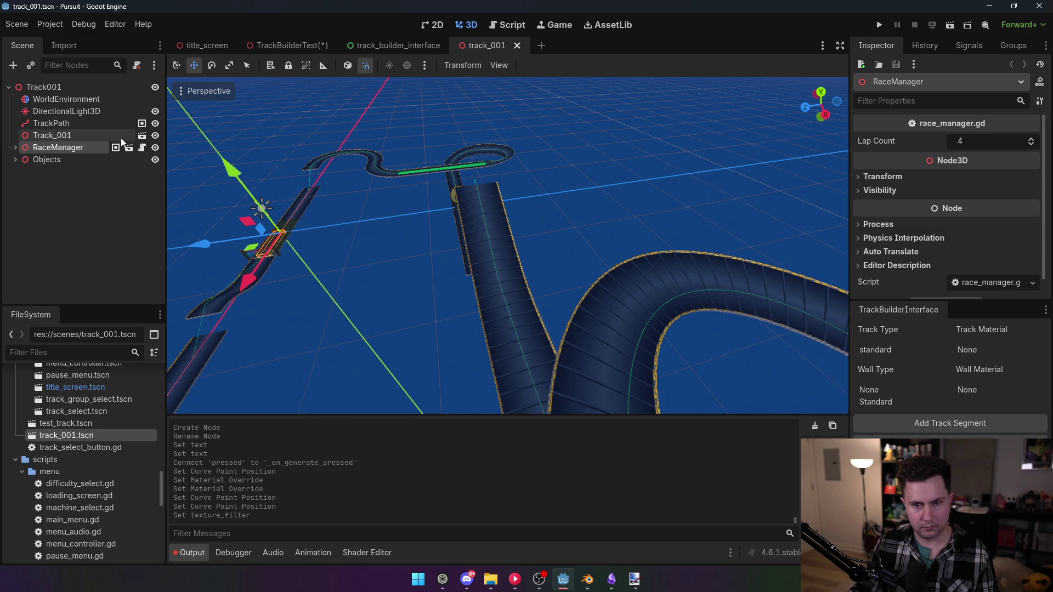
# - Open the track's own track_001 scene and close the extra scenes/track_001 tab
pyautogui.click(142, 137)
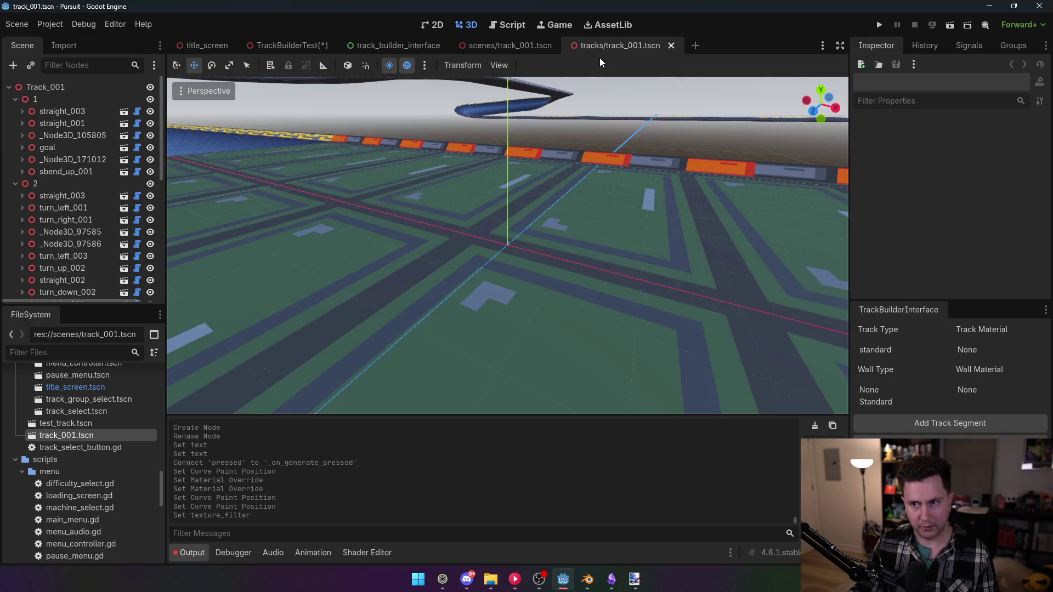
pyautogui.click(548, 45)
pyautogui.click(563, 46)
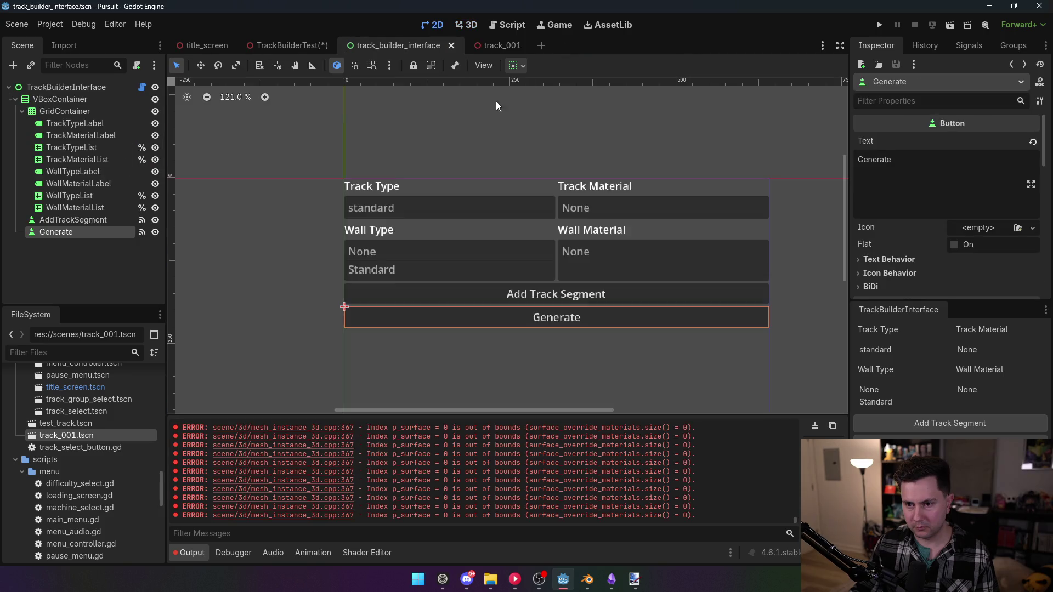
pyautogui.click(501, 45)
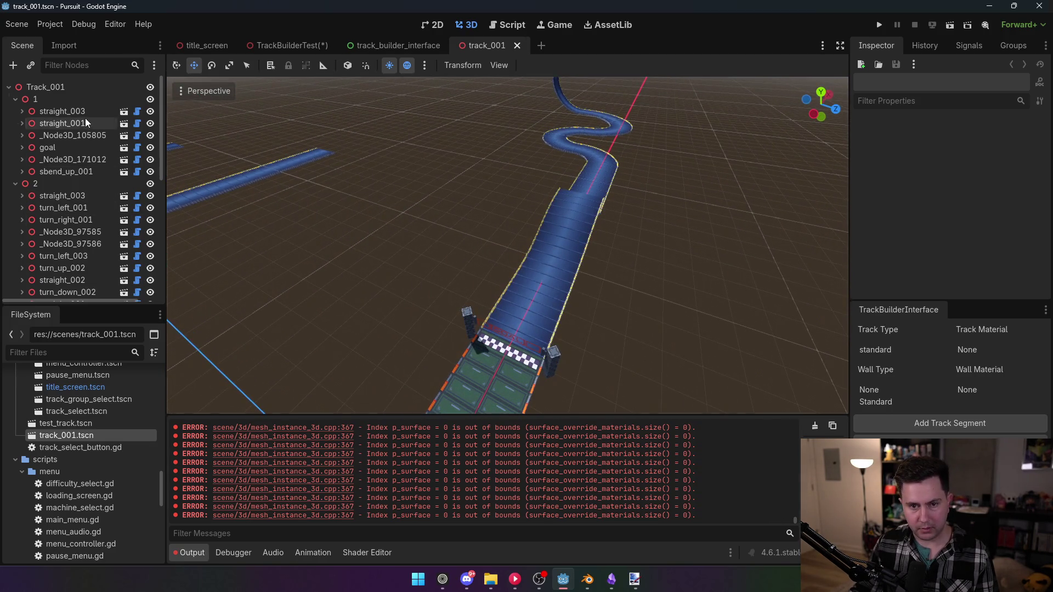
# - Expand straight_003 and check that its Road body uses collision layer 1 (Track)
pyautogui.click(28, 123)
pyautogui.click(22, 113)
pyautogui.click(59, 126)
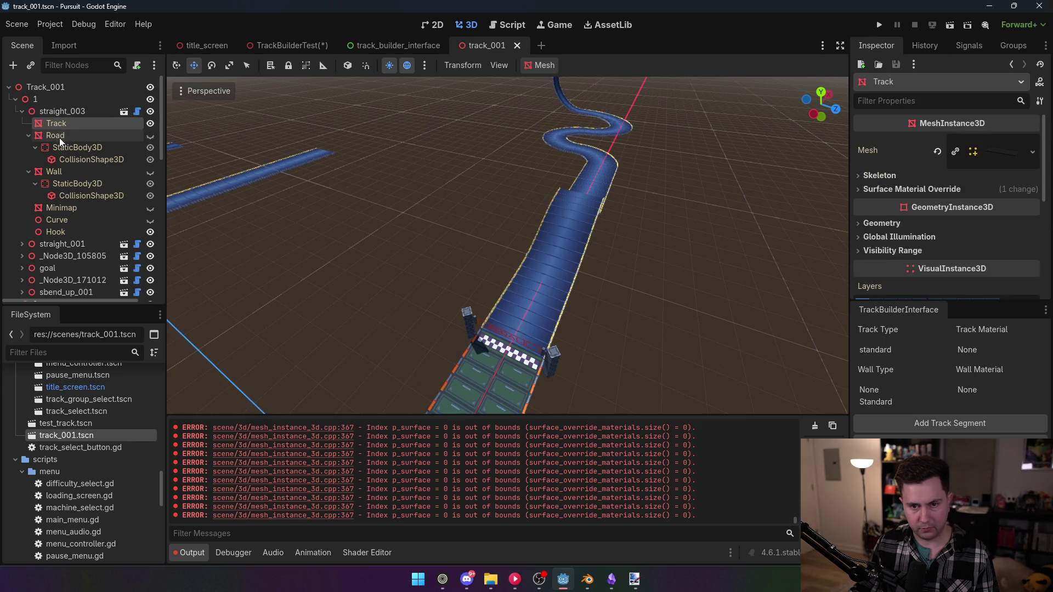
pyautogui.click(59, 136)
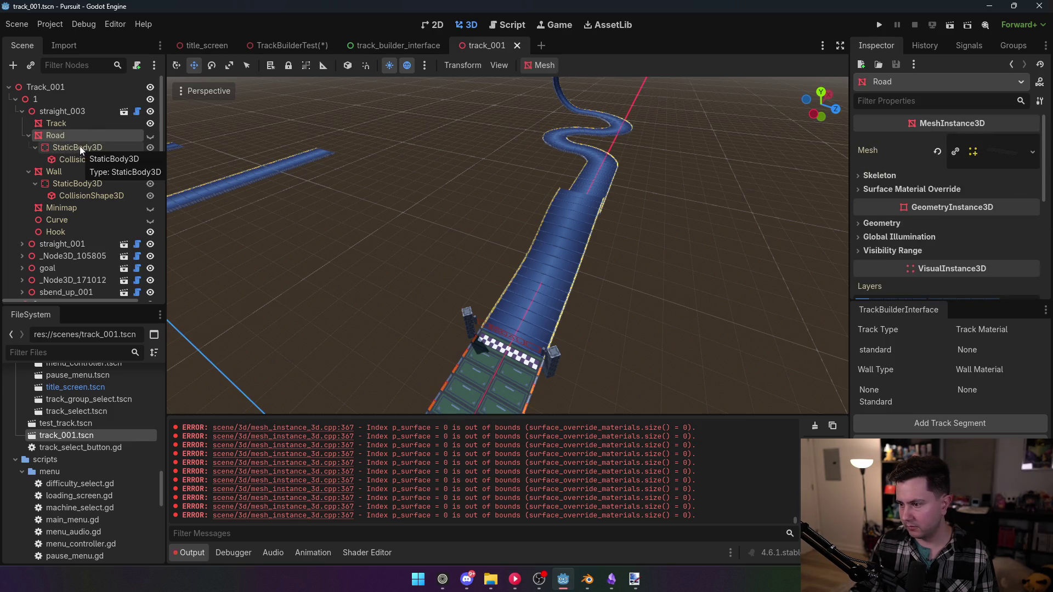
pyautogui.scroll(-2, 869, 229)
pyautogui.scroll(-3, 870, 229)
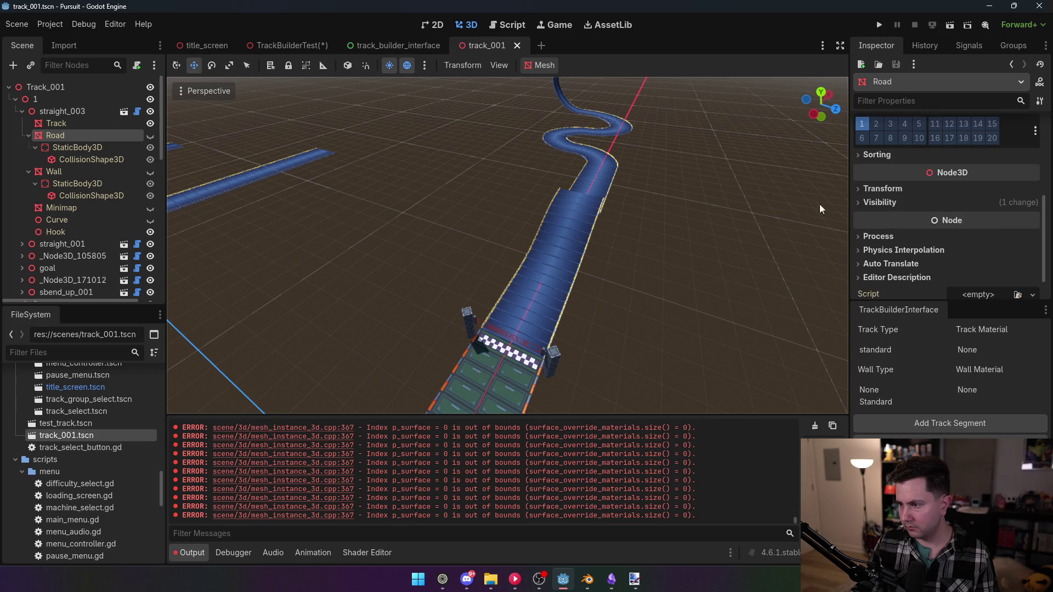
pyautogui.click(88, 148)
pyautogui.scroll(-2, 934, 242)
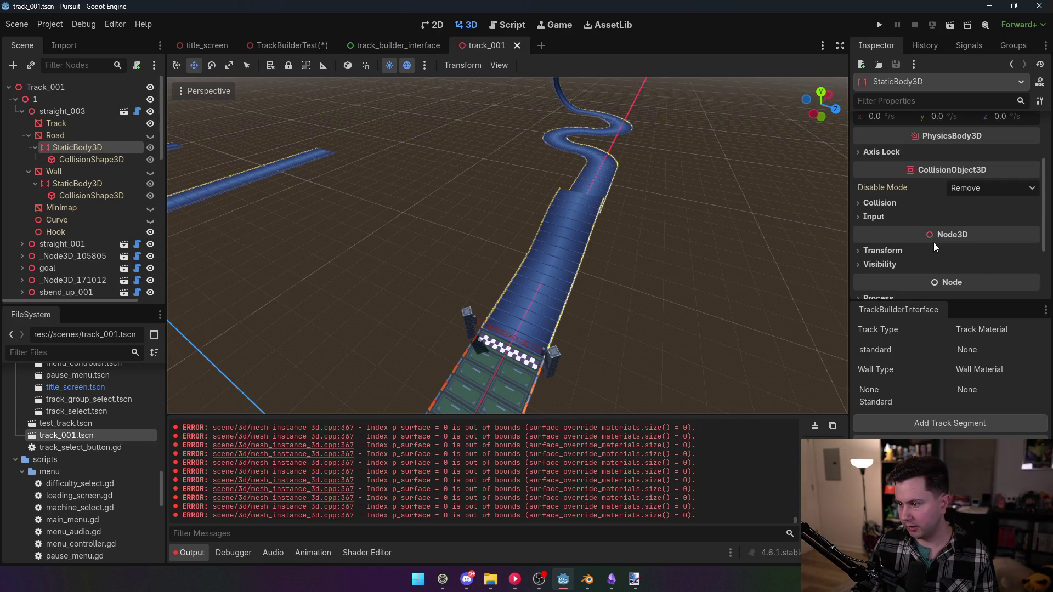
pyautogui.click(883, 202)
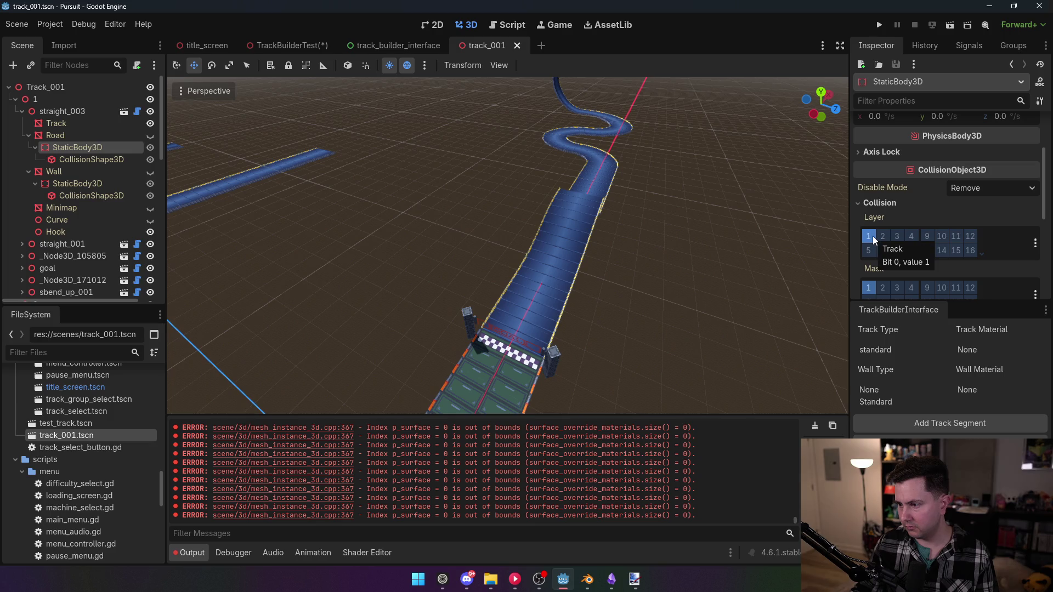
# - Check that the Wall body uses collision layer 4 (Track Walls)
pyautogui.scroll(-2, 874, 236)
pyautogui.click(80, 183)
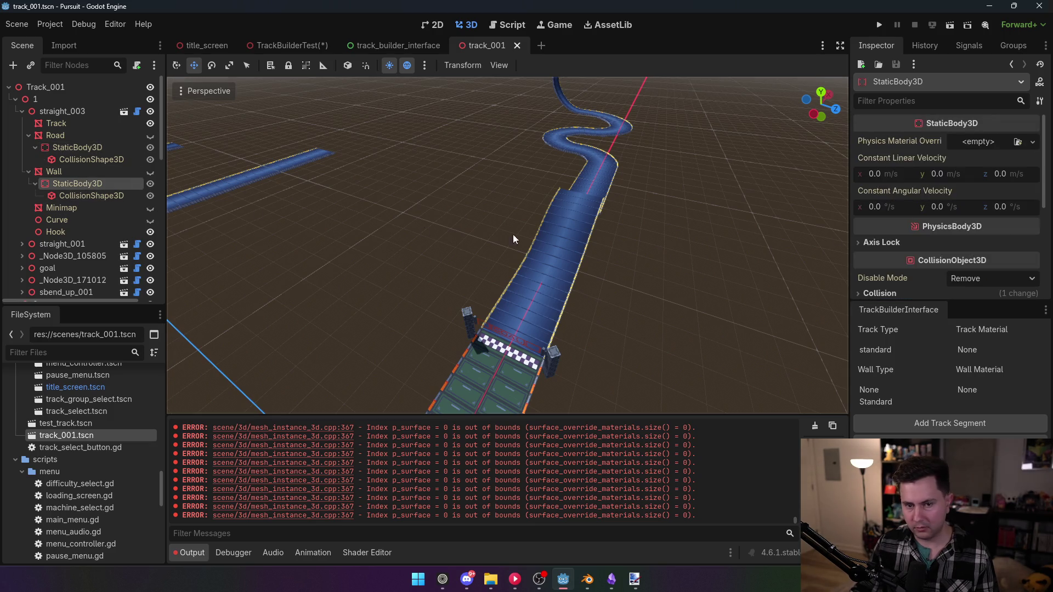
pyautogui.scroll(-2, 975, 236)
pyautogui.click(880, 225)
pyautogui.scroll(-1, 891, 228)
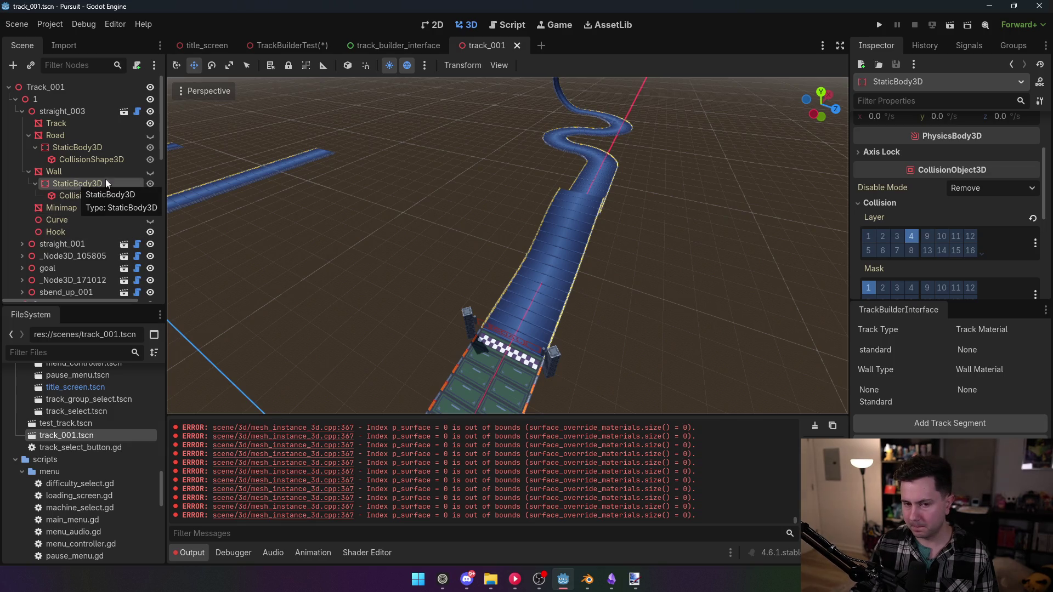
# - Fly along the winding track, then view track_builder_2_interface.gd in the script editor
pyautogui.press('w')
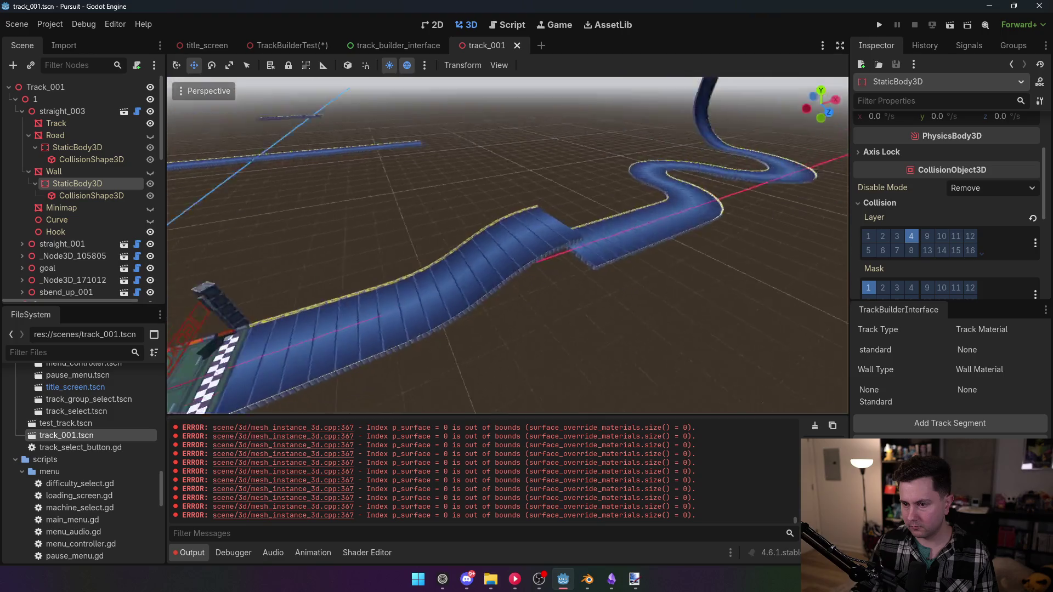
pyautogui.press('w')
pyautogui.press('w')
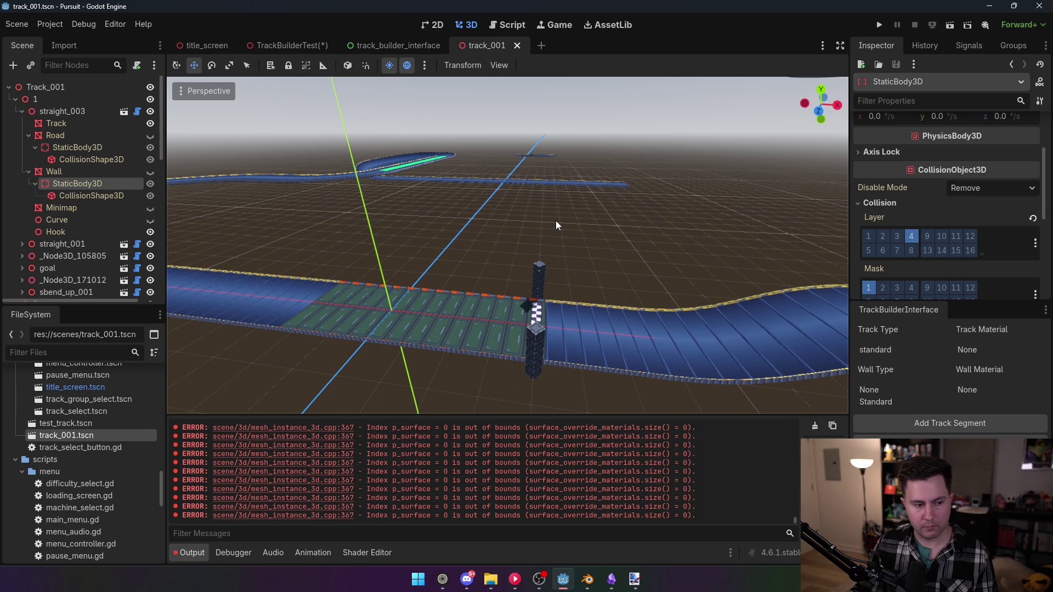
pyautogui.moveTo(556, 225); pyautogui.dragTo(270, 209)
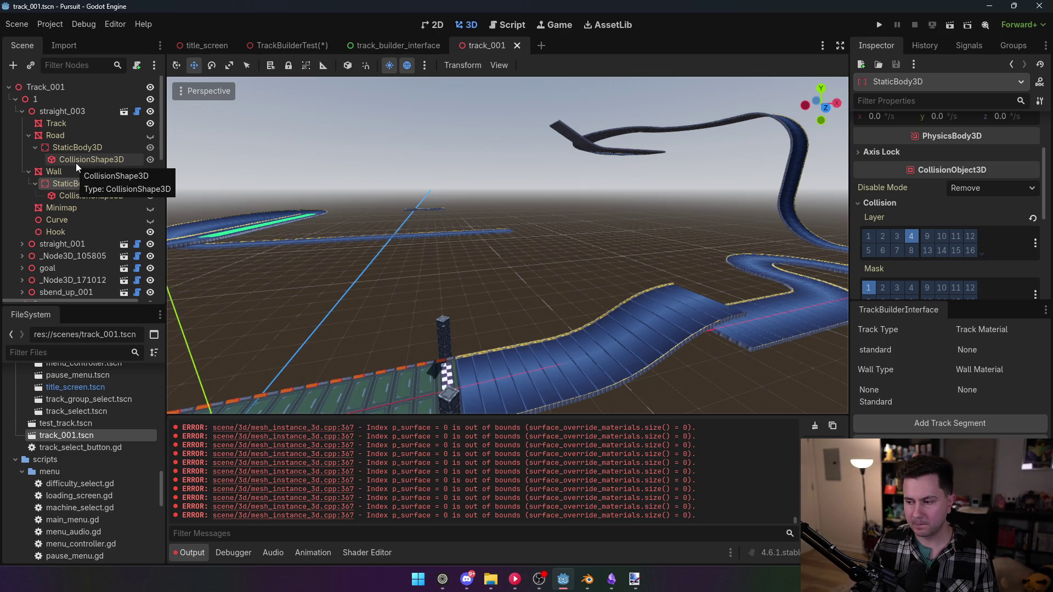
pyautogui.click(505, 28)
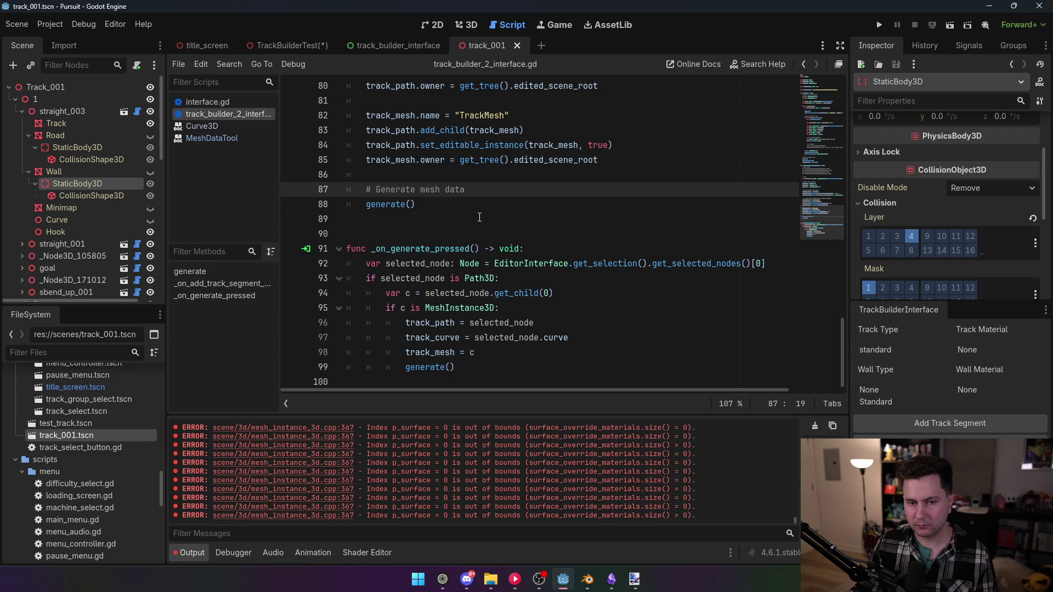
# - Add a '# Generate collision' comment after the track_mesh.mesh = st.commit() line
pyautogui.scroll(3, 480, 218)
pyautogui.scroll(-3, 470, 218)
pyautogui.scroll(14, 471, 220)
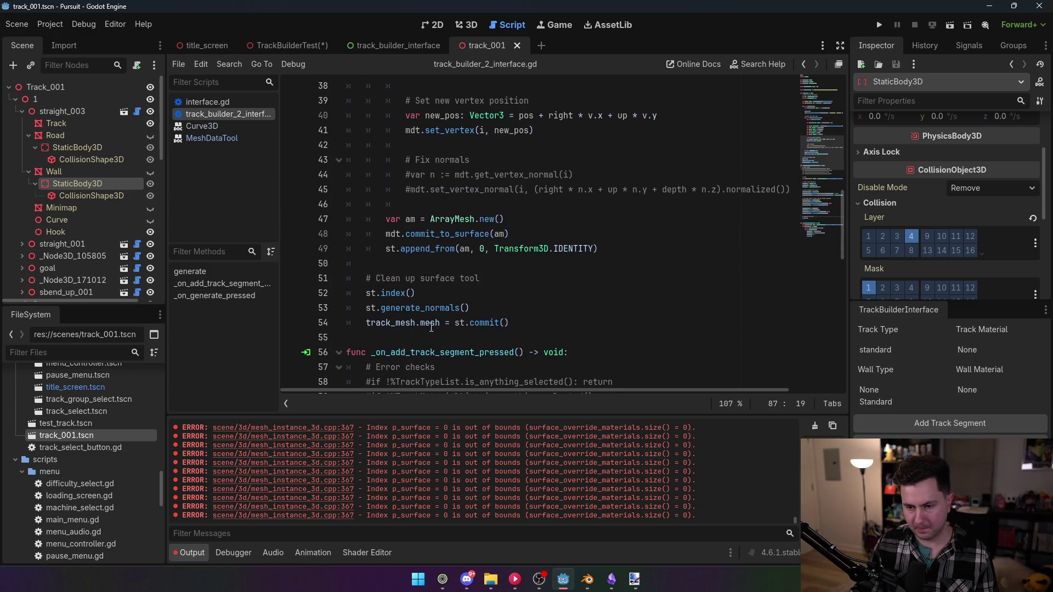
pyautogui.click(548, 323)
pyautogui.press('Return')
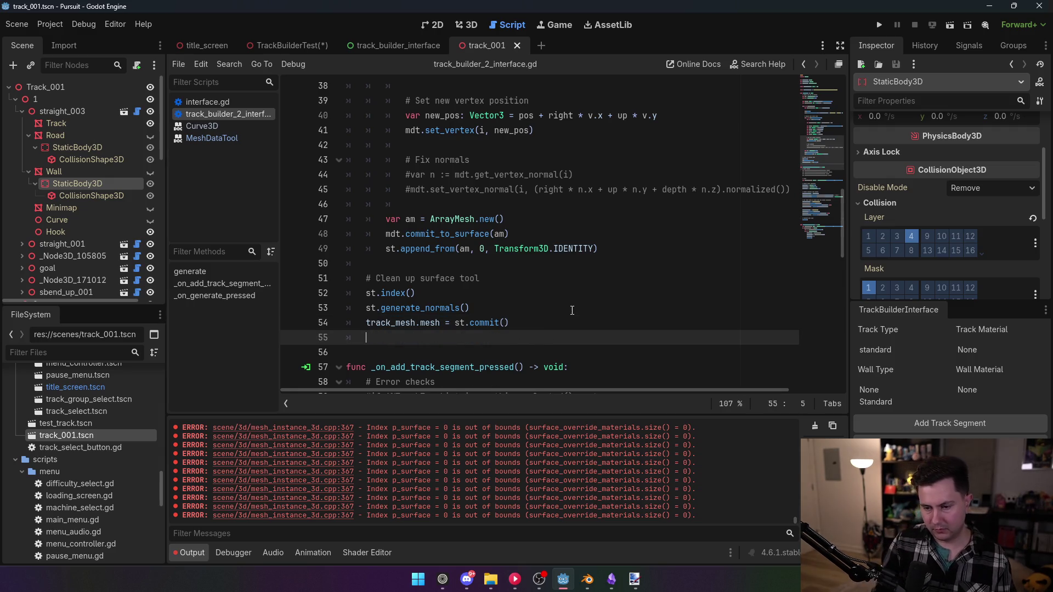
pyautogui.press('Return')
pyautogui.write('# ')
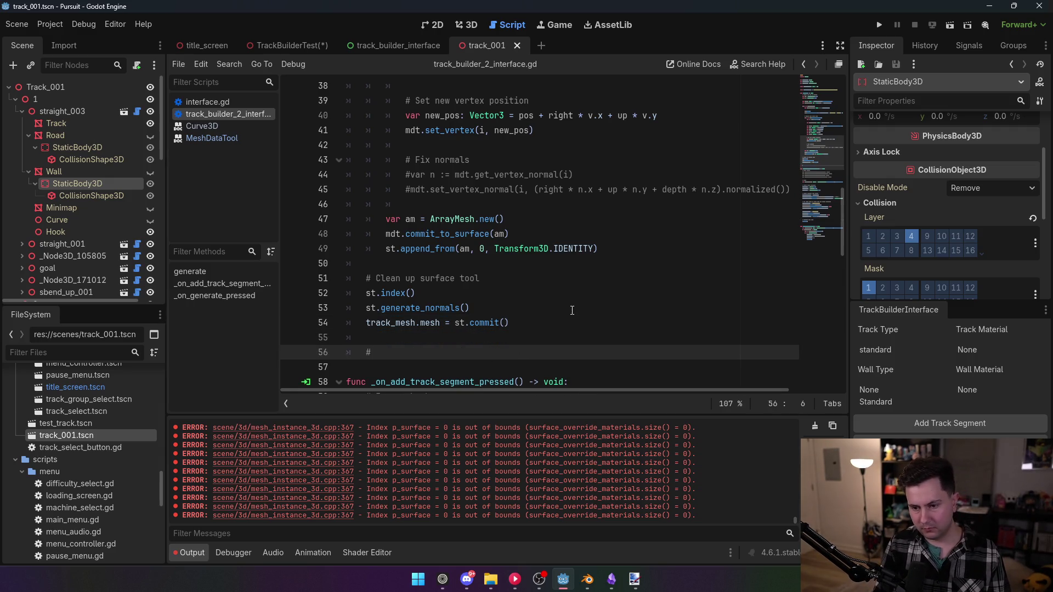
pyautogui.write('Generate collision')
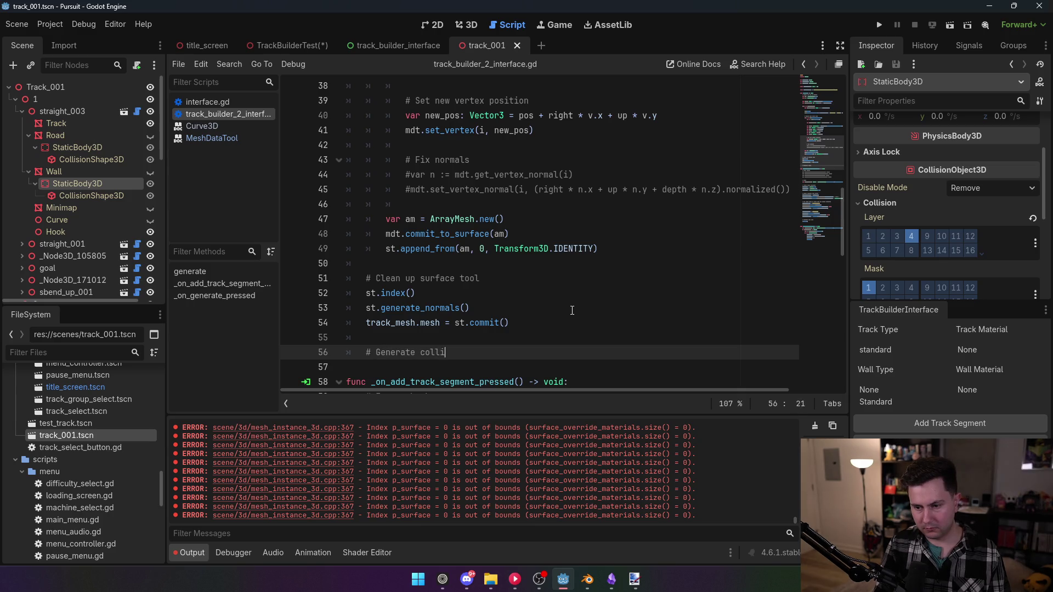
# - Below the comment, call track_mesh.create_trimesh_collision() using autocomplete
pyautogui.press('Return')
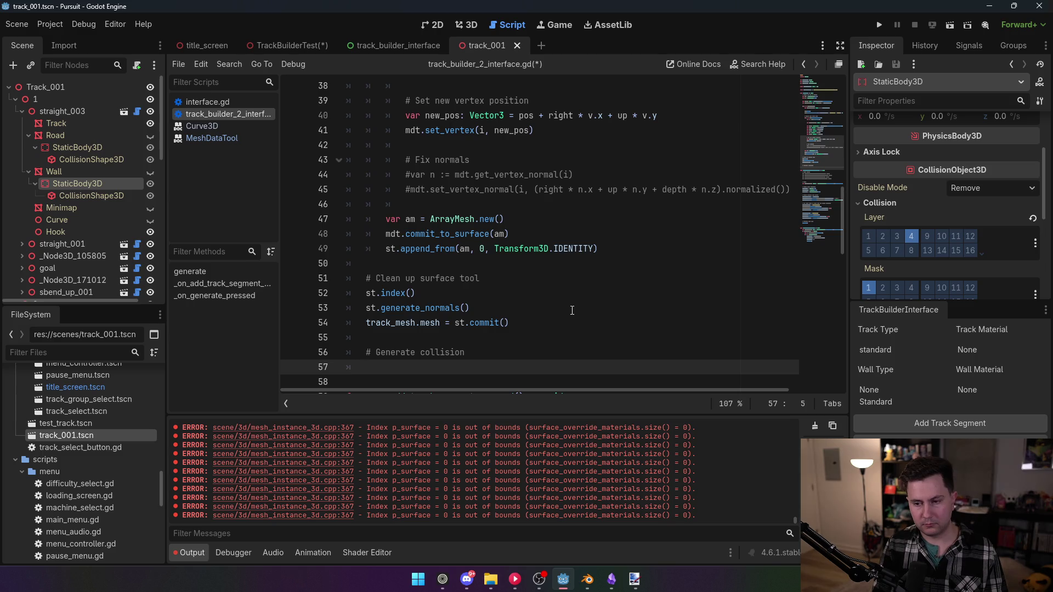
pyautogui.write('track_mesh.')
pyautogui.write('genera')
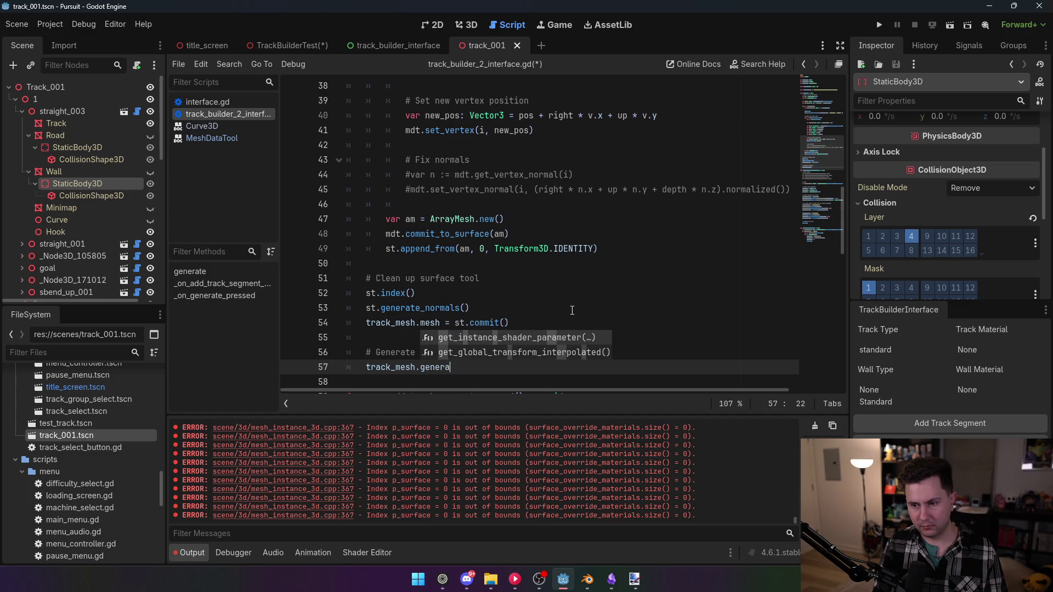
pyautogui.press('BackSpace')
pyautogui.press('BackSpace')
pyautogui.press('BackSpace')
pyautogui.press('BackSpace')
pyautogui.press('BackSpace')
pyautogui.press('BackSpace')
pyautogui.write('coll')
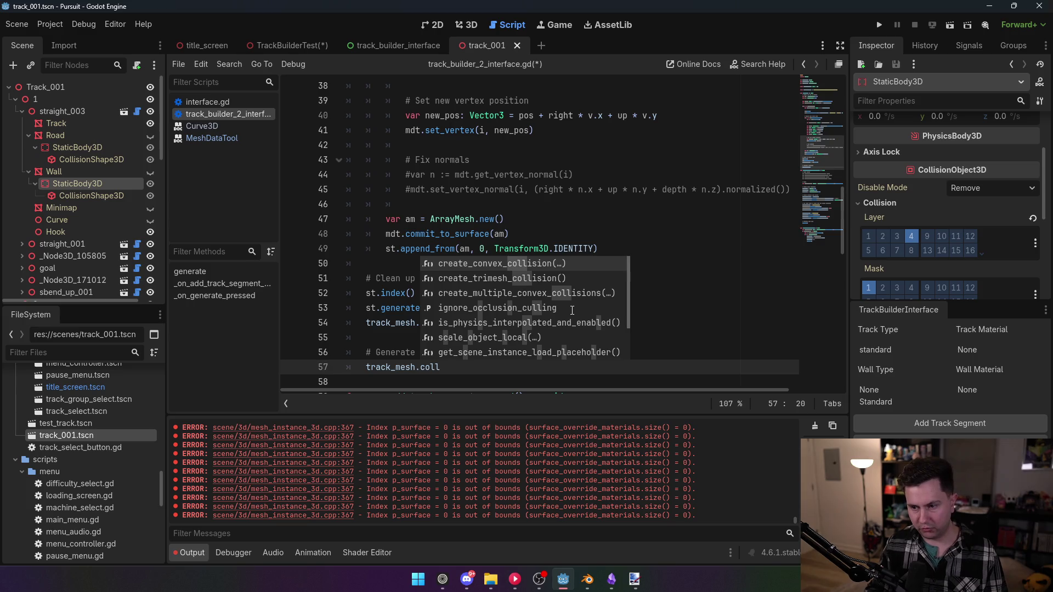
pyautogui.press('Down')
pyautogui.press('Return')
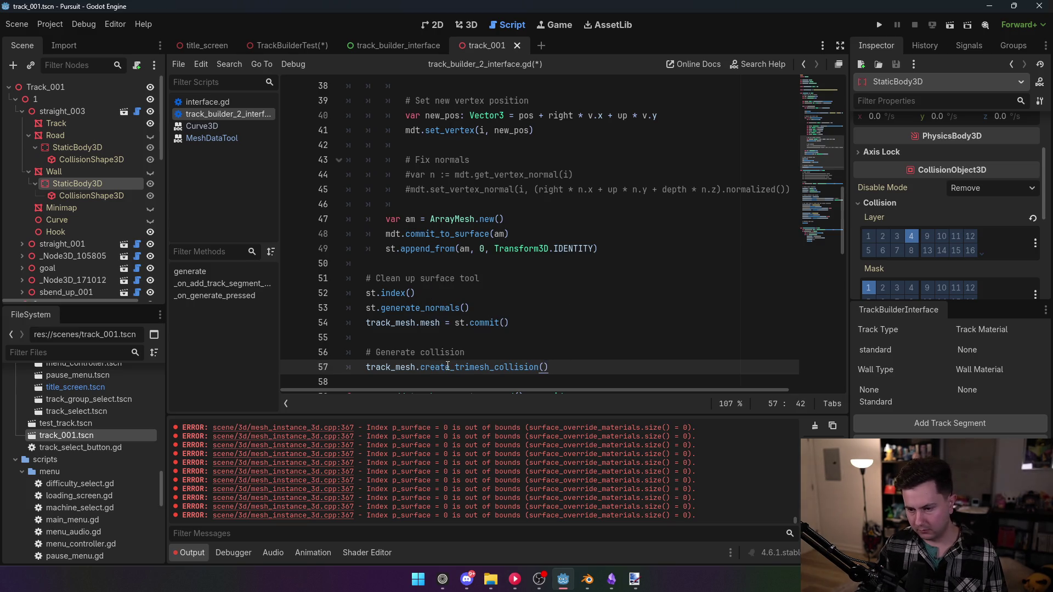
pyautogui.moveTo(448, 366)
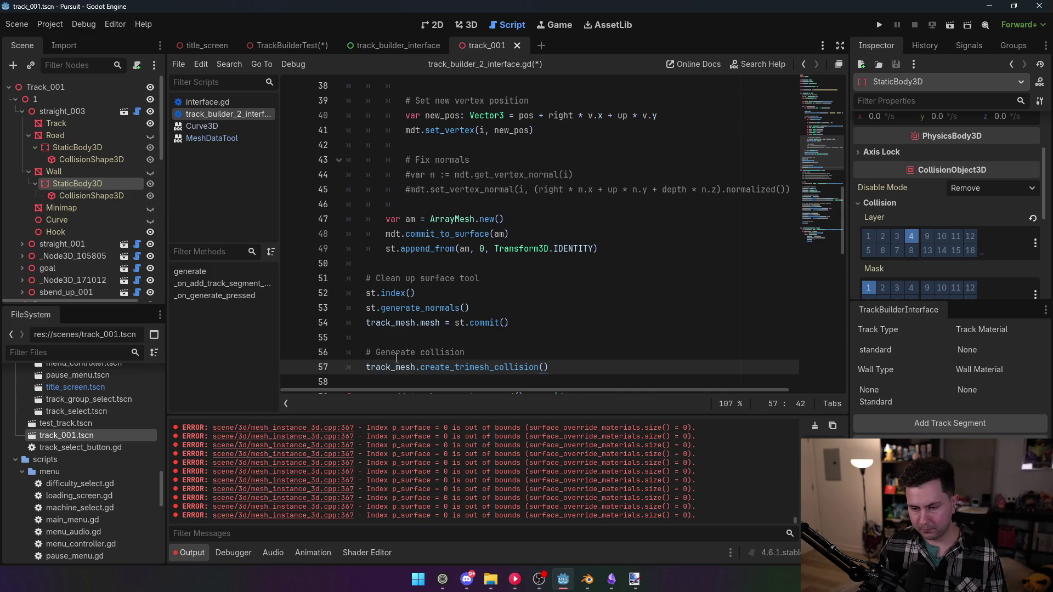
# - Change the comment above the collision call to '# Handle collision'
pyautogui.scroll(-1, 396, 358)
pyautogui.doubleClick(412, 308)
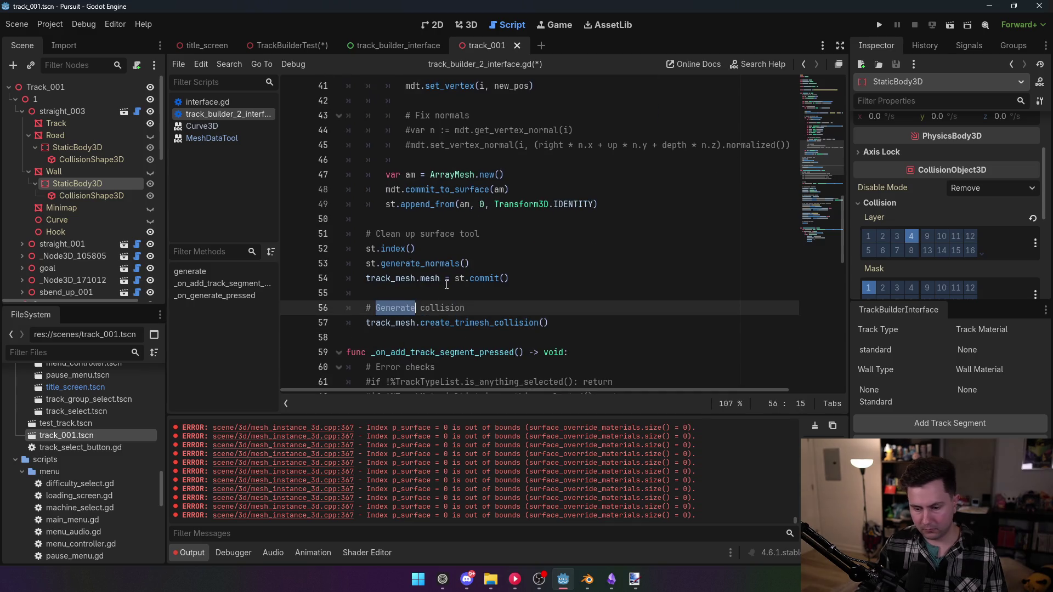
pyautogui.write('Handle')
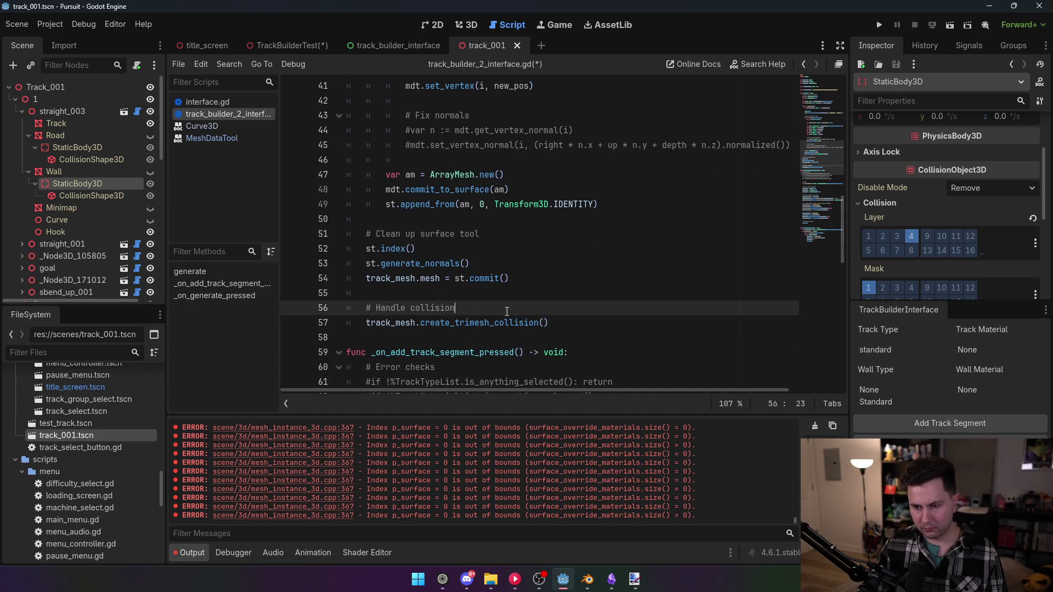
# - Add a new line below the comment, trying track_mesh delete and remove calls before clearing it
pyautogui.press('Return')
pyautogui.write('track_mesh.delete')
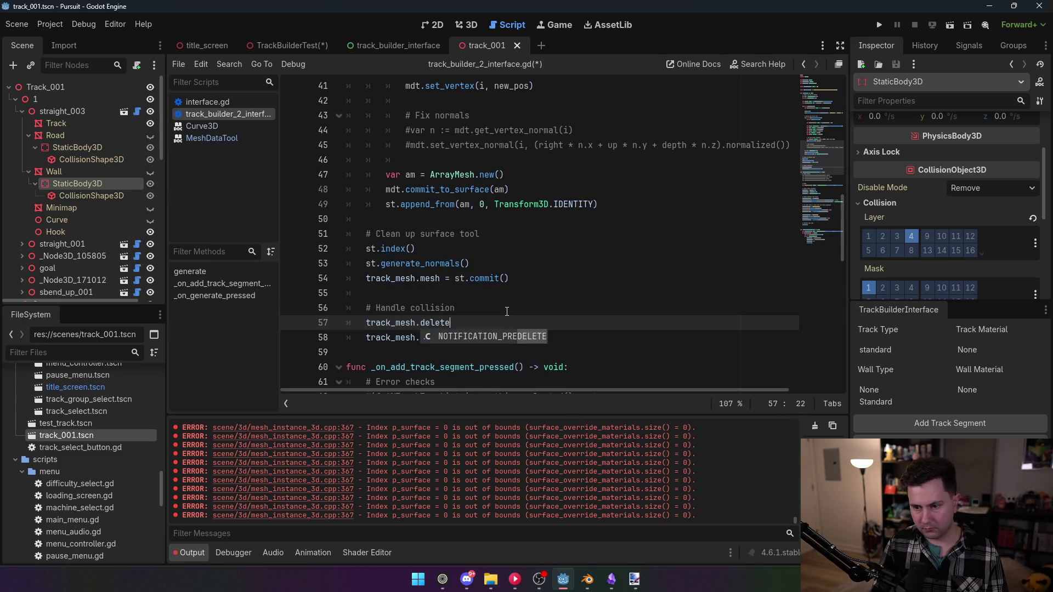
pyautogui.press('BackSpace')
pyautogui.press('BackSpace')
pyautogui.press('BackSpace')
pyautogui.write('remop')
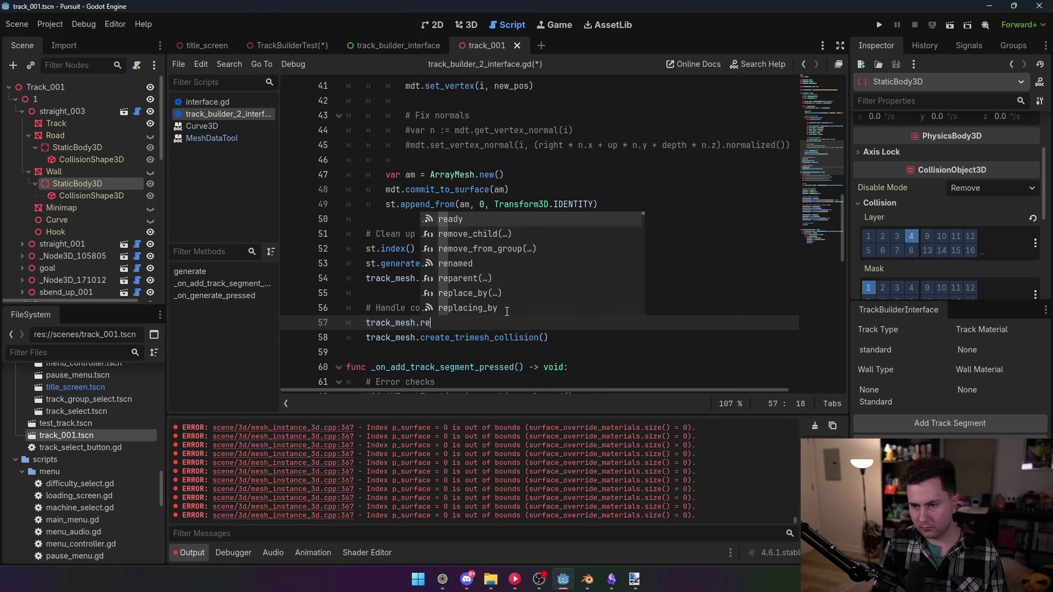
pyautogui.press('BackSpace')
pyautogui.press('BackSpace')
pyautogui.press('BackSpace')
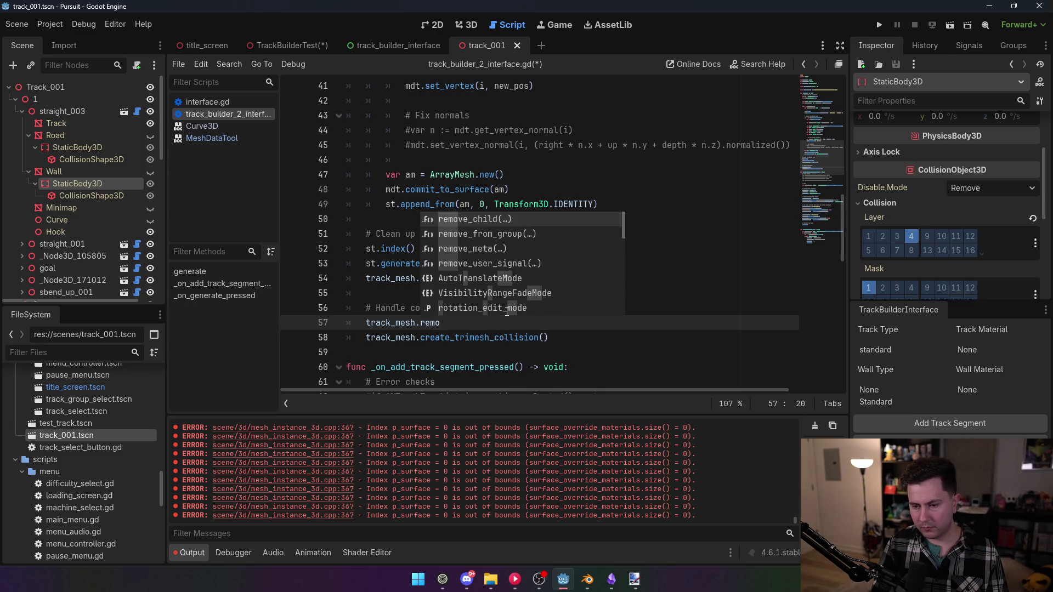
pyautogui.press('BackSpace')
pyautogui.press('BackSpace')
pyautogui.press('BackSpace')
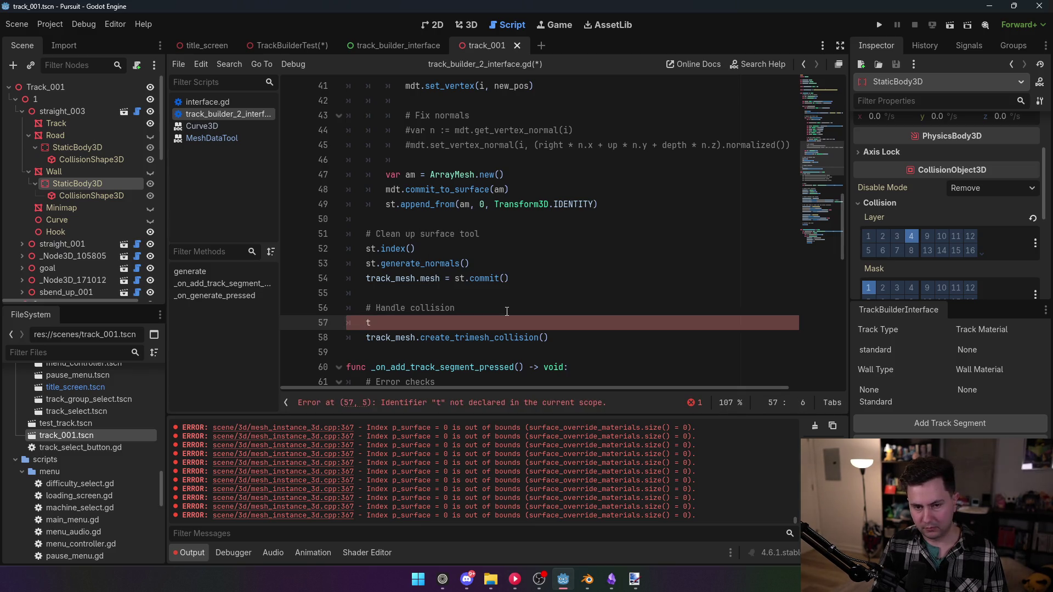
pyautogui.write('trac')
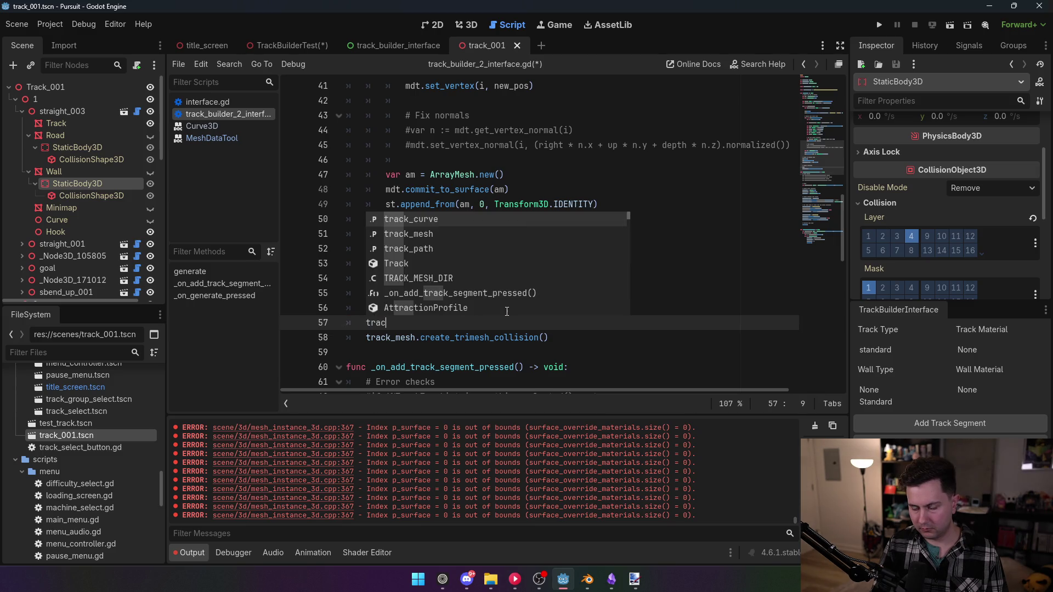
pyautogui.press('BackSpace')
pyautogui.press('BackSpace')
pyautogui.press('BackSpace')
# - Write 'for c in track_mesh.get_children(): track_mesh.get_child(c).queue_free()' above the collision call
pyautogui.write('c in tra')
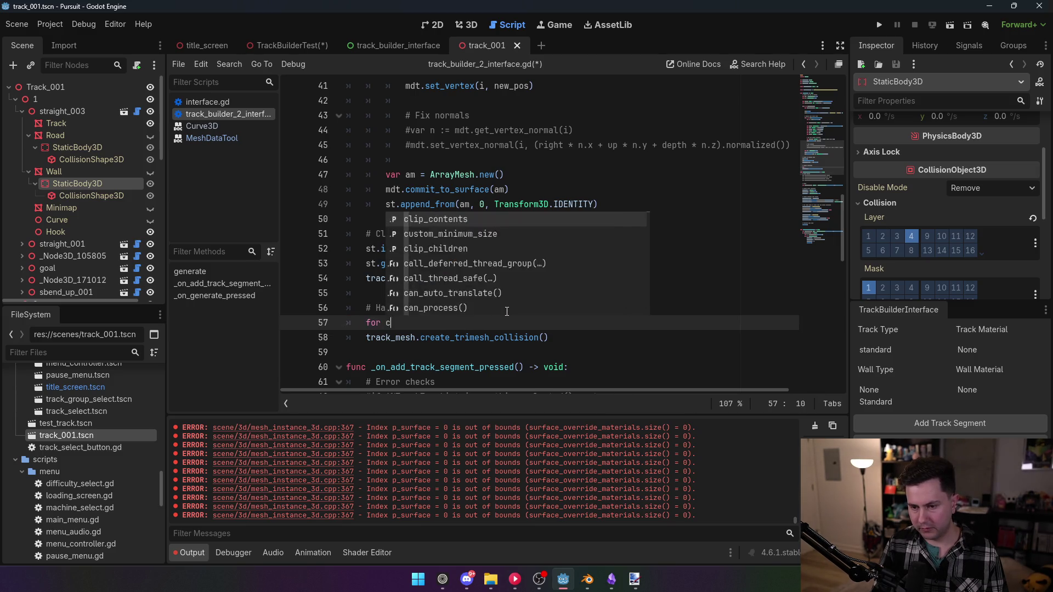
pyautogui.write('ck_meshj')
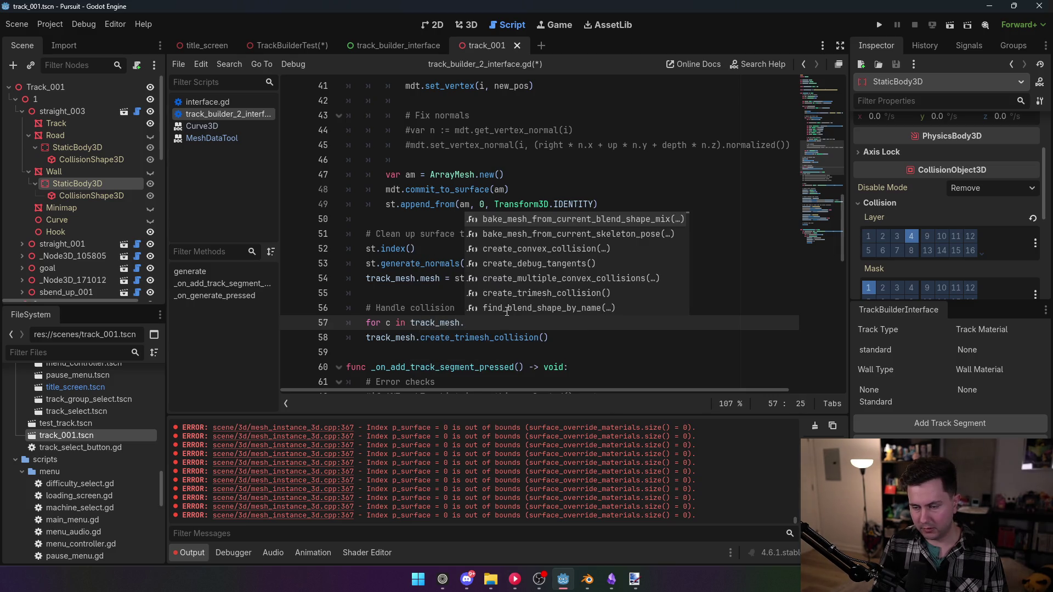
pyautogui.write('c')
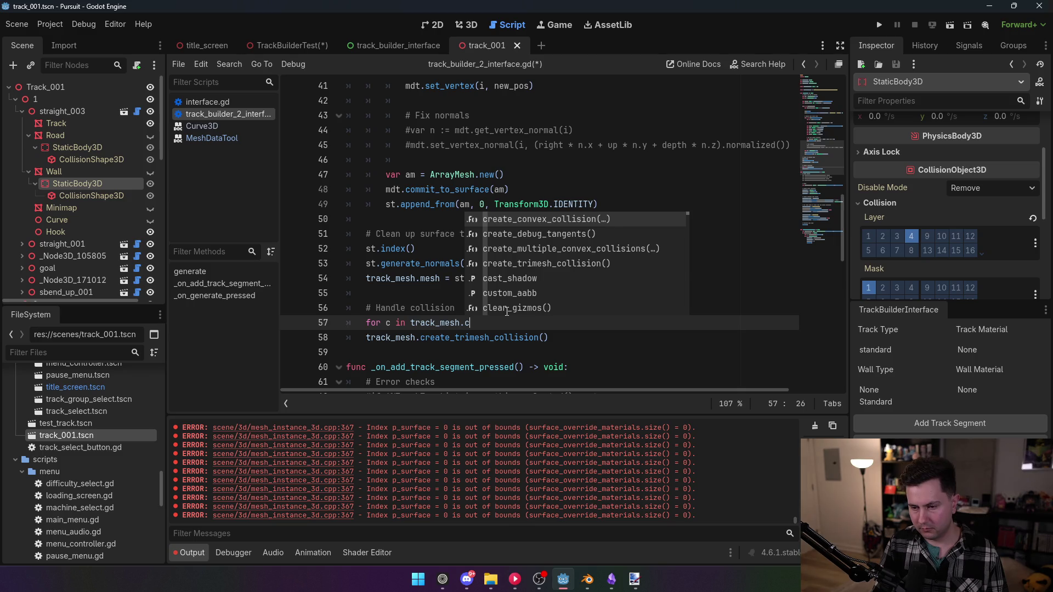
pyautogui.press('BackSpace')
pyautogui.write('get_chil')
pyautogui.press('Down')
pyautogui.press('Return')
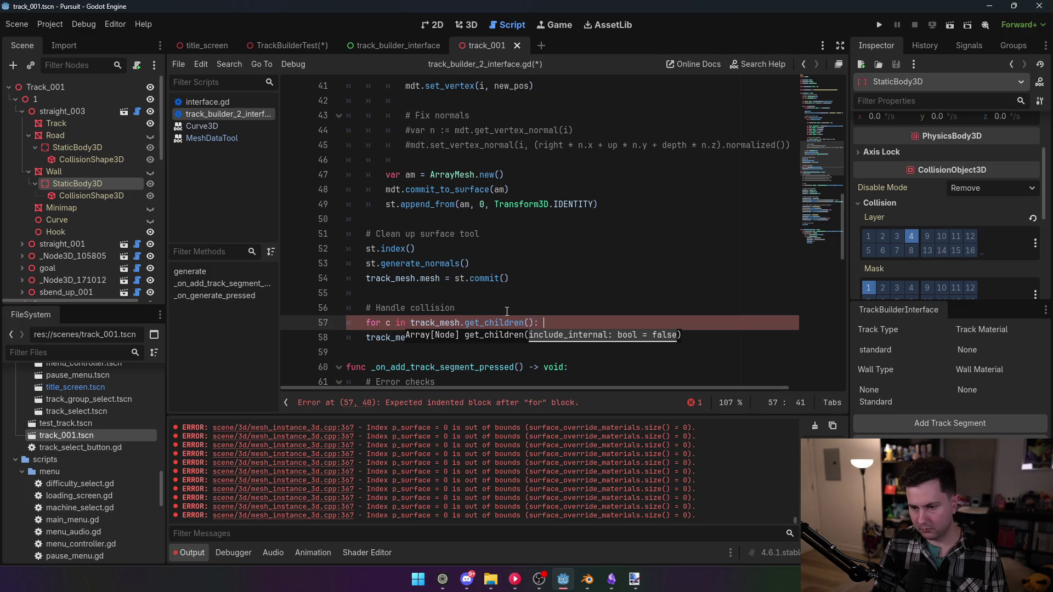
pyautogui.press('BackSpace')
pyautogui.write('_mesh')
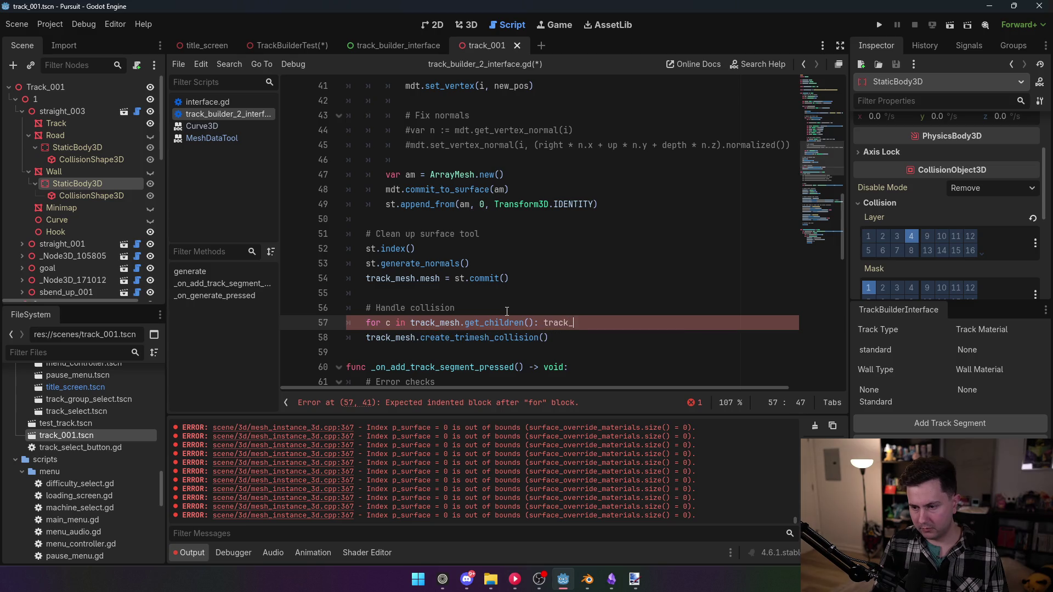
pyautogui.write('.get')
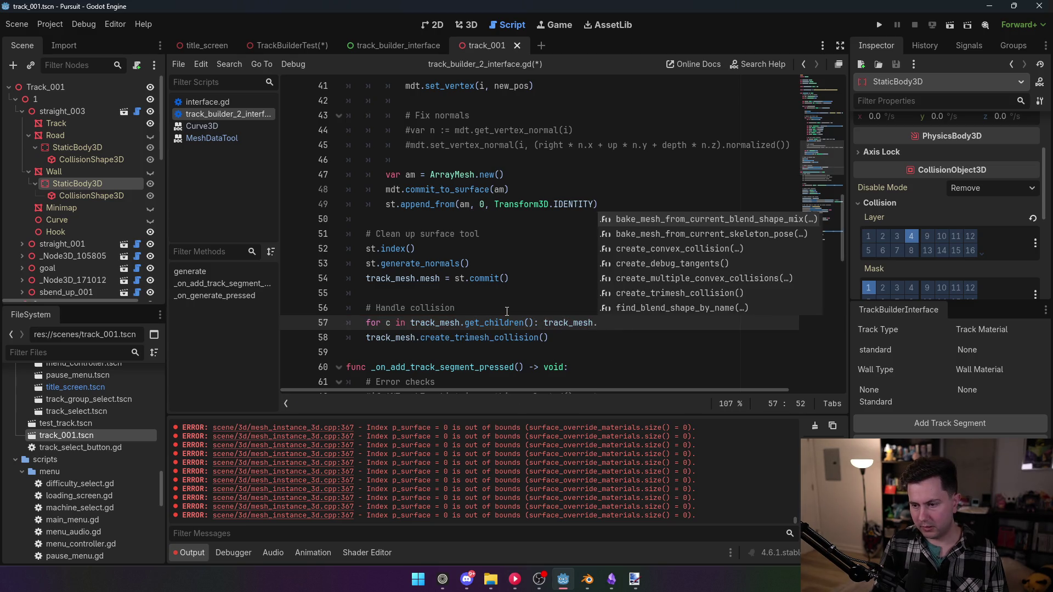
pyautogui.write('_child(c).')
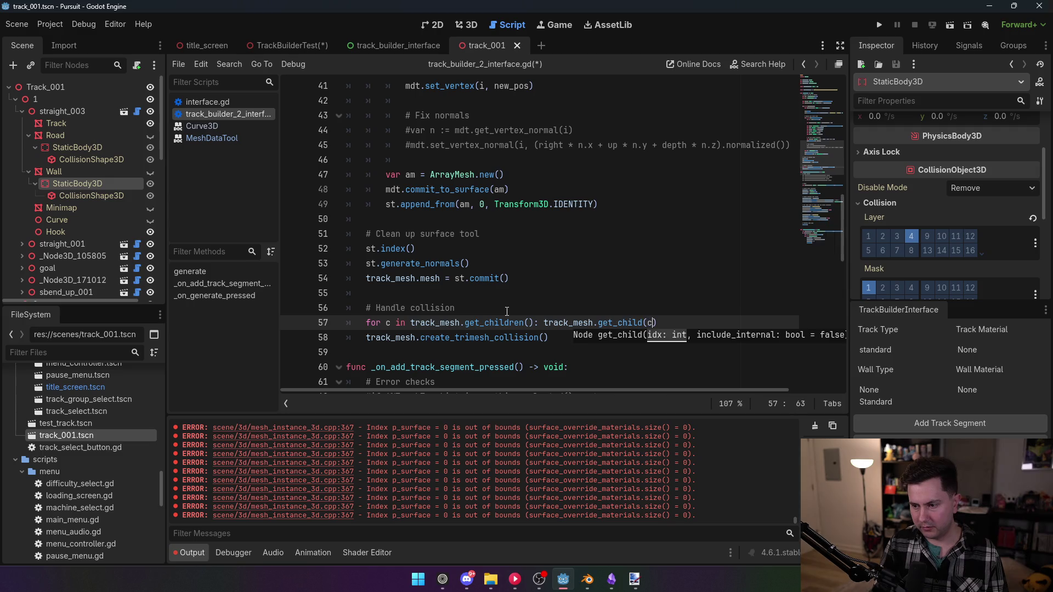
pyautogui.write('queue_free()')
pyautogui.click(485, 300)
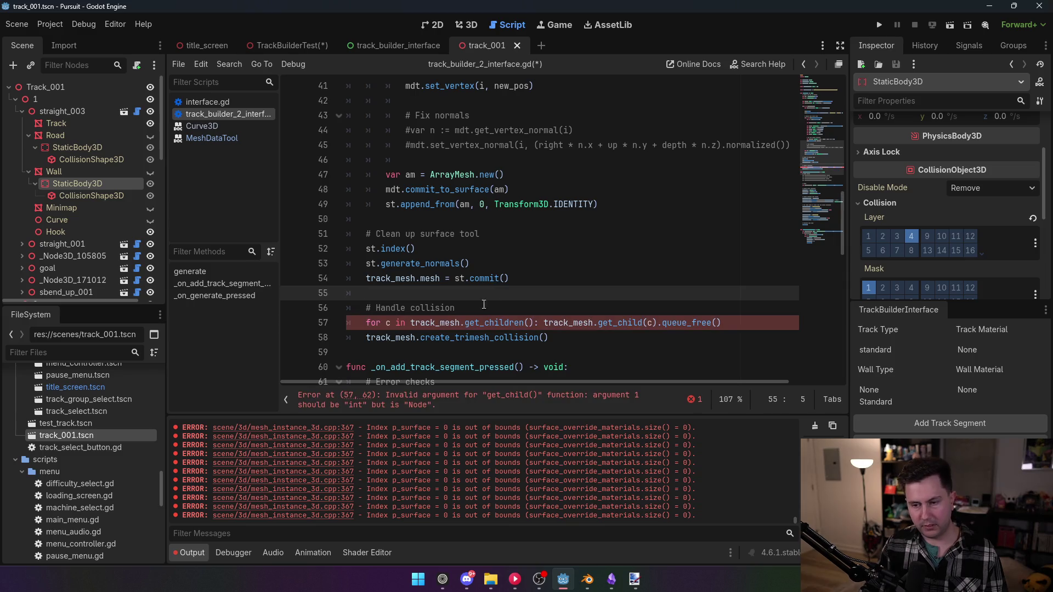